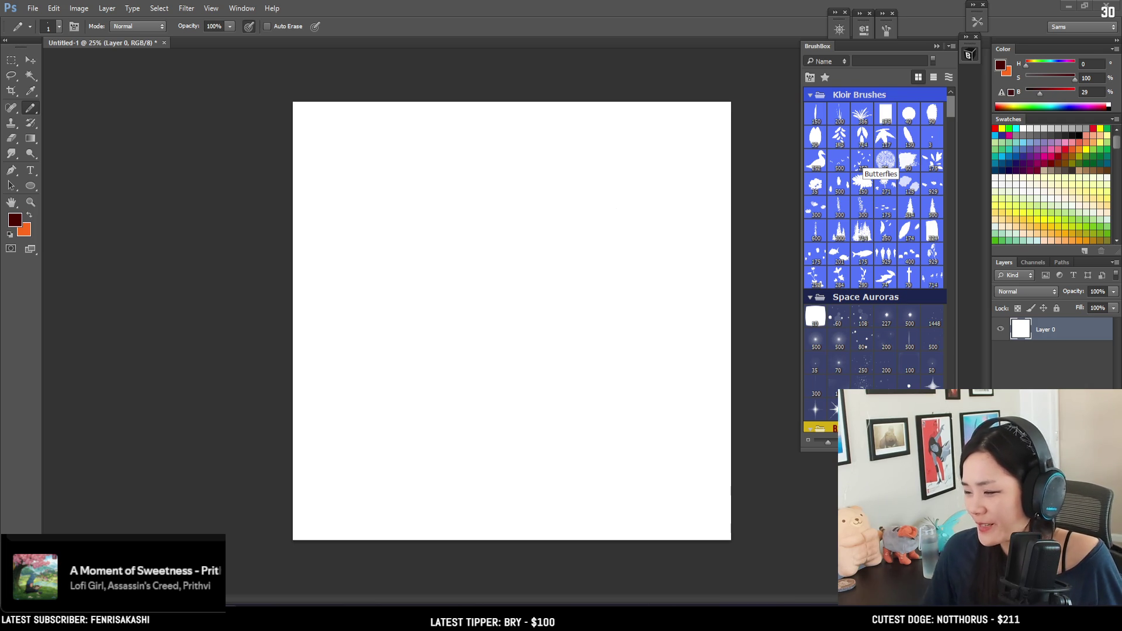
Scroll the BrushBox panel, then quit Photoshop to bring up the save prompt for Untitled-1.
{"action": "scroll", "coordinate": [908, 248], "scroll_direction": "down", "scroll_amount": 15}
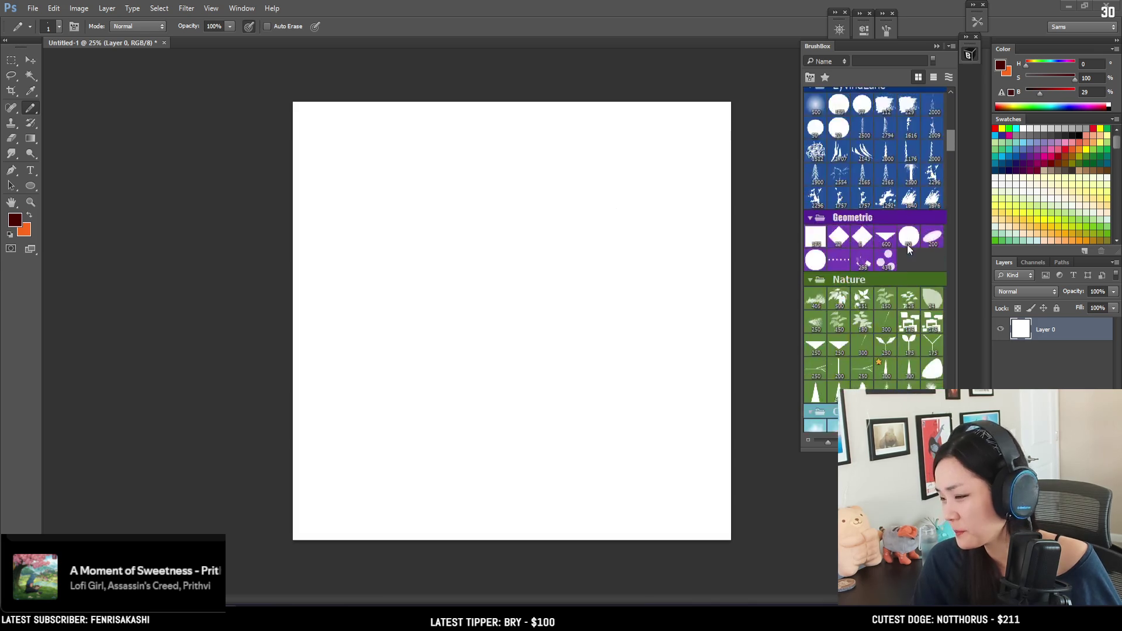
{"action": "scroll", "coordinate": [908, 248], "scroll_direction": "down", "scroll_amount": 6}
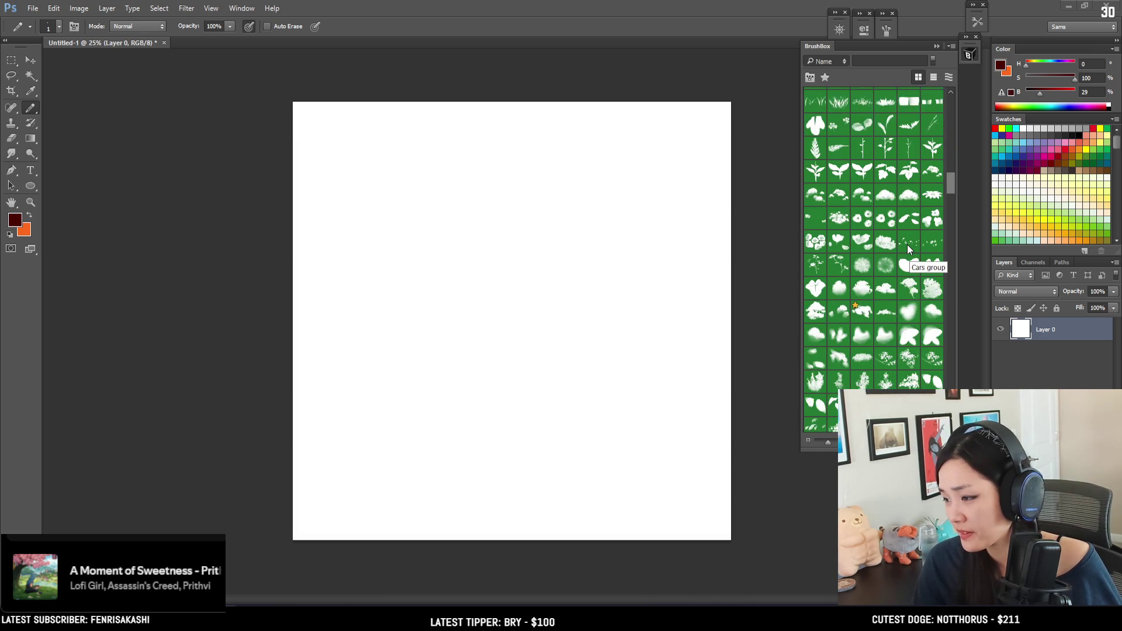
{"action": "scroll", "coordinate": [907, 245], "scroll_direction": "down", "scroll_amount": 9}
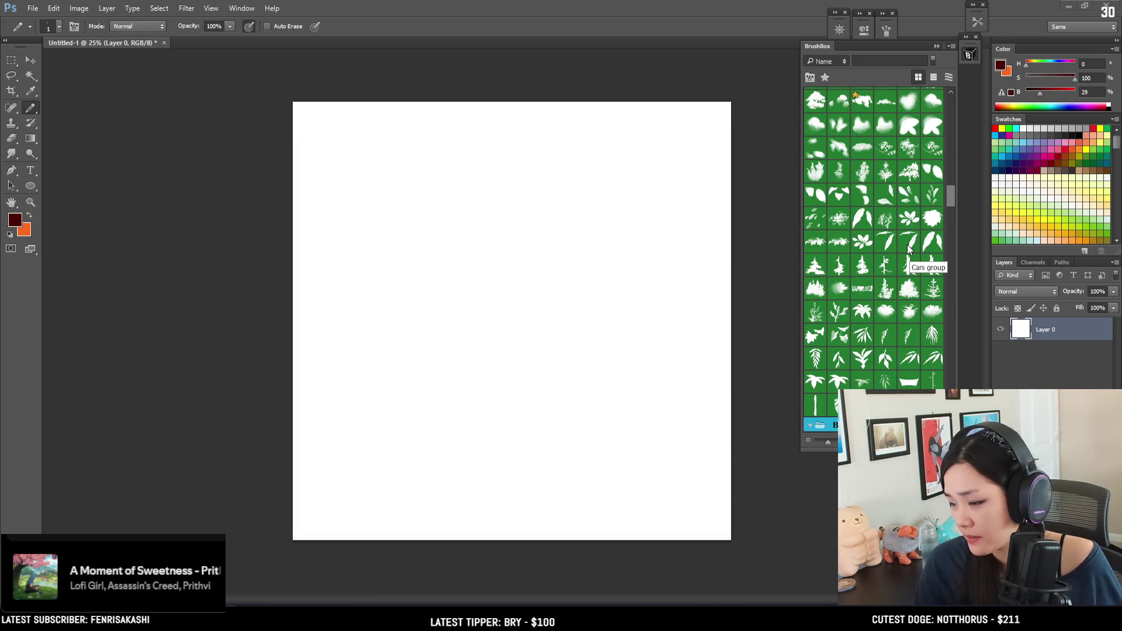
{"action": "scroll", "coordinate": [907, 244], "scroll_direction": "down", "scroll_amount": 20}
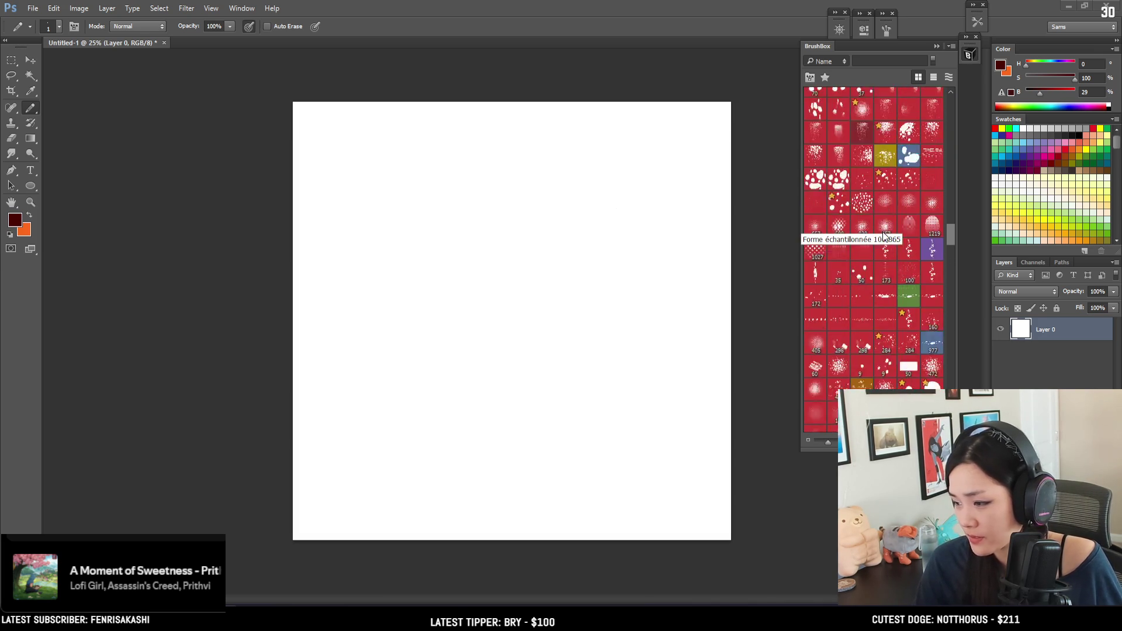
{"action": "scroll", "coordinate": [884, 237], "scroll_direction": "down", "scroll_amount": 15}
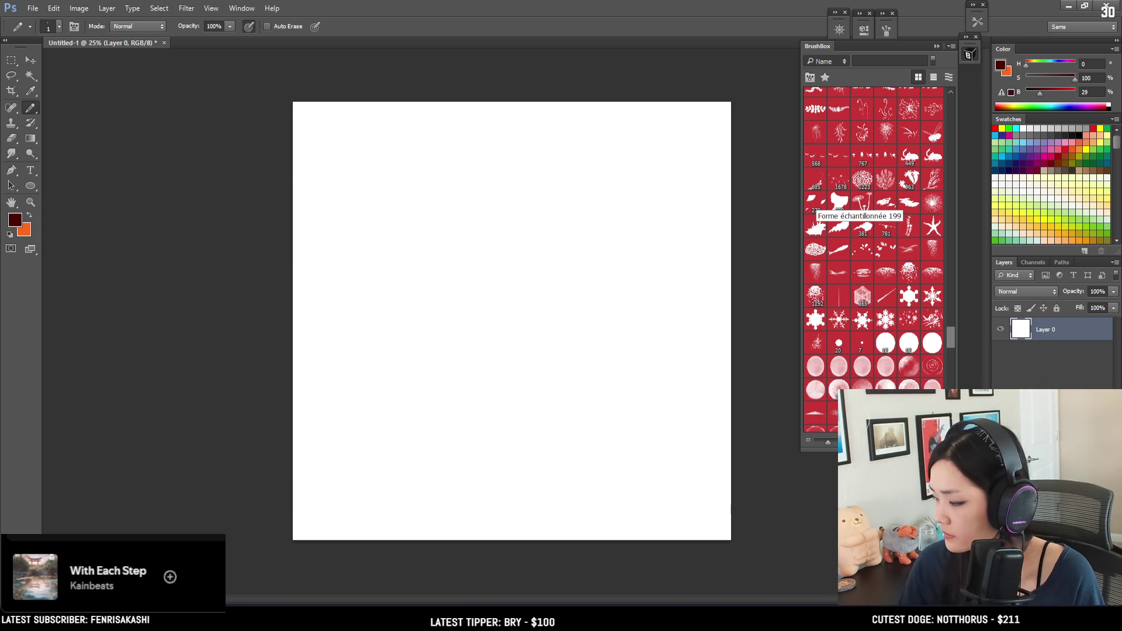
{"action": "left_click", "coordinate": [1107, 6]}
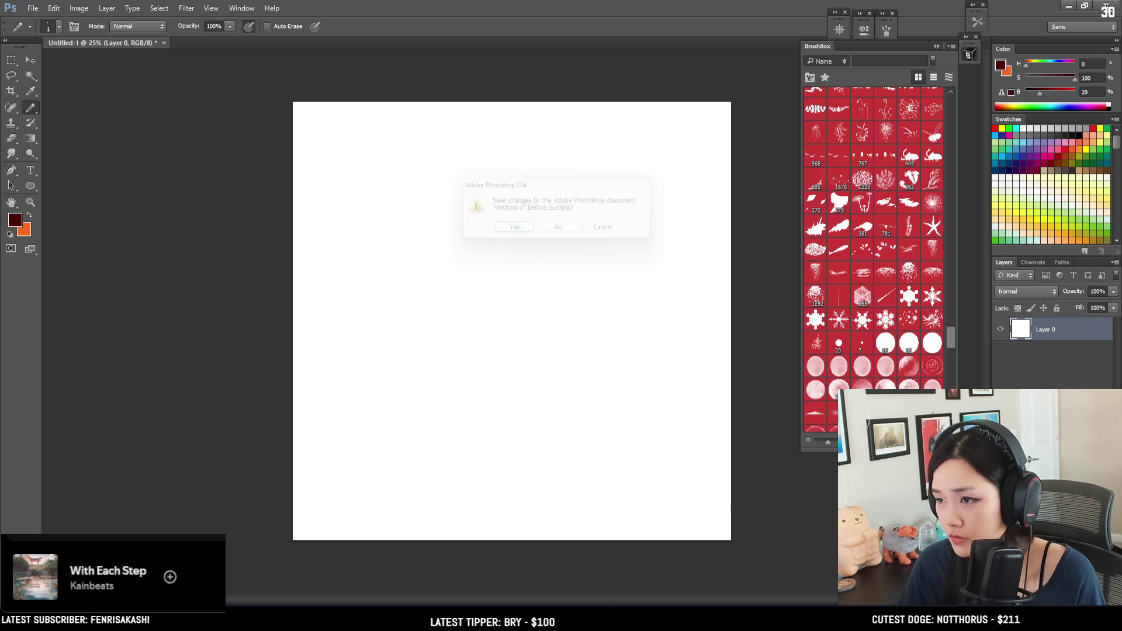
Quit without saving the blank document, then relaunch Photoshop CS6 from the desktop.
{"action": "left_click", "coordinate": [563, 232]}
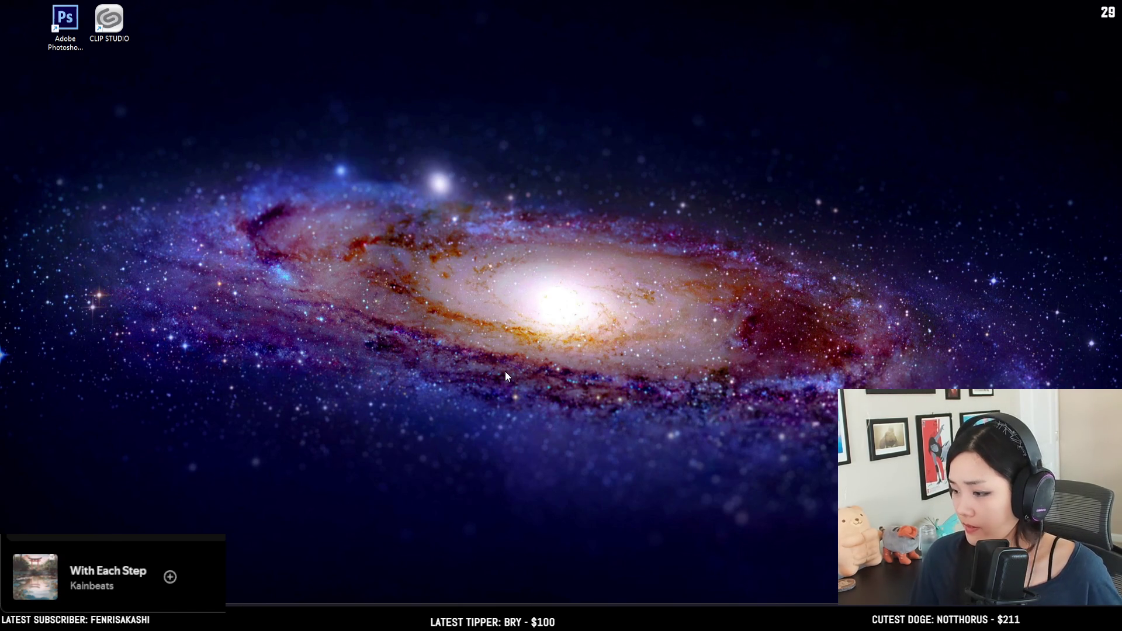
{"action": "double_click", "coordinate": [61, 22]}
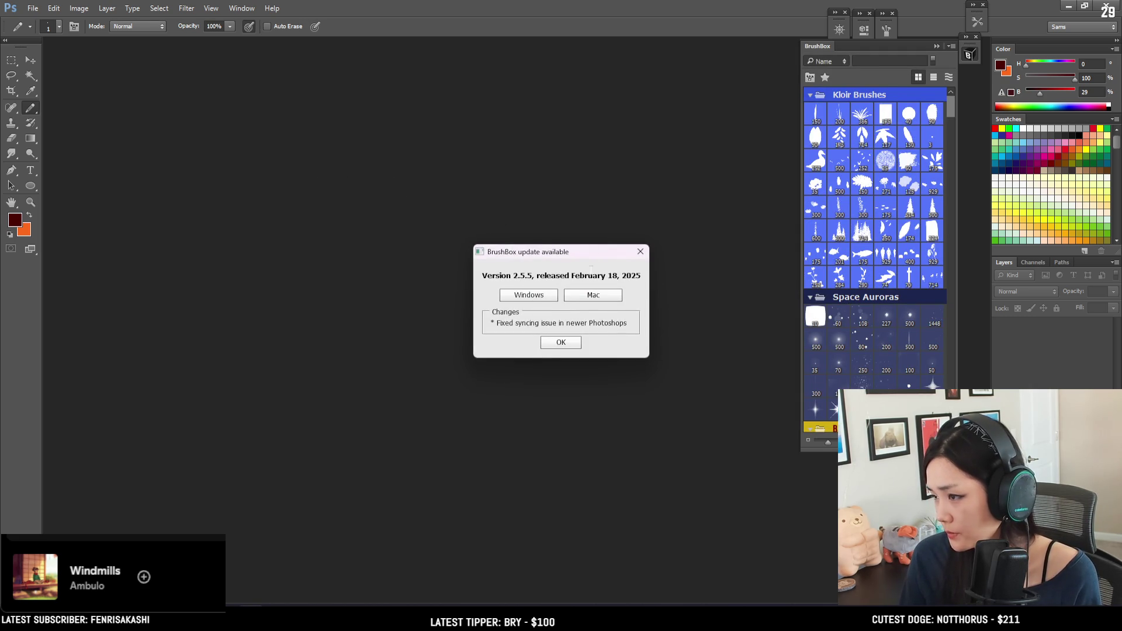
Dismiss the BrushBox update notice and create a new 3000×3000 px blank document.
{"action": "left_click", "coordinate": [561, 343]}
{"action": "scroll", "coordinate": [898, 278], "scroll_direction": "down", "scroll_amount": 10}
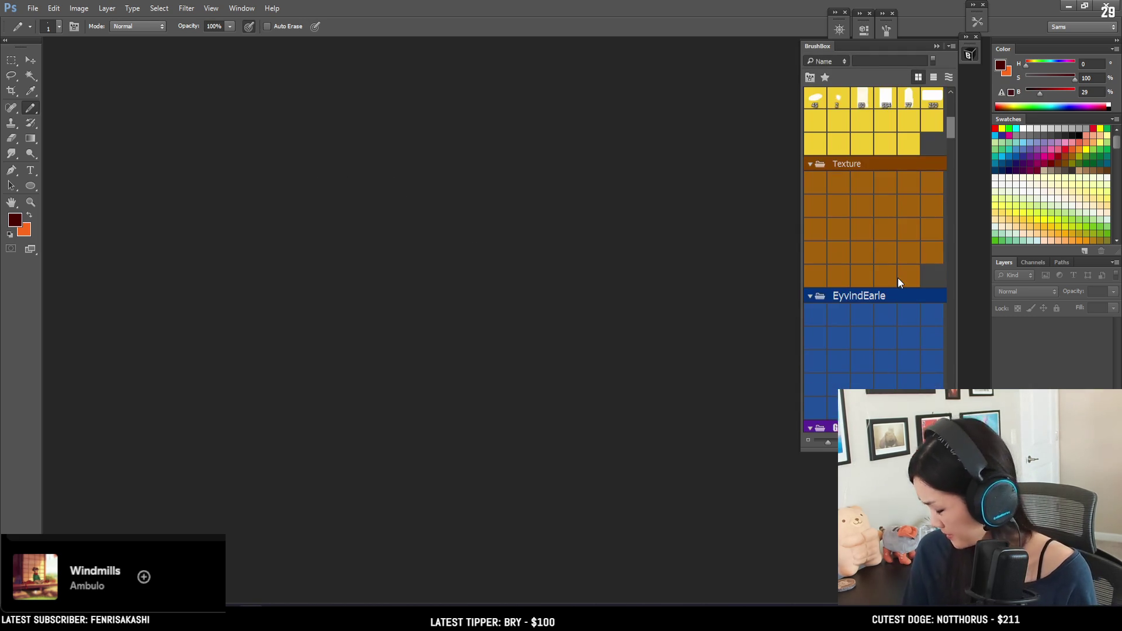
{"action": "scroll", "coordinate": [828, 275], "scroll_direction": "down", "scroll_amount": 10}
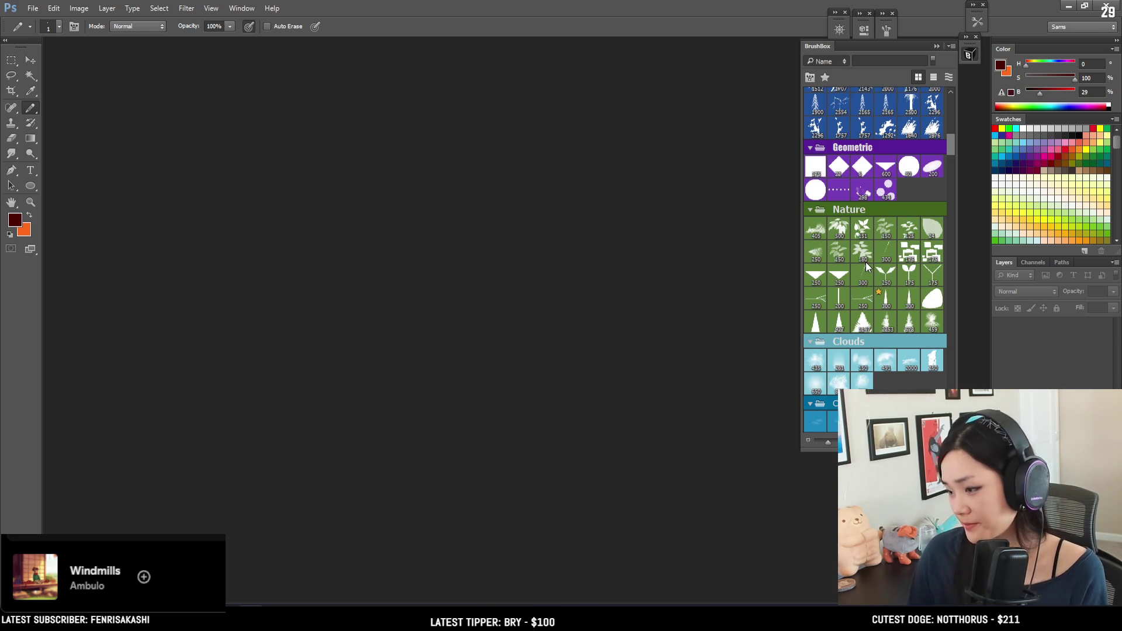
{"action": "scroll", "coordinate": [872, 204], "scroll_direction": "down", "scroll_amount": 5}
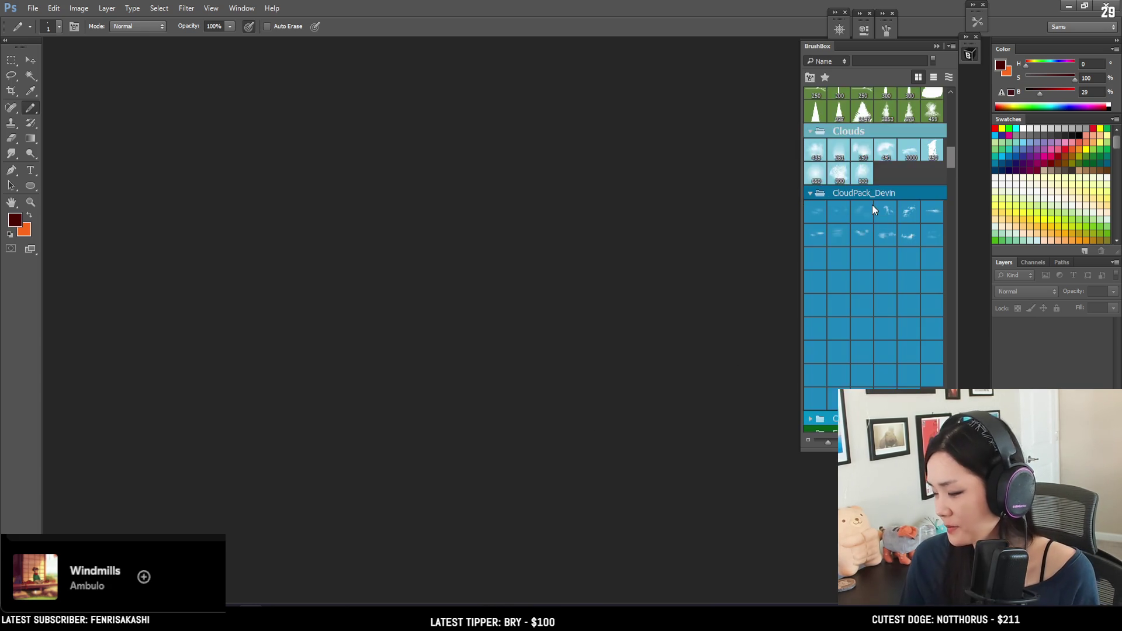
{"action": "scroll", "coordinate": [873, 206], "scroll_direction": "down", "scroll_amount": 3}
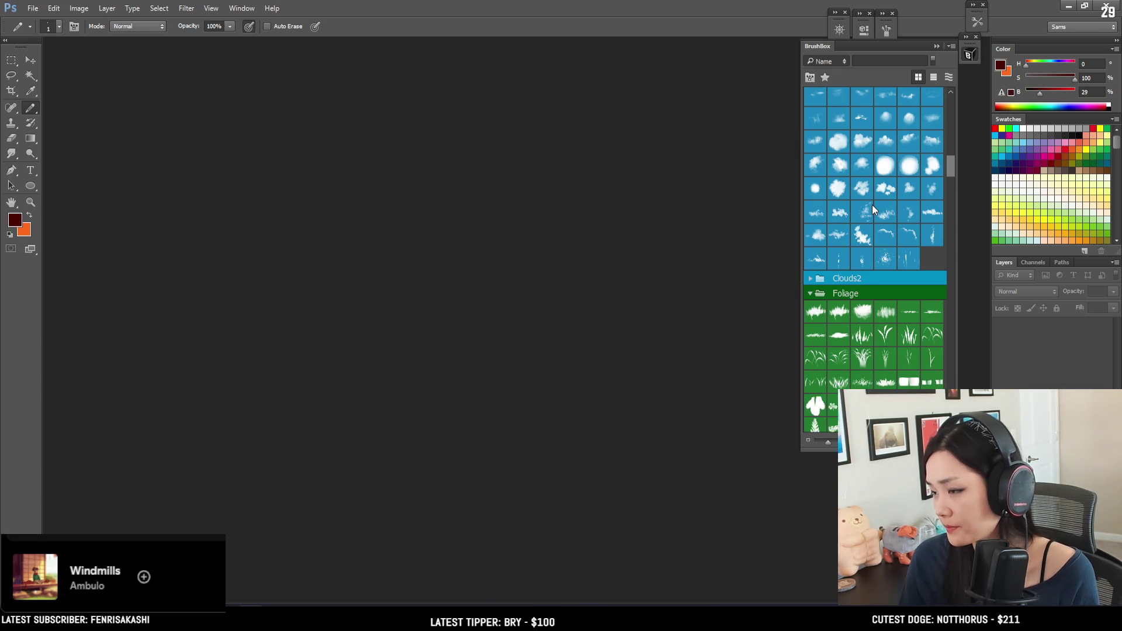
{"action": "scroll", "coordinate": [873, 208], "scroll_direction": "down", "scroll_amount": 10}
{"action": "scroll", "coordinate": [872, 204], "scroll_direction": "down", "scroll_amount": 5}
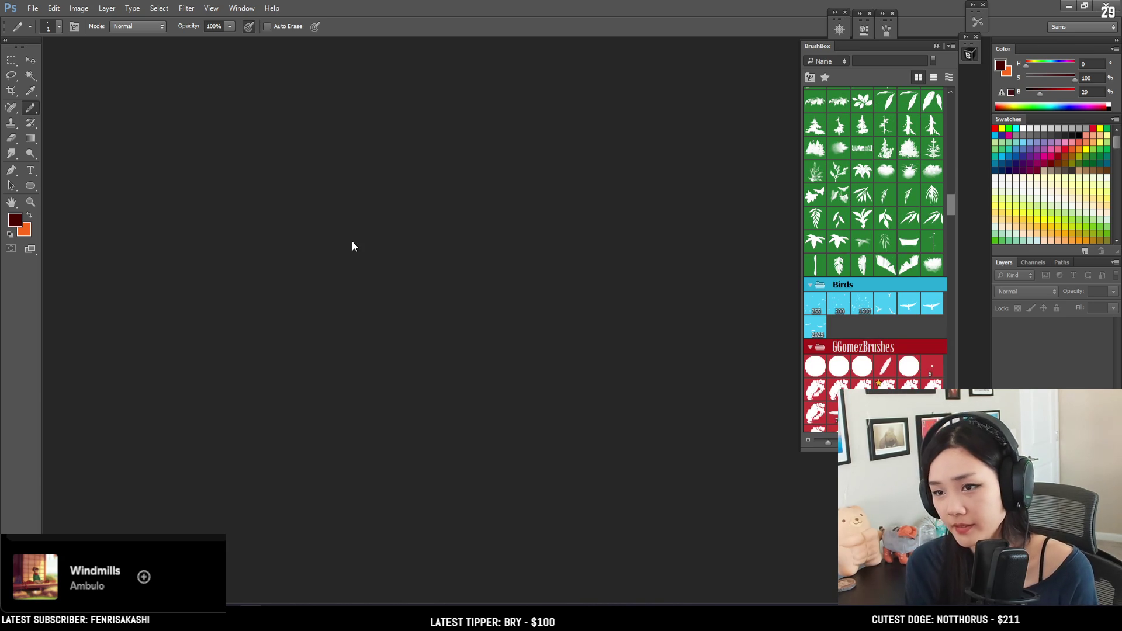
{"action": "key", "text": "ctrl+n"}
{"action": "key", "text": "Return"}
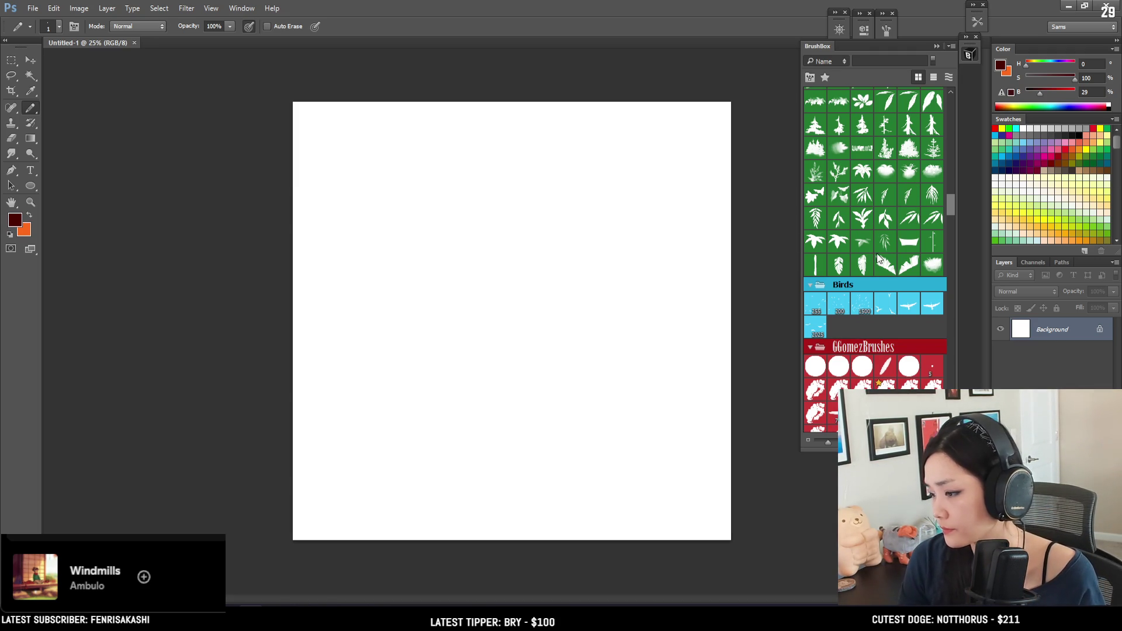
Convert the locked Background into Layer 0 and check the 3000-pixel image size.
{"action": "scroll", "coordinate": [844, 198], "scroll_direction": "down", "scroll_amount": 3}
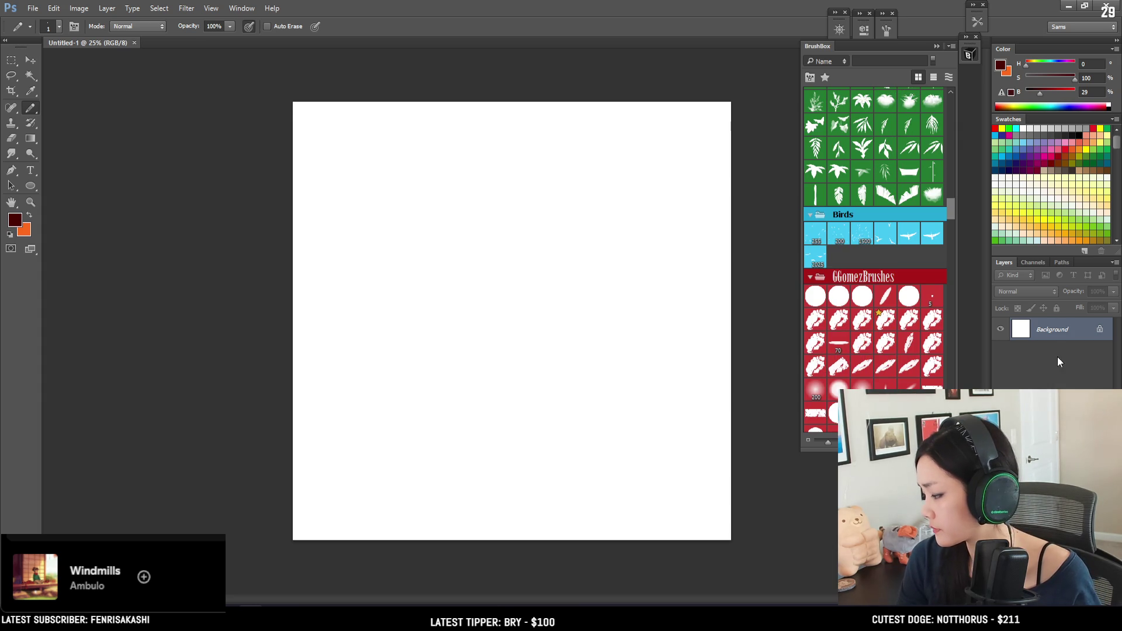
{"action": "double_click", "coordinate": [1055, 332]}
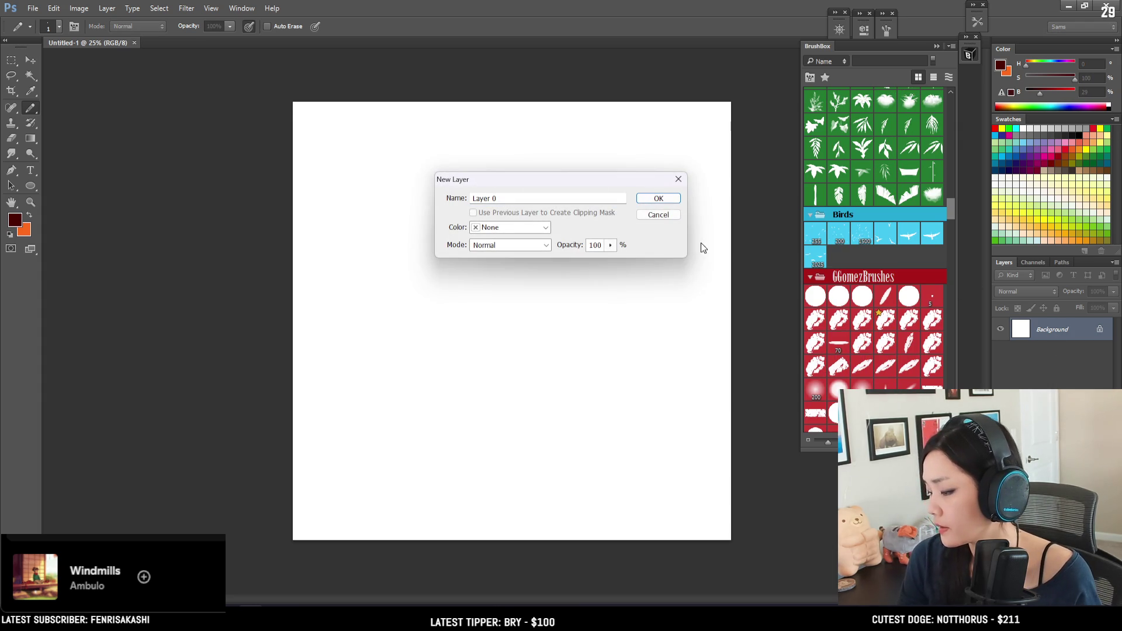
{"action": "left_click", "coordinate": [659, 199]}
{"action": "scroll", "coordinate": [836, 275], "scroll_direction": "down", "scroll_amount": 10}
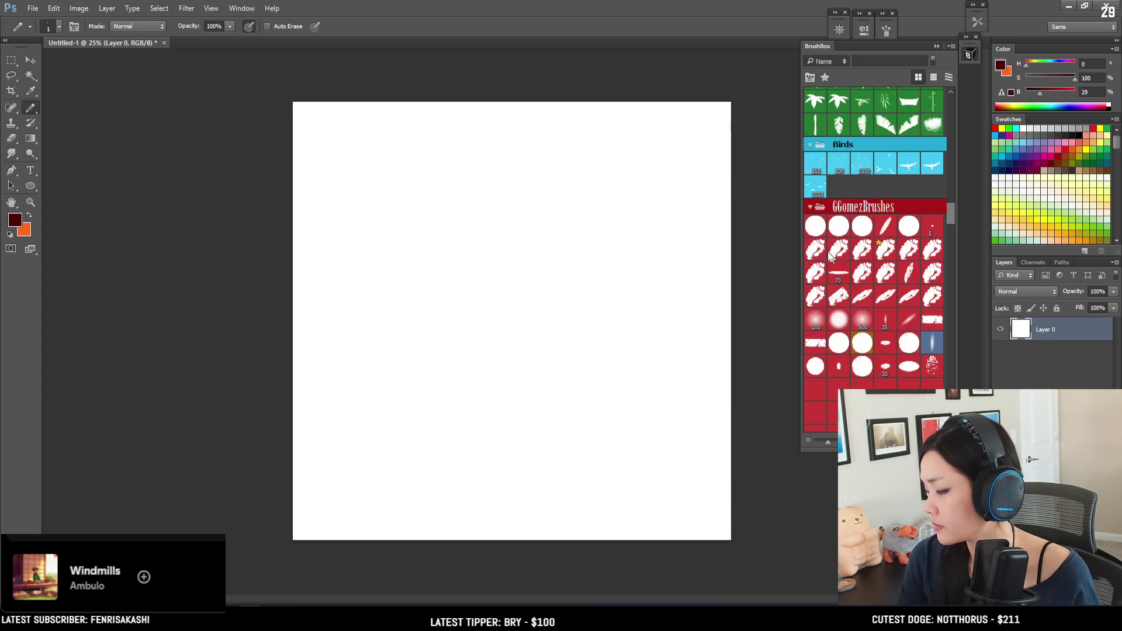
{"action": "left_click", "coordinate": [62, 7]}
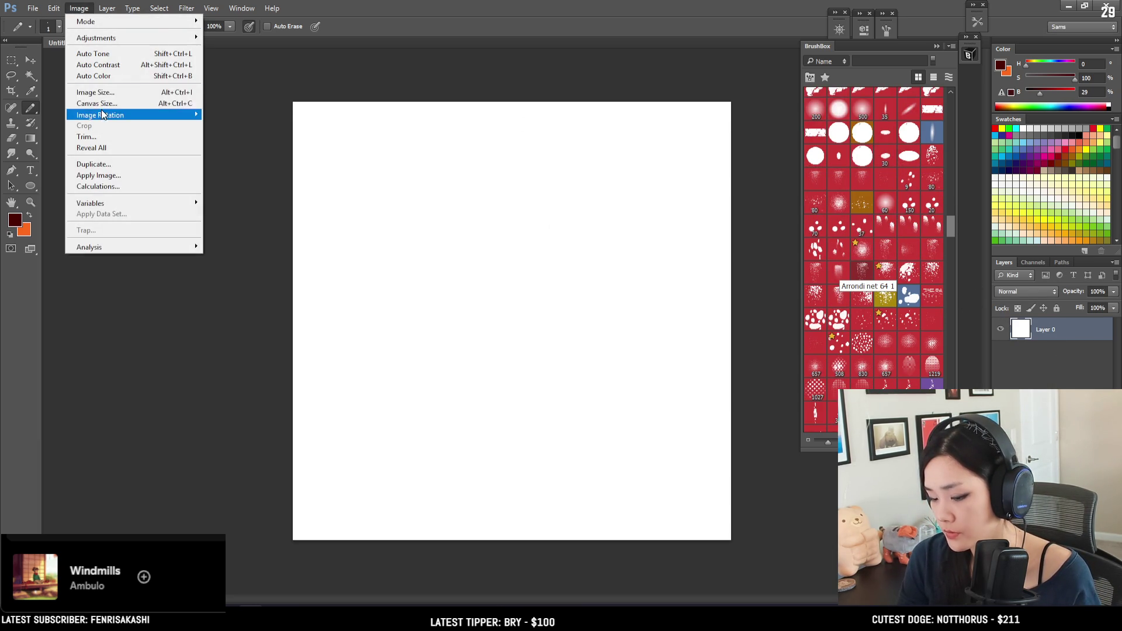
{"action": "left_click", "coordinate": [100, 94]}
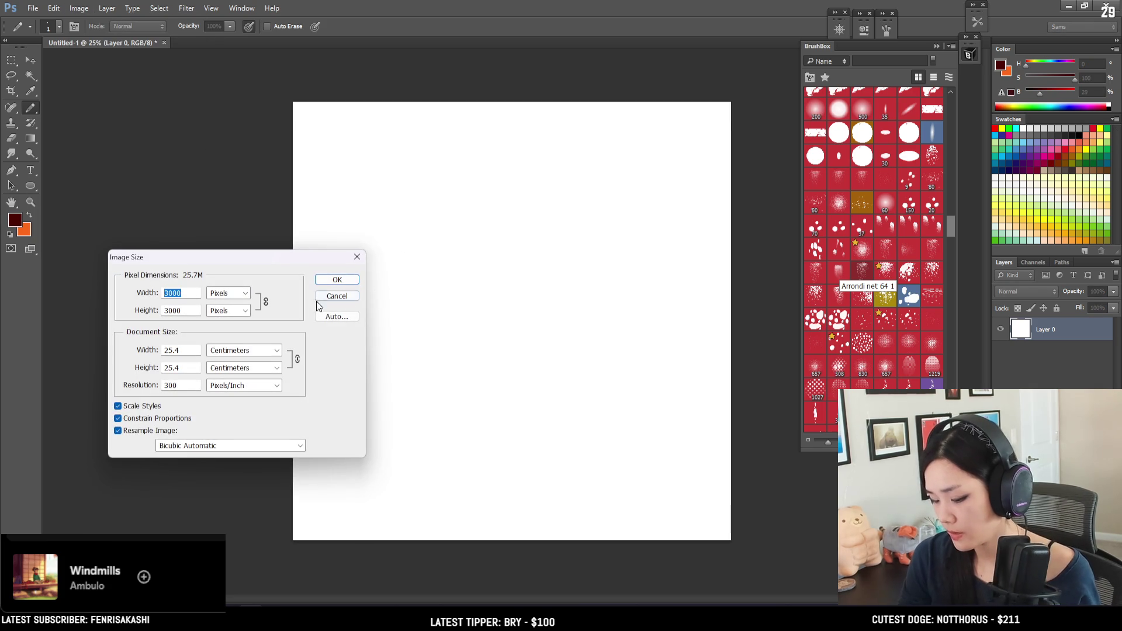
{"action": "left_click", "coordinate": [336, 296]}
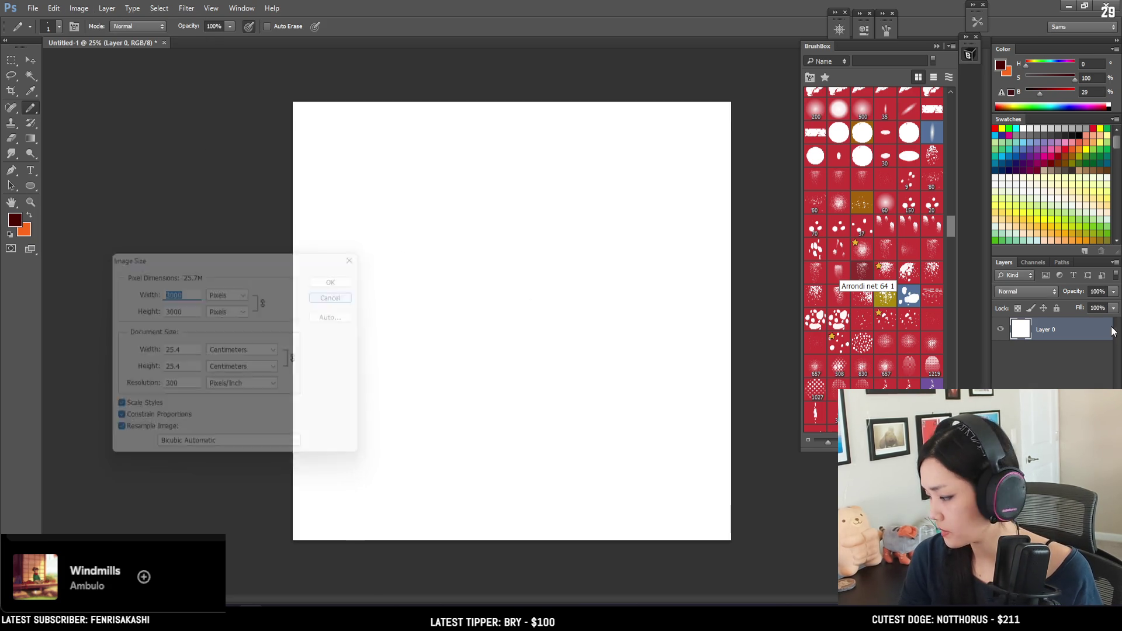
Rename Layer 0 to 'sky'.
{"action": "double_click", "coordinate": [1055, 329]}
{"action": "type", "text": "sky"}
{"action": "key", "text": "Return"}
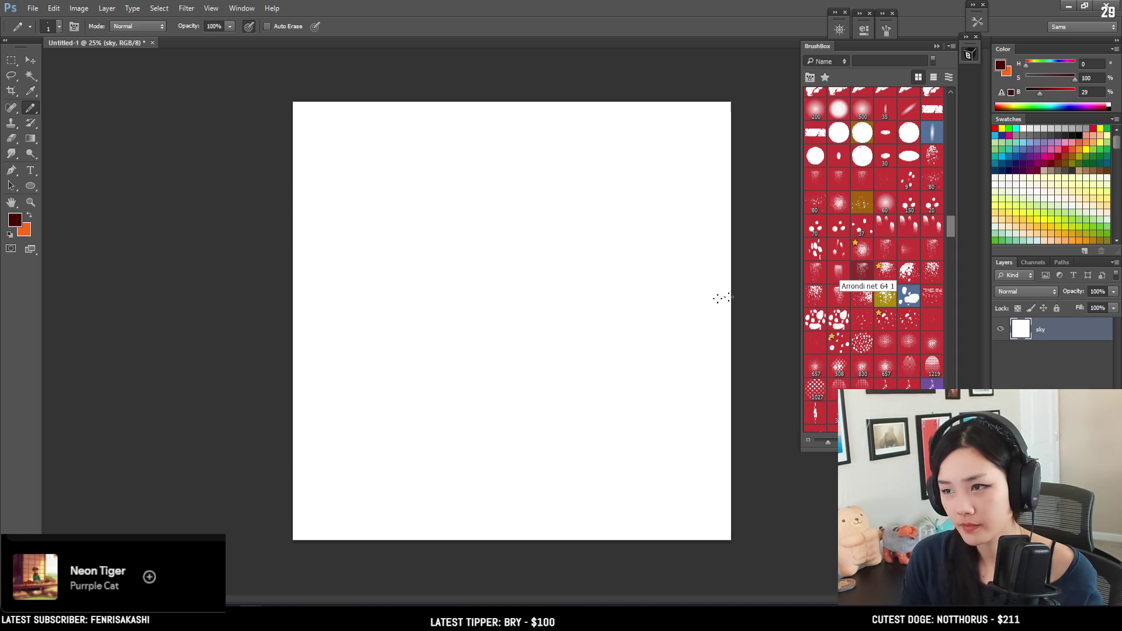
{"action": "scroll", "coordinate": [883, 279], "scroll_direction": "down", "scroll_amount": 5}
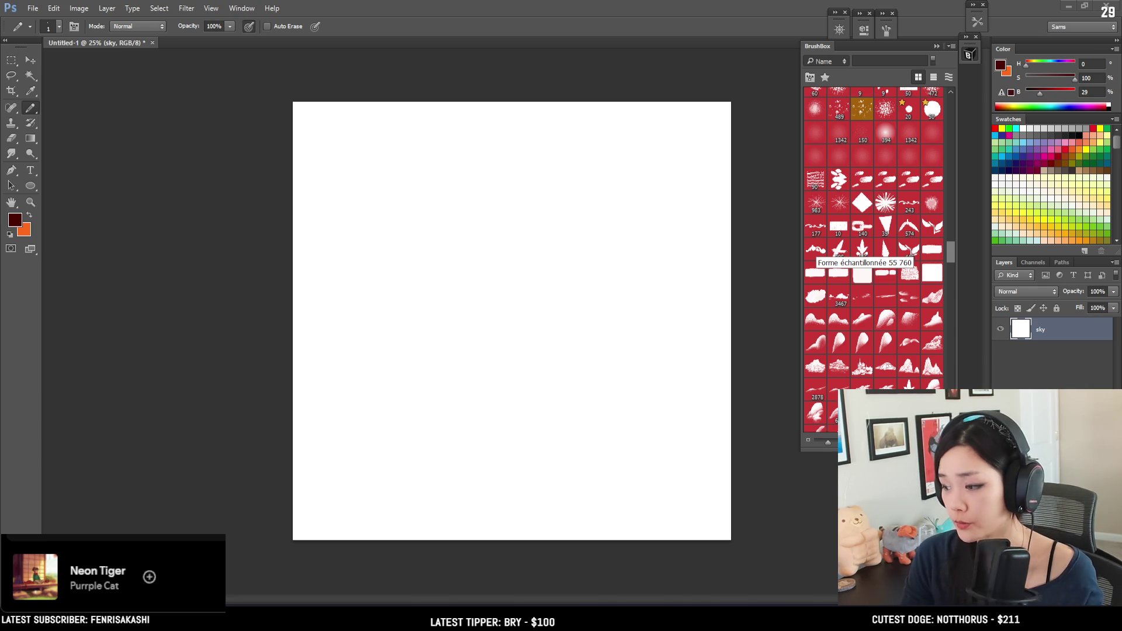
{"action": "scroll", "coordinate": [908, 245], "scroll_direction": "down", "scroll_amount": 3}
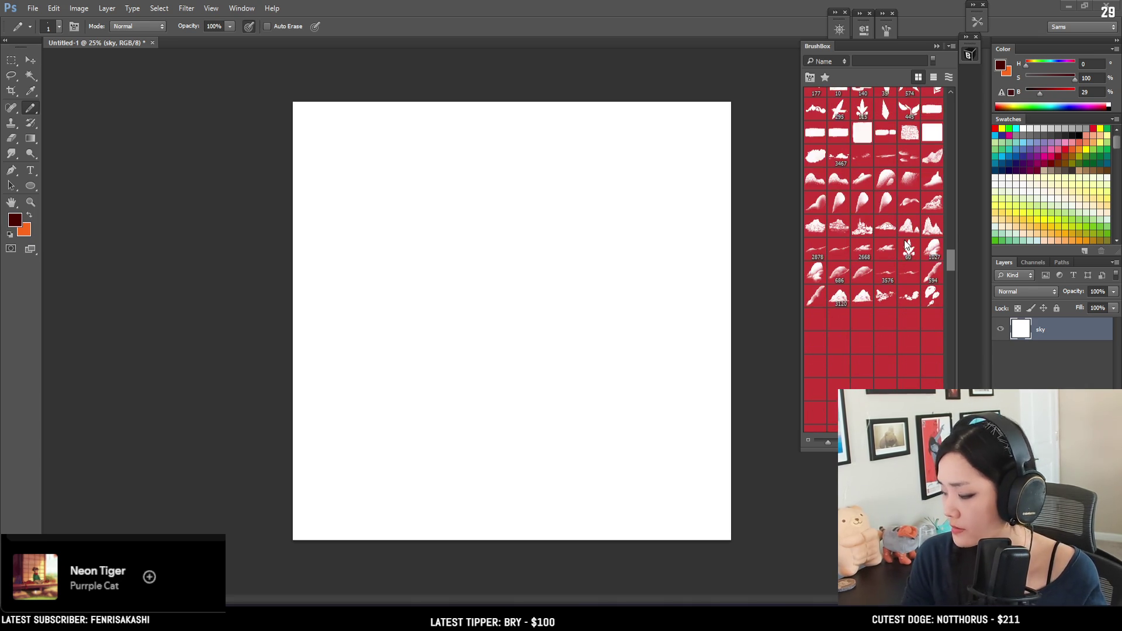
{"action": "scroll", "coordinate": [908, 246], "scroll_direction": "down", "scroll_amount": 3}
{"action": "scroll", "coordinate": [905, 244], "scroll_direction": "down", "scroll_amount": 2}
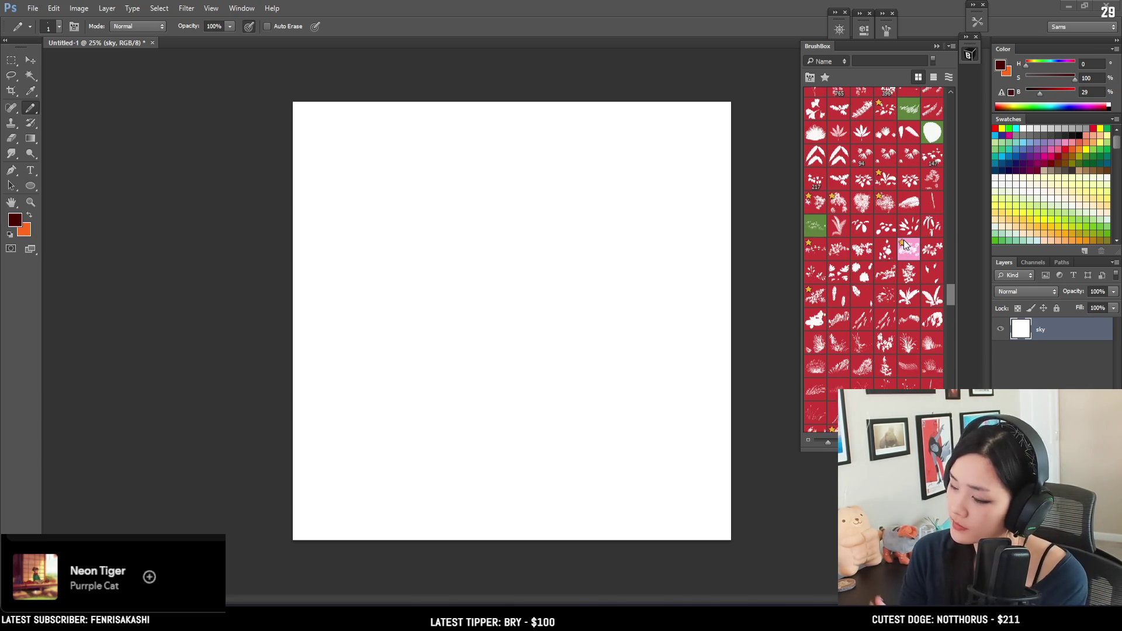
{"action": "scroll", "coordinate": [905, 249], "scroll_direction": "down", "scroll_amount": 2}
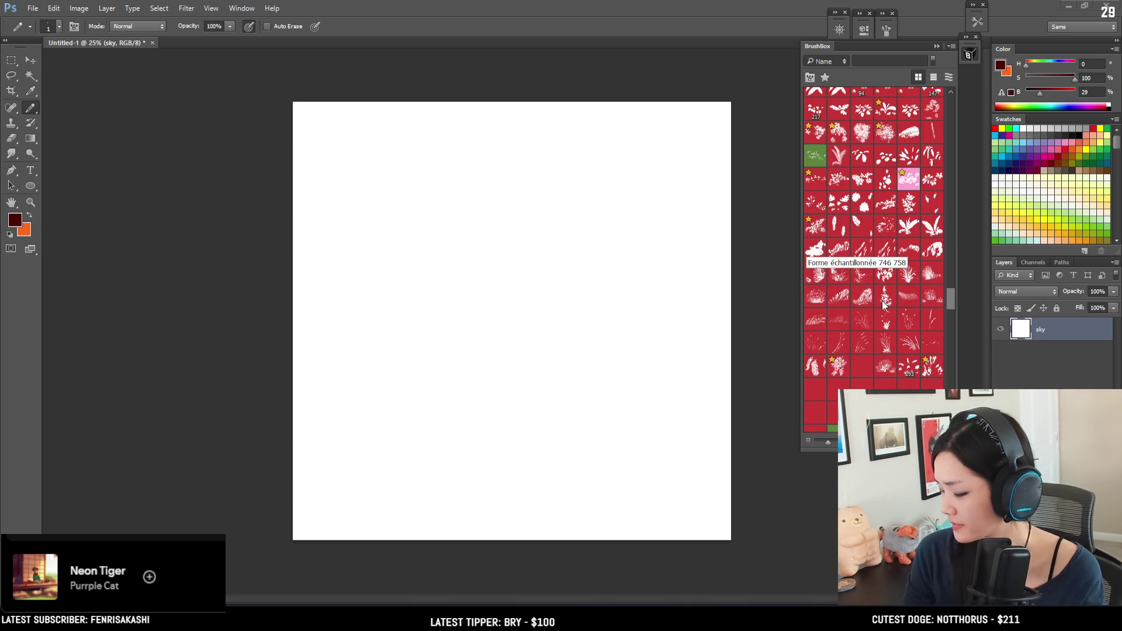
{"action": "scroll", "coordinate": [884, 304], "scroll_direction": "down", "scroll_amount": 3}
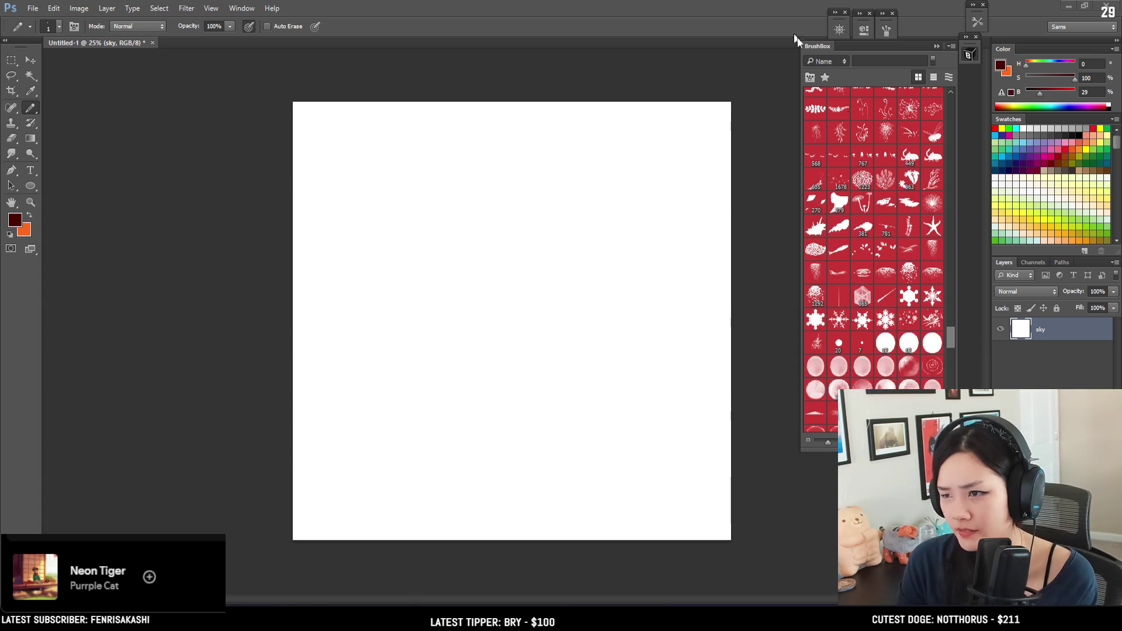
{"action": "scroll", "coordinate": [849, 258], "scroll_direction": "down", "scroll_amount": 3}
{"action": "scroll", "coordinate": [847, 254], "scroll_direction": "down", "scroll_amount": 3}
{"action": "scroll", "coordinate": [914, 241], "scroll_direction": "up", "scroll_amount": 10}
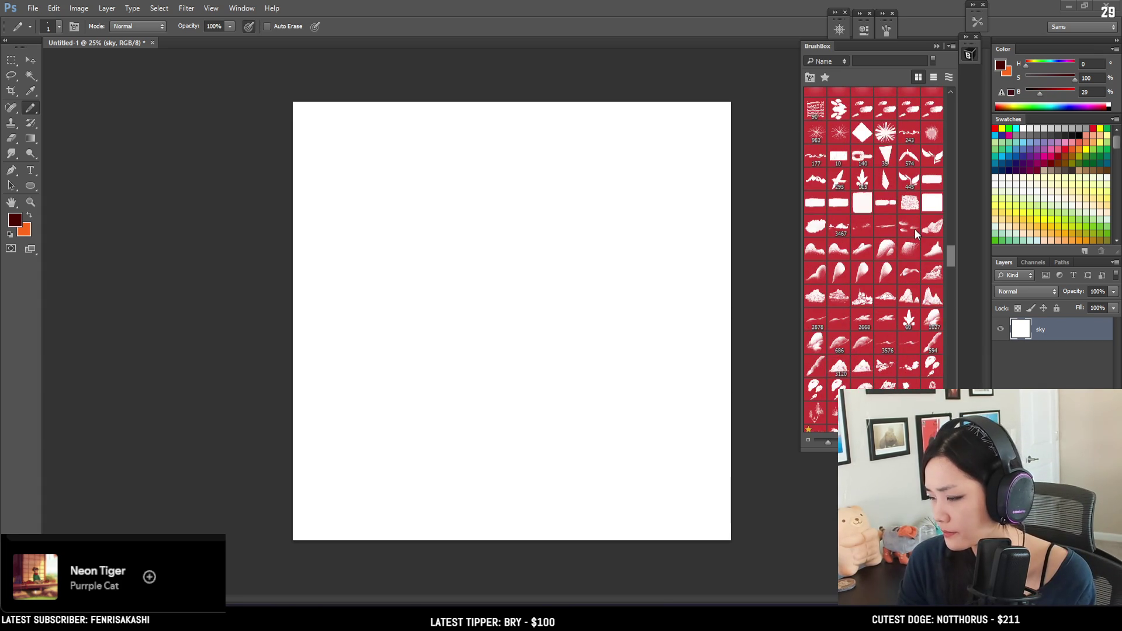
{"action": "scroll", "coordinate": [914, 228], "scroll_direction": "up", "scroll_amount": 10}
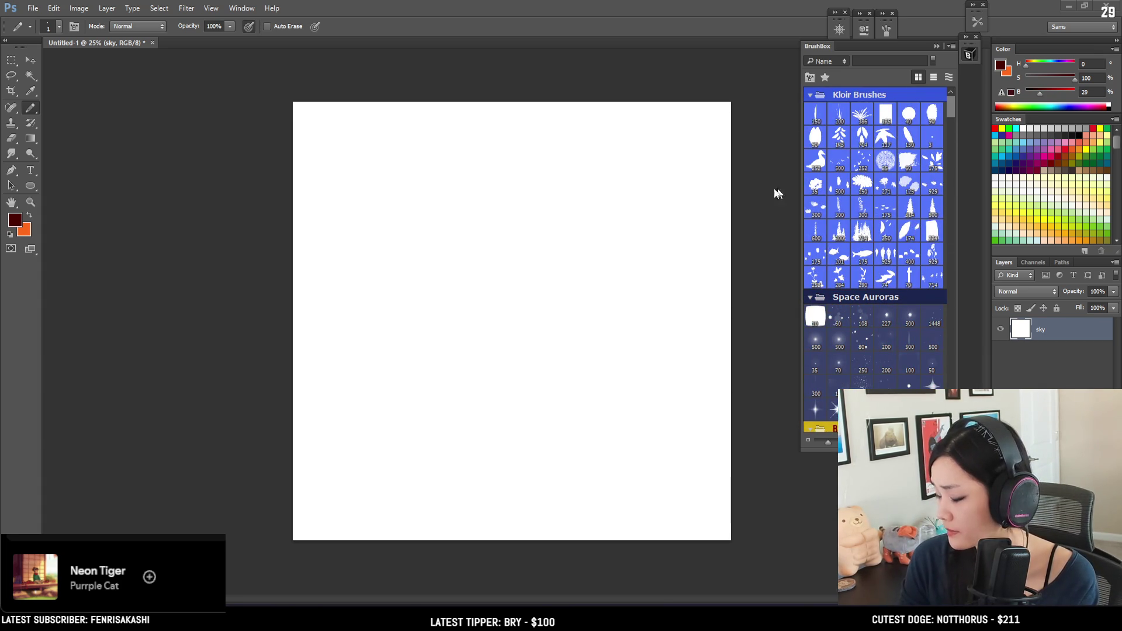
{"action": "left_click", "coordinate": [12, 60]}
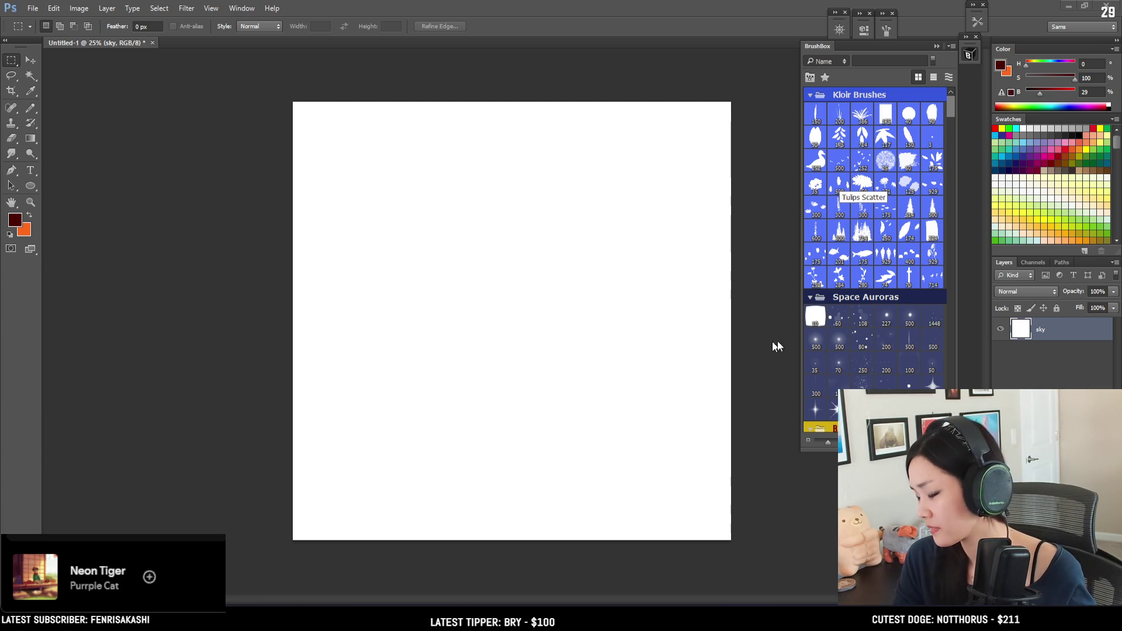
{"action": "scroll", "coordinate": [874, 263], "scroll_direction": "down", "scroll_amount": 5}
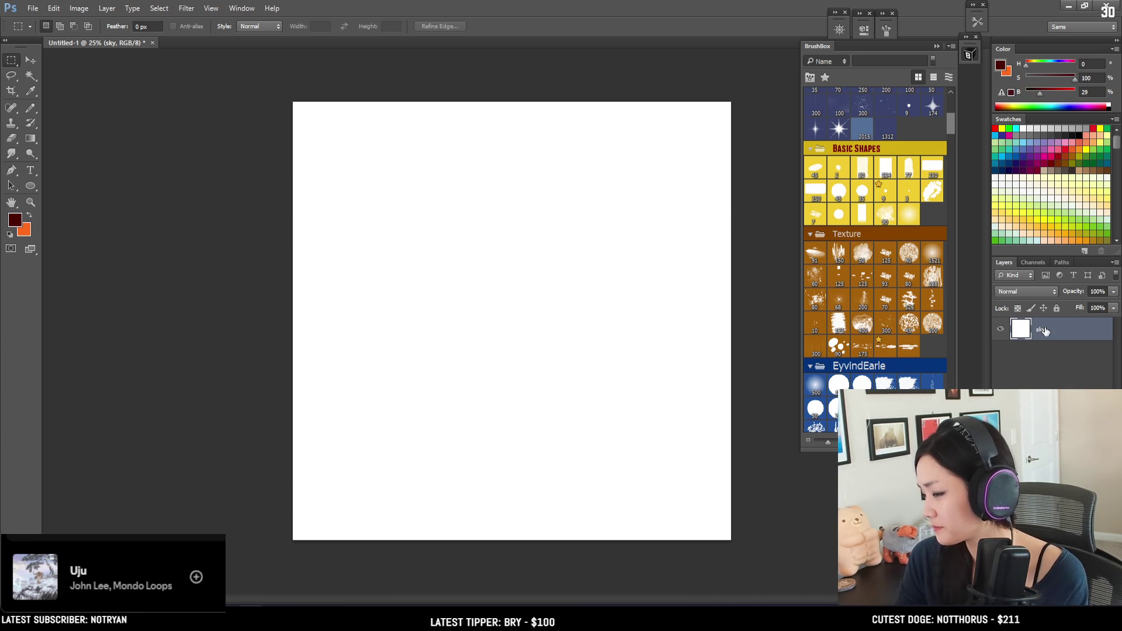
{"action": "scroll", "coordinate": [872, 218], "scroll_direction": "down", "scroll_amount": 5}
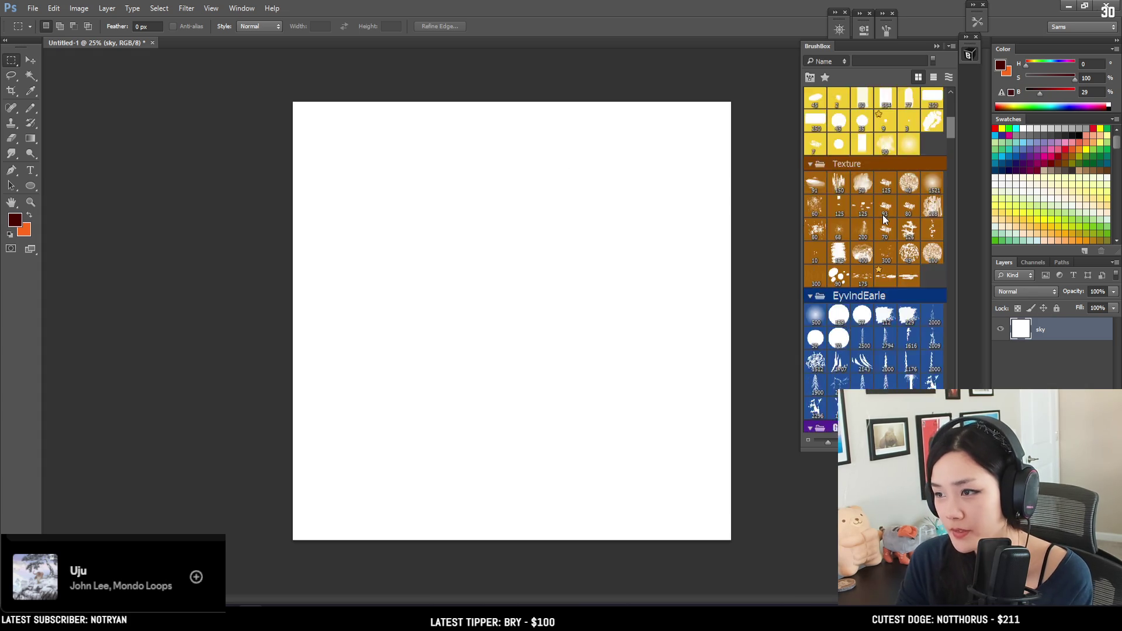
{"action": "left_click", "coordinate": [822, 171]}
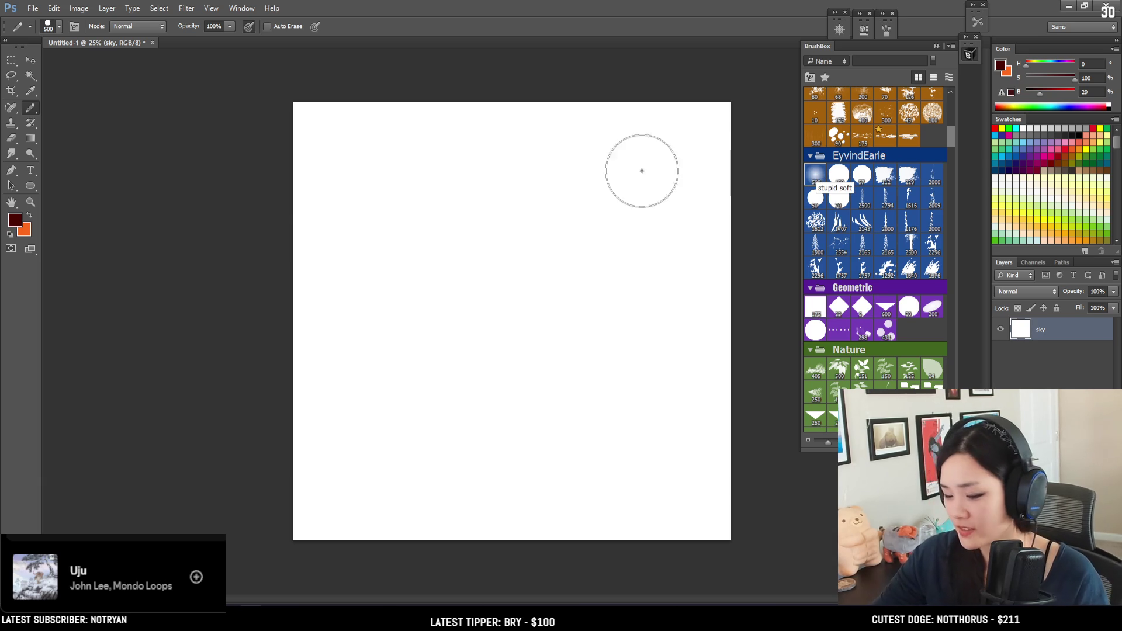
{"action": "right_click", "coordinate": [32, 110]}
With the Brush Tool active, fill the sky layer with periwinkle blue 5b75f9.
{"action": "left_click", "coordinate": [59, 109]}
{"action": "left_click", "coordinate": [14, 220]}
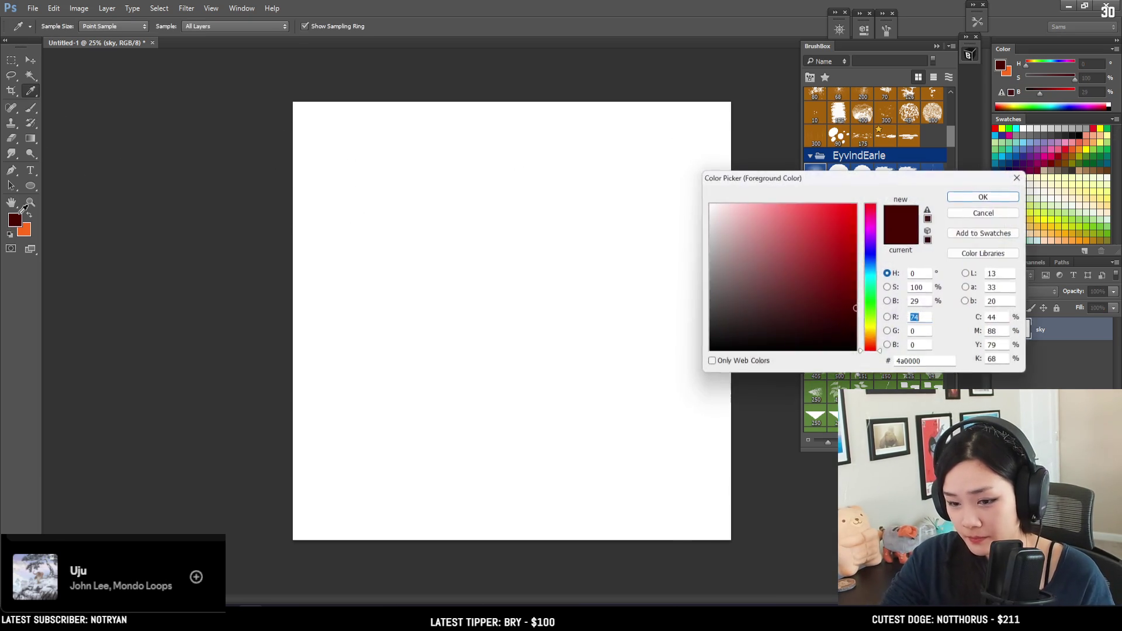
{"action": "left_click", "coordinate": [871, 257]}
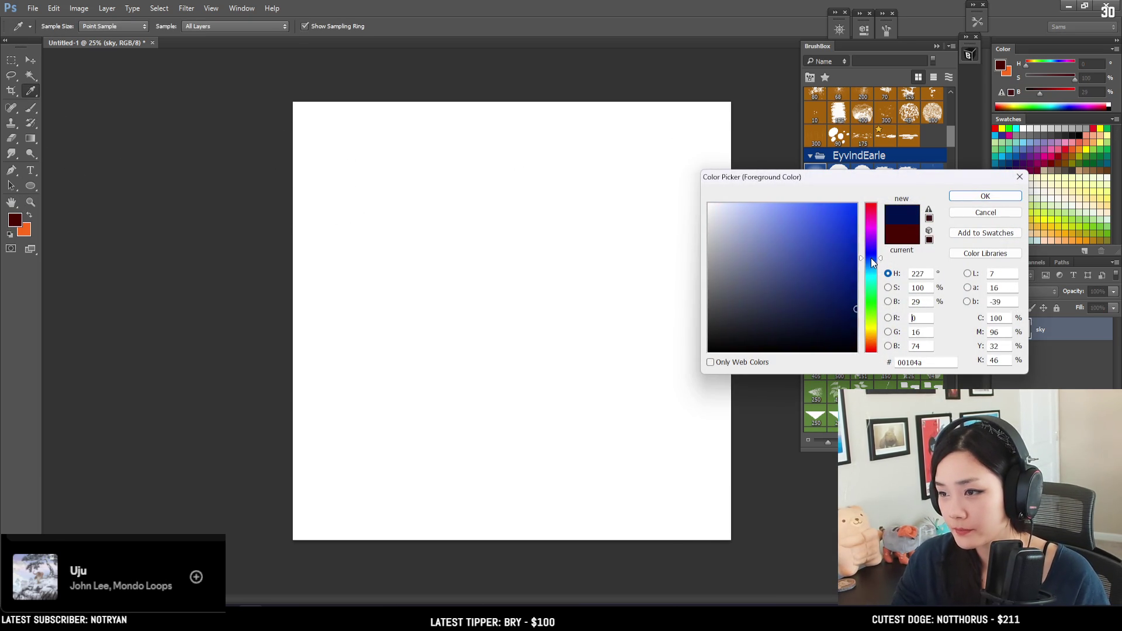
{"action": "left_click", "coordinate": [803, 207]}
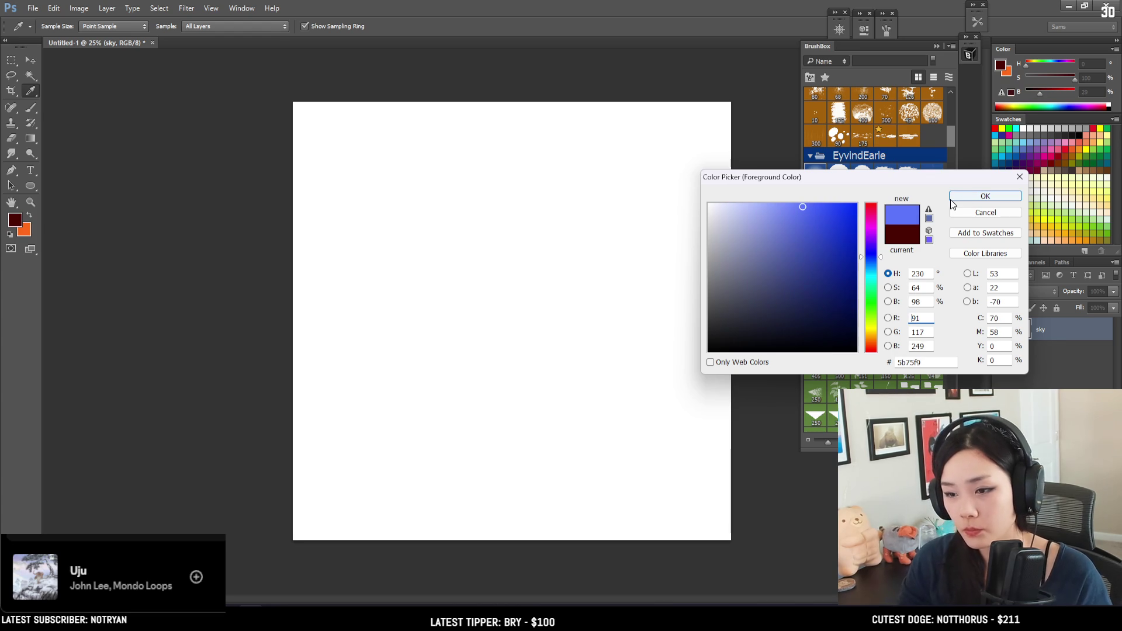
{"action": "left_click", "coordinate": [964, 199]}
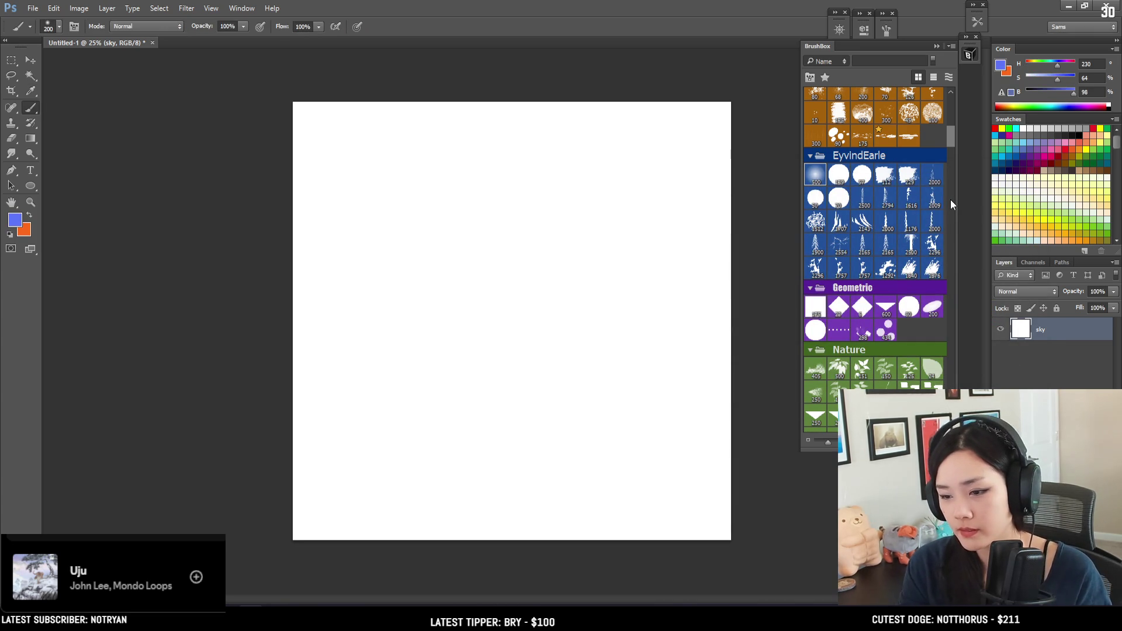
{"action": "key", "text": "alt+BackSpace"}
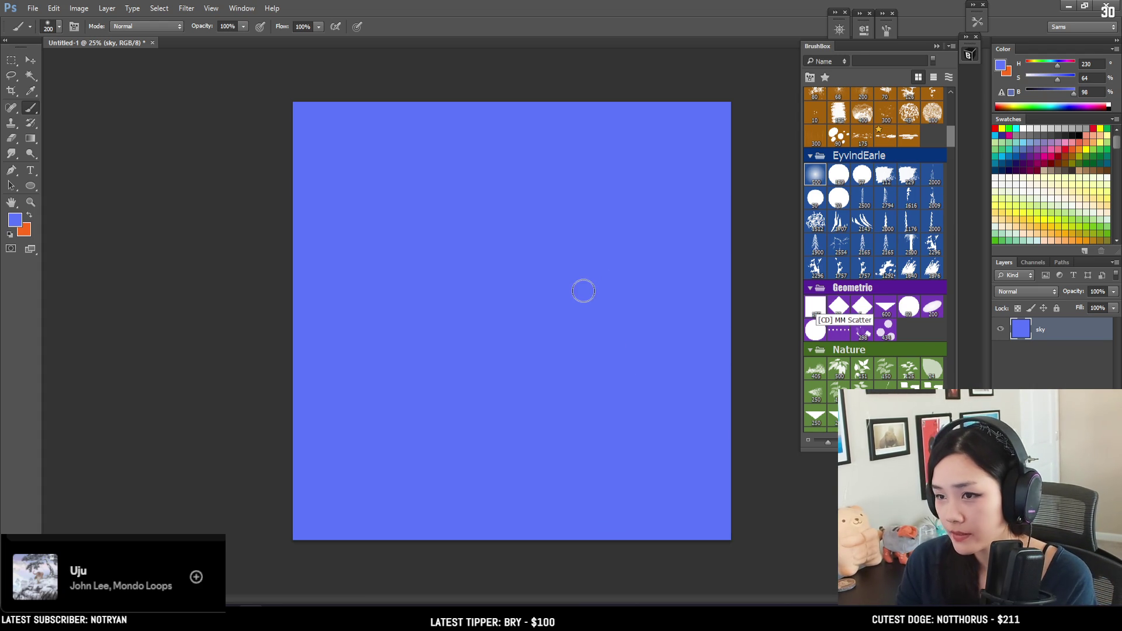
Select the 500 px soft round brush preset.
{"action": "left_click", "coordinate": [817, 177]}
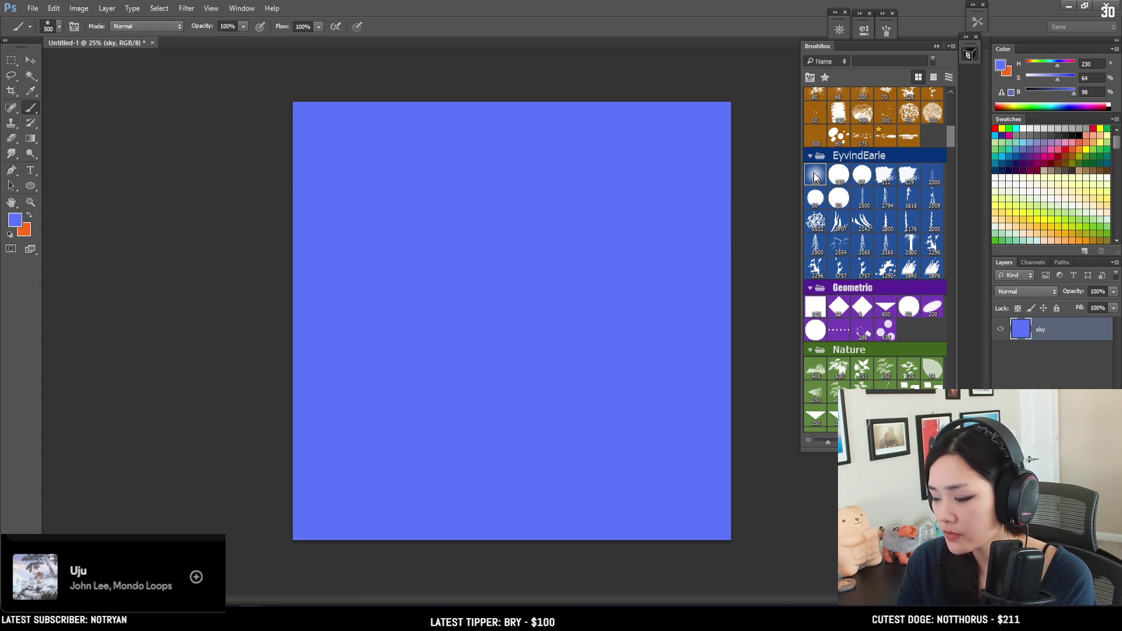
{"action": "left_click", "coordinate": [12, 60]}
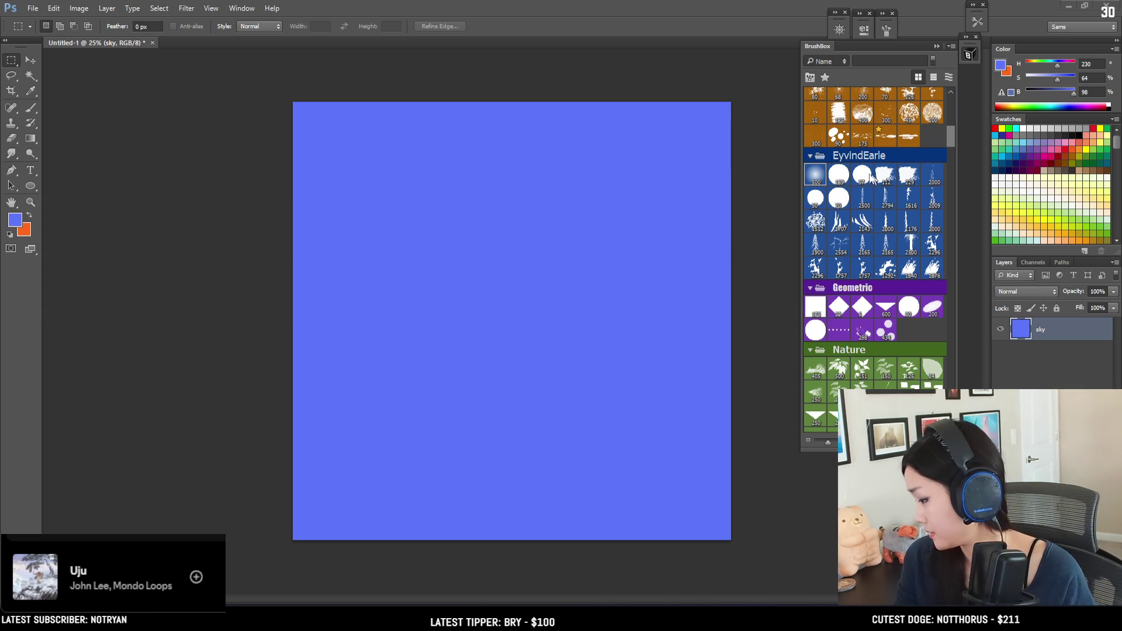
{"action": "left_click", "coordinate": [823, 169]}
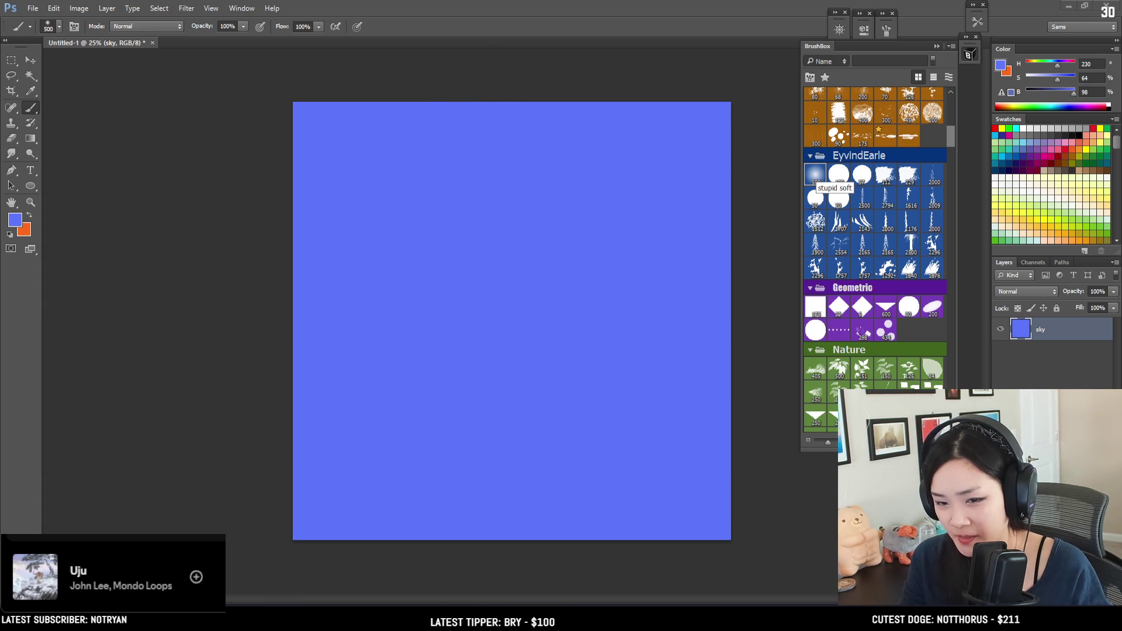
Refill the sky layer with lilac violet de8af3 (H 288, S 43%, B 95%).
{"action": "left_click", "coordinate": [1001, 66]}
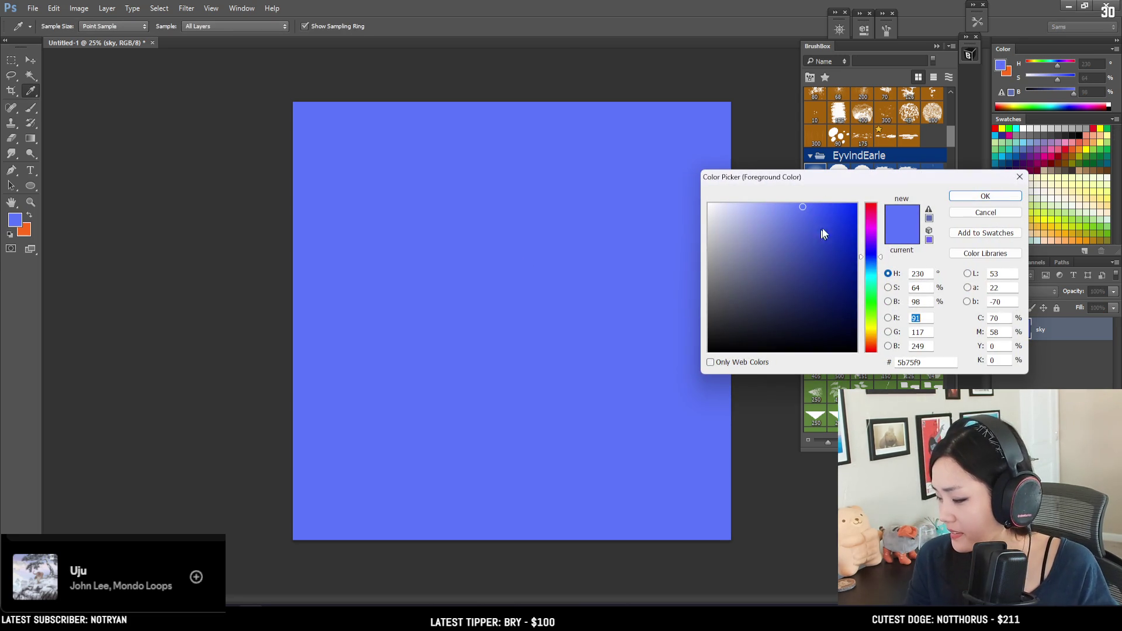
{"action": "left_click_drag", "start_coordinate": [870, 230], "coordinate": [870, 223]}
{"action": "left_click_drag", "start_coordinate": [794, 225], "coordinate": [777, 204]}
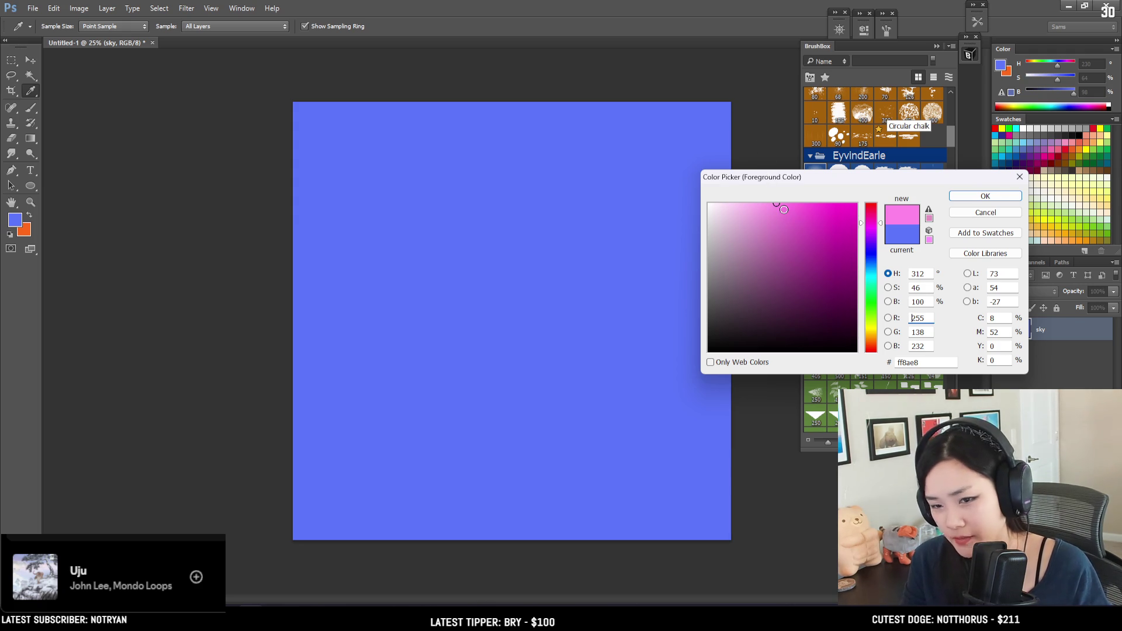
{"action": "left_click", "coordinate": [765, 218]}
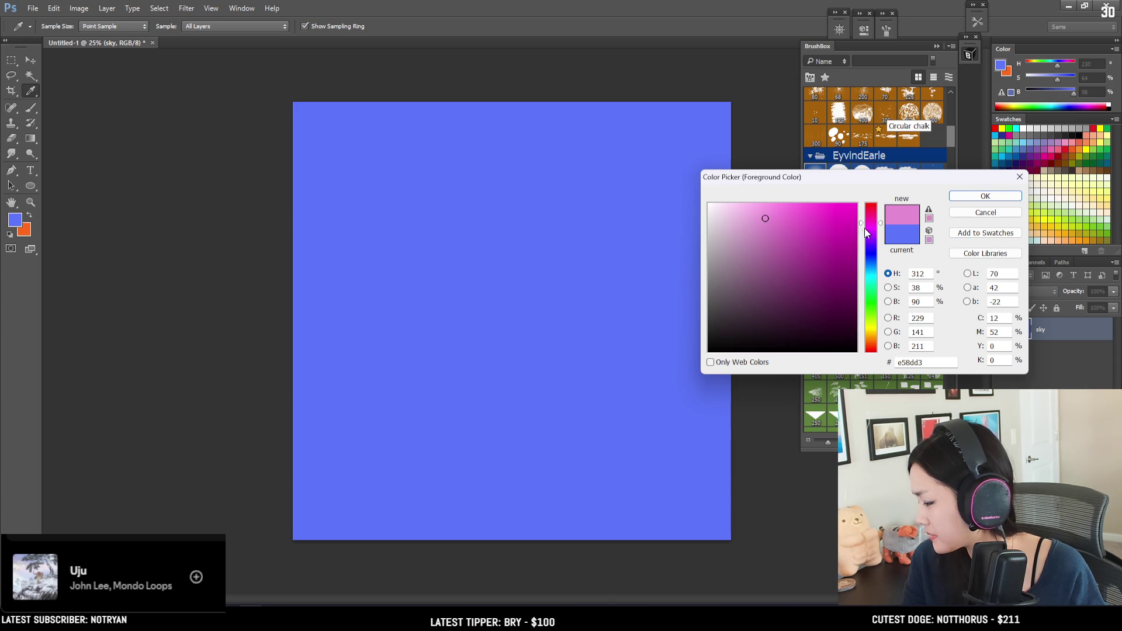
{"action": "left_click", "coordinate": [868, 232]}
{"action": "left_click", "coordinate": [772, 210]}
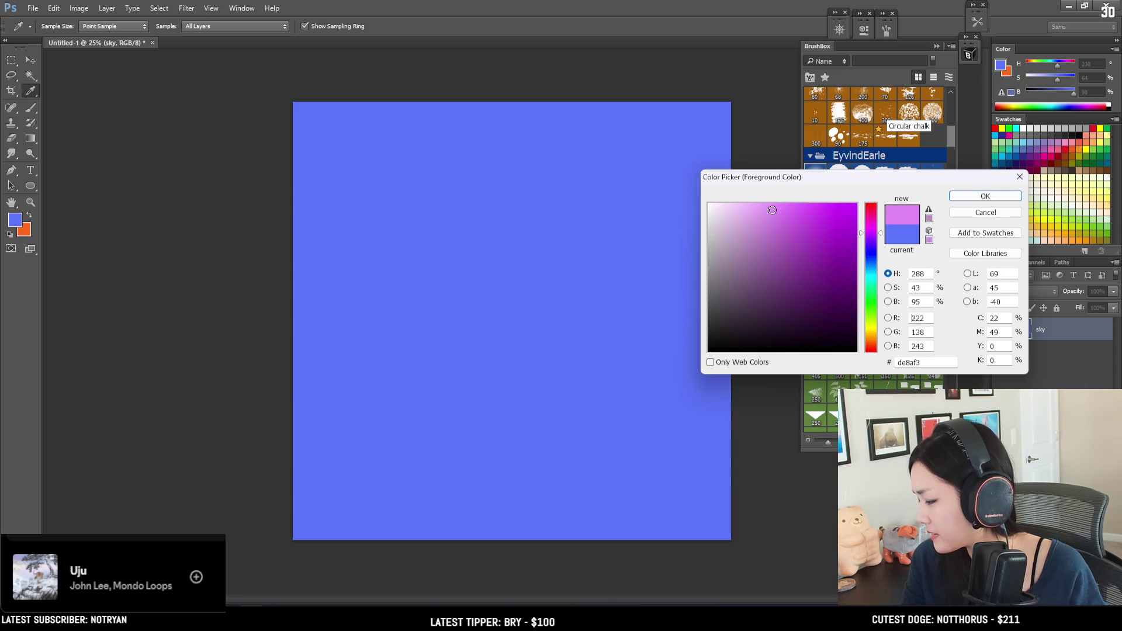
{"action": "left_click", "coordinate": [958, 196]}
{"action": "key", "text": "b"}
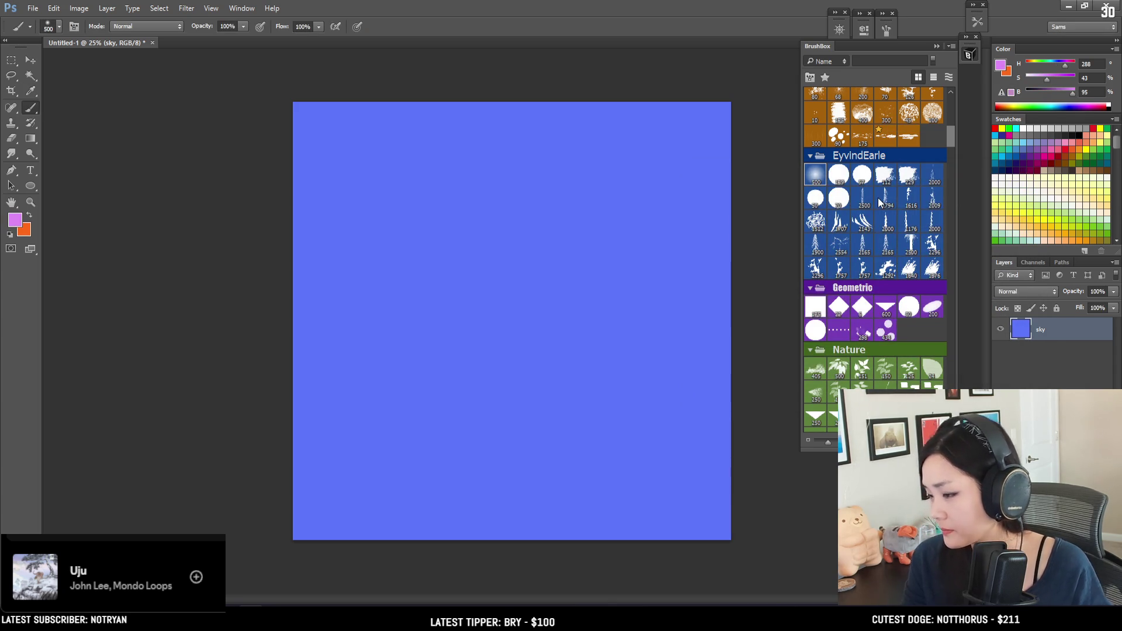
{"action": "key", "text": "alt+BackSpace"}
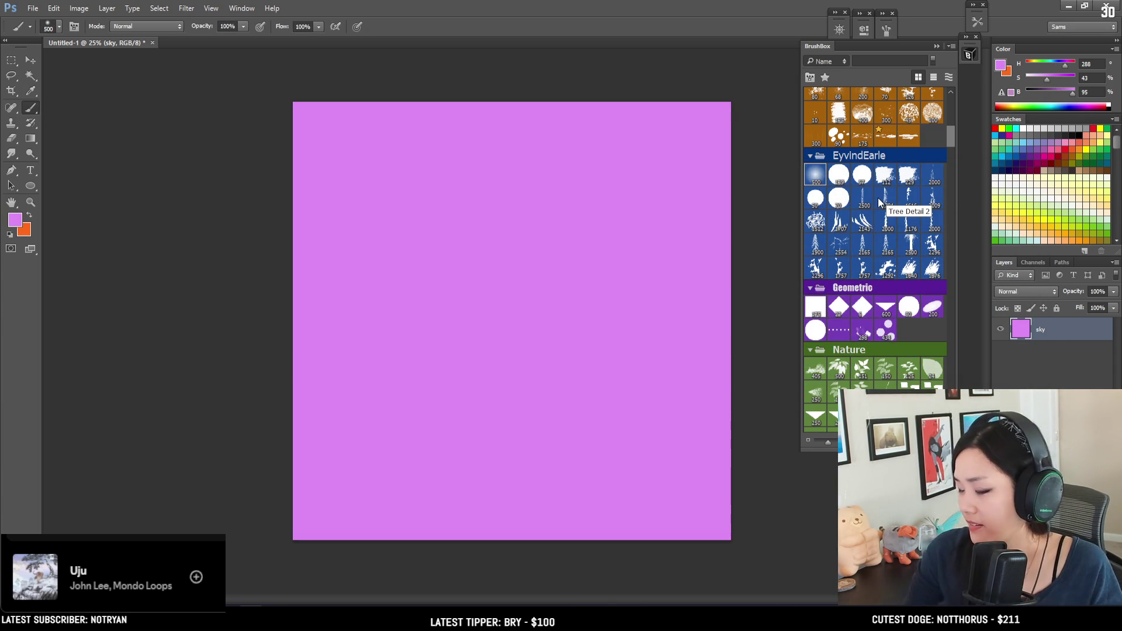
Paint pale lilac across the lower half of the sky with a 1700 px soft brush.
{"action": "key", "text": "bracketright"}
{"action": "key", "text": "bracketright"}
{"action": "key", "text": "bracketright"}
{"action": "left_click_drag", "start_coordinate": [1047, 77], "coordinate": [1037, 79]}
{"action": "key", "text": "bracketright"}
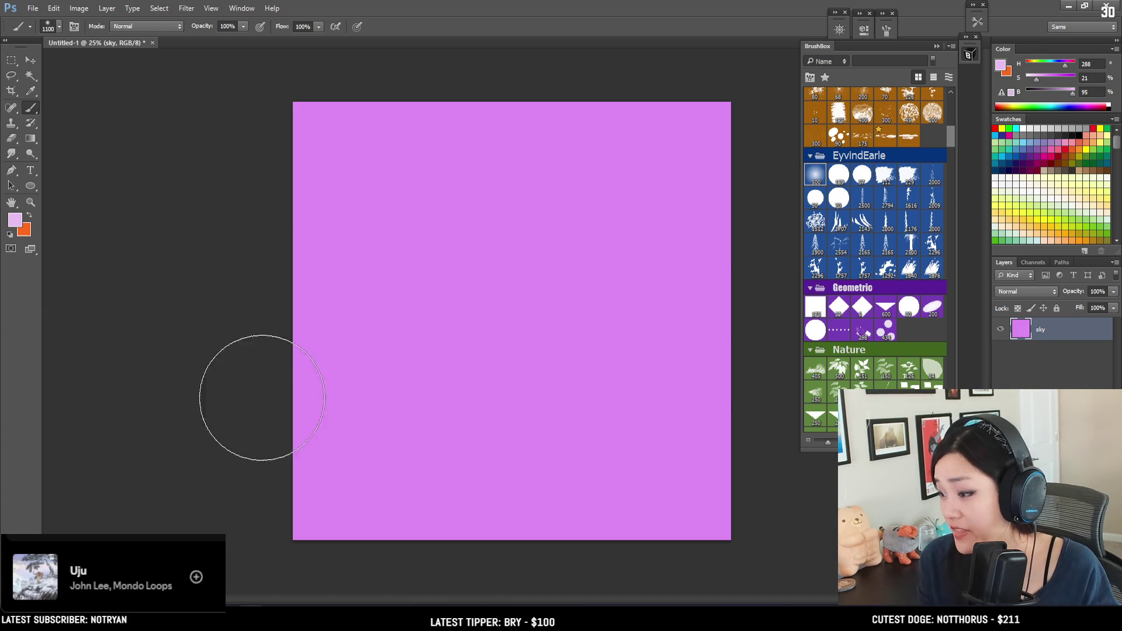
{"action": "mouse_move", "coordinate": [539, 413]}
{"action": "left_mouse_down"}
{"action": "mouse_move", "coordinate": [664, 401]}
{"action": "mouse_move", "coordinate": [100, 363]}
{"action": "left_mouse_up"}
{"action": "key", "text": "ctrl+z"}
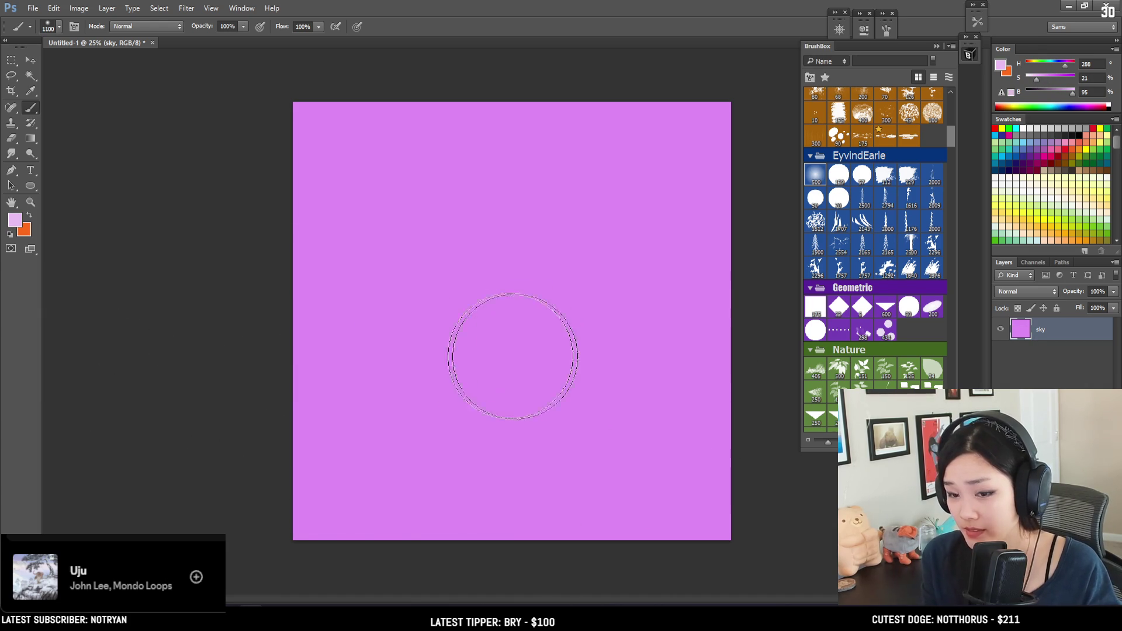
{"action": "key", "text": "bracketright"}
{"action": "key", "text": "bracketright"}
{"action": "key", "text": "bracketright"}
{"action": "mouse_move", "coordinate": [251, 339]}
{"action": "left_mouse_down"}
{"action": "mouse_move", "coordinate": [777, 426]}
{"action": "mouse_move", "coordinate": [234, 324]}
{"action": "left_mouse_up"}
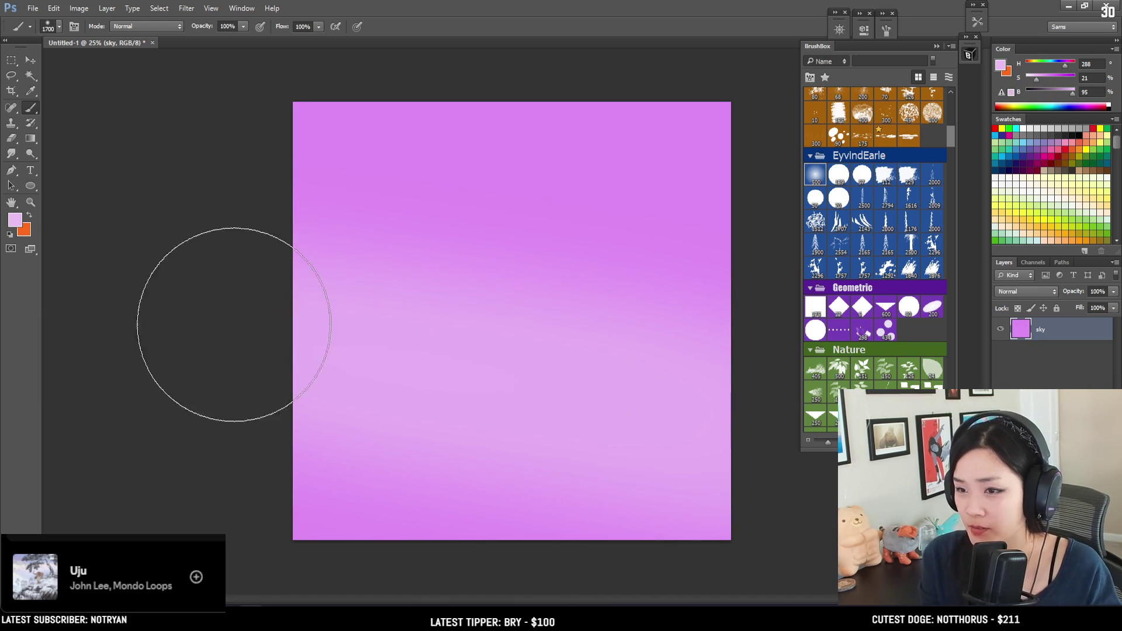
{"action": "left_click_drag", "start_coordinate": [438, 413], "coordinate": [826, 463]}
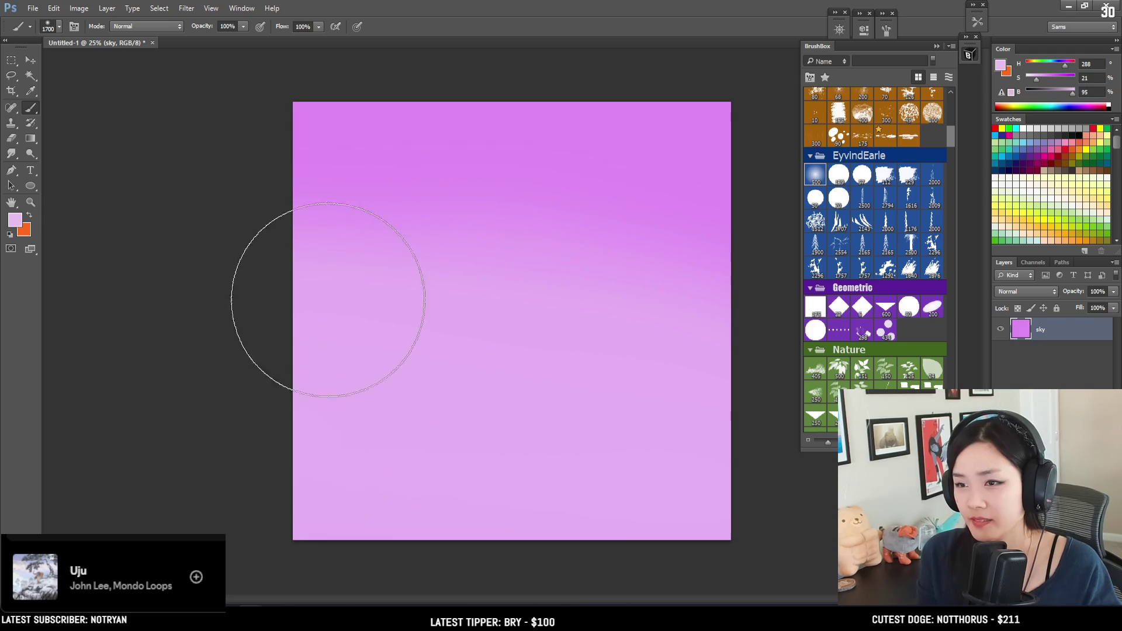
Sample a deeper pink, saturate it, and deepen the top band to purple.
{"action": "left_click", "coordinate": [579, 153], "text": "alt"}
{"action": "left_click", "coordinate": [1056, 77]}
{"action": "key", "text": "bracketleft"}
{"action": "key", "text": "bracketleft"}
{"action": "key", "text": "bracketleft"}
{"action": "left_click_drag", "start_coordinate": [413, 112], "coordinate": [714, 120]}
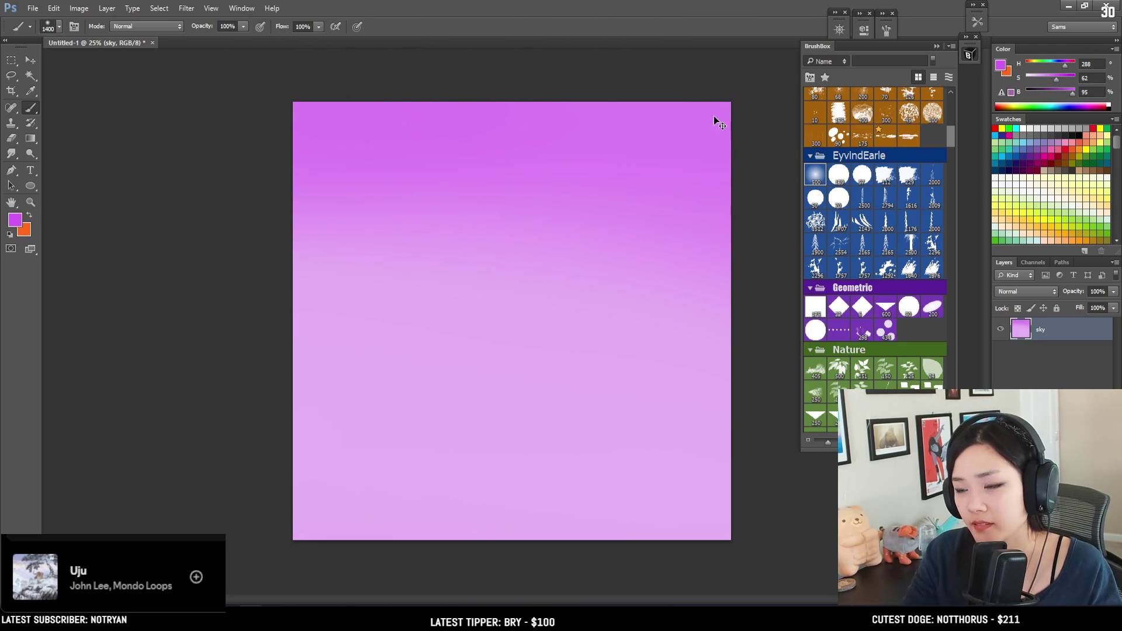
{"action": "key", "text": "bracketleft"}
Smooth the middle band with a lighter pink, ending at a 1500 px brush.
{"action": "left_click", "coordinate": [564, 258], "text": "alt"}
{"action": "left_click", "coordinate": [522, 335], "text": "alt"}
{"action": "left_click_drag", "start_coordinate": [1036, 82], "coordinate": [1075, 92]}
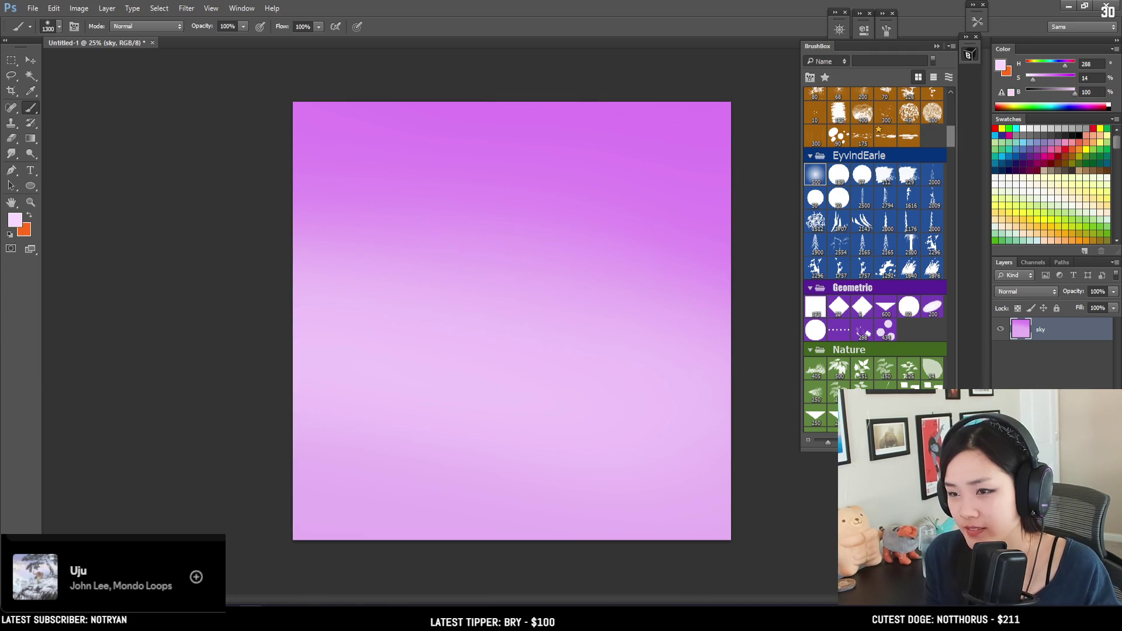
{"action": "key", "text": "bracketright"}
{"action": "left_click_drag", "start_coordinate": [678, 374], "coordinate": [509, 336]}
{"action": "key", "text": "bracketright"}
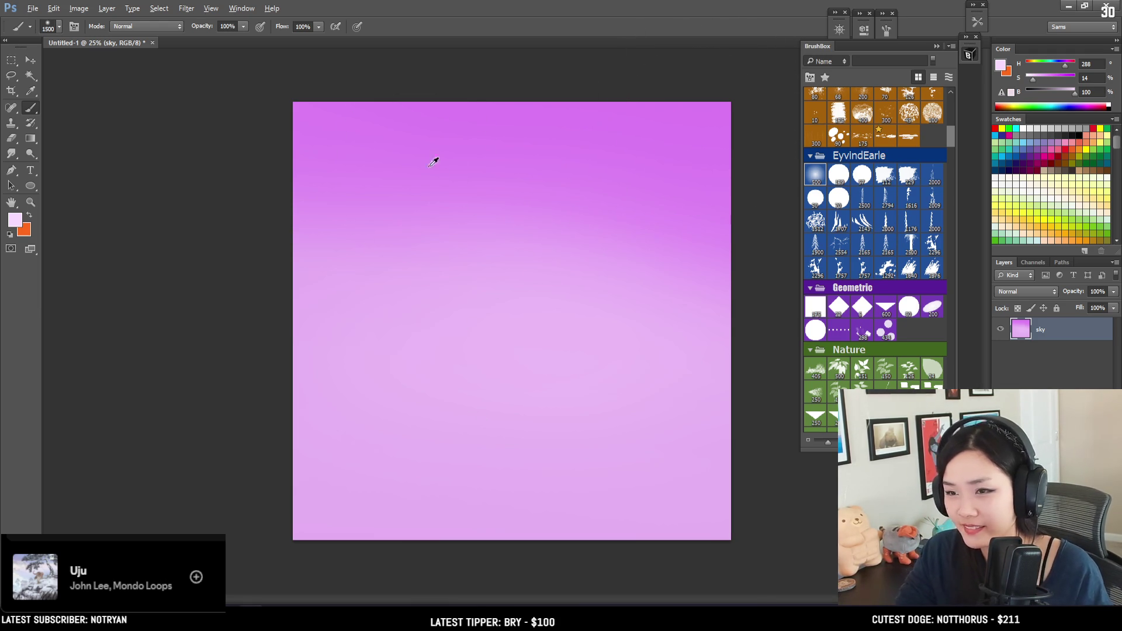
Sample sky tones and paint bluish-lavender into the upper right of the sky.
{"action": "left_click", "coordinate": [426, 136], "text": "alt"}
{"action": "key", "text": "bracketleft"}
{"action": "key", "text": "bracketleft"}
{"action": "key", "text": "bracketleft"}
{"action": "left_click", "coordinate": [383, 166], "text": "alt"}
{"action": "left_click", "coordinate": [450, 203], "text": "alt"}
{"action": "left_click", "coordinate": [529, 234], "text": "alt"}
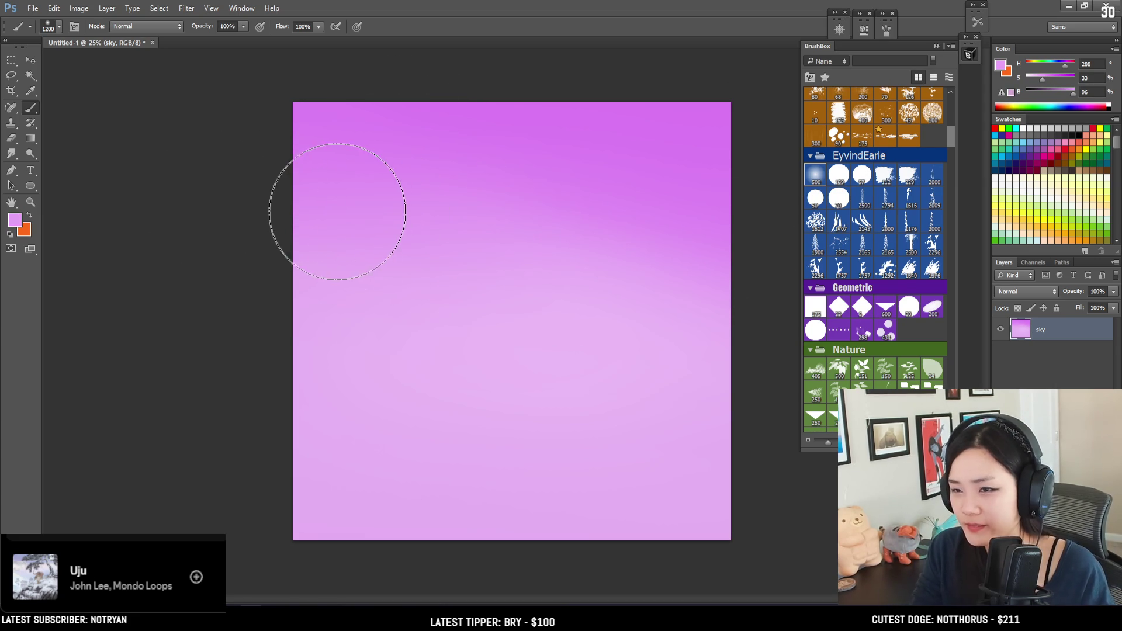
{"action": "left_click", "coordinate": [597, 296], "text": "alt"}
{"action": "left_click", "coordinate": [363, 212], "text": "alt"}
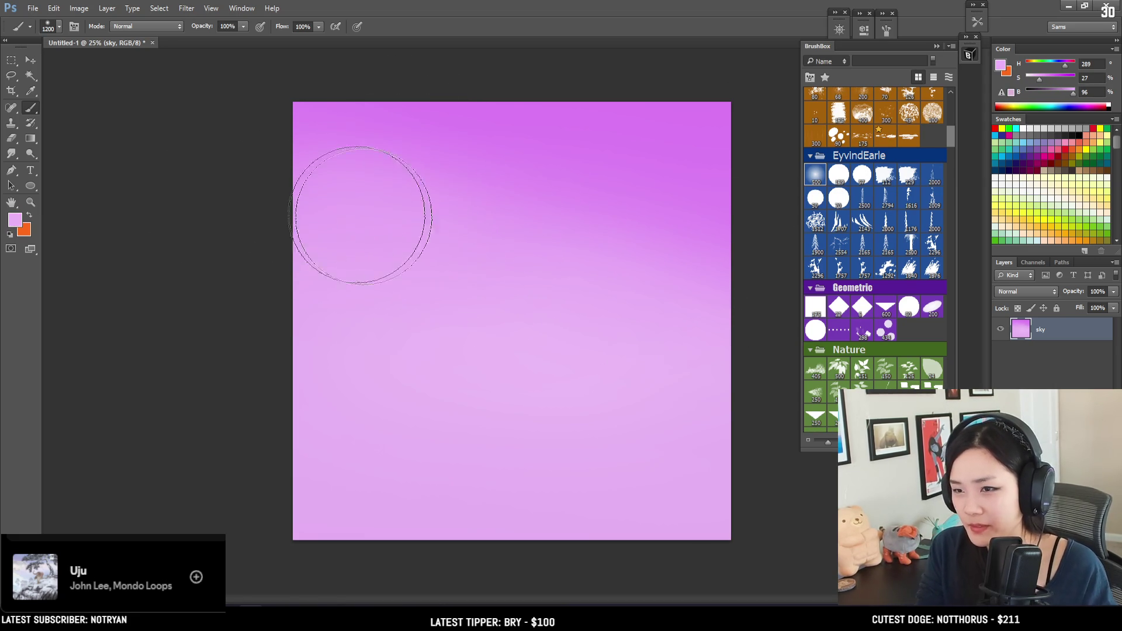
{"action": "key", "text": "bracketleft"}
{"action": "key", "text": "bracketleft"}
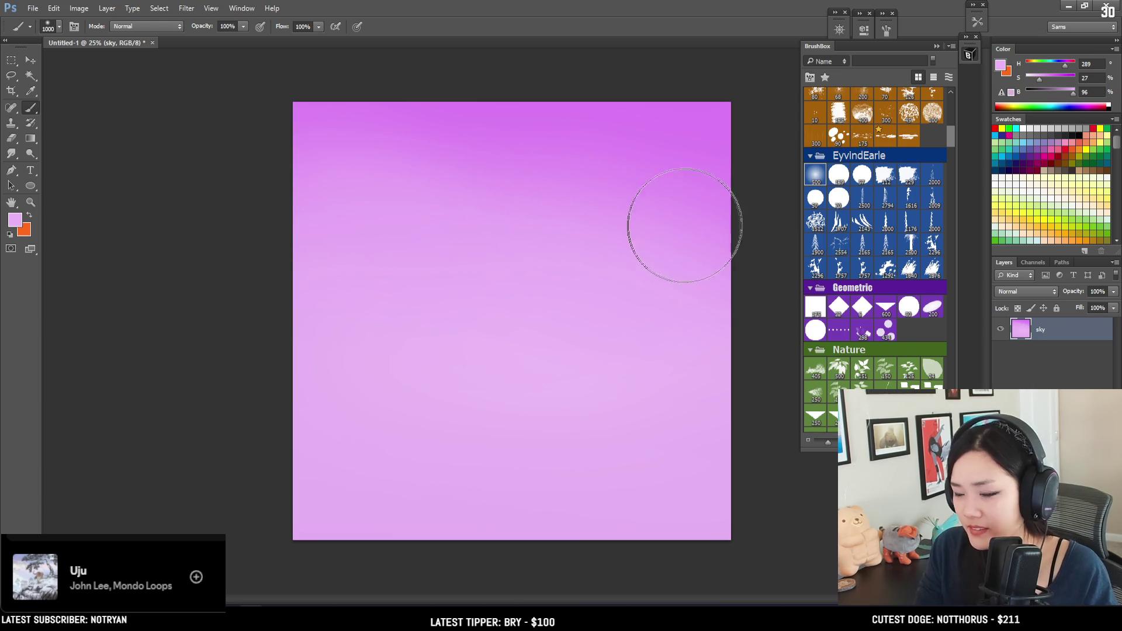
{"action": "left_click", "coordinate": [1060, 68]}
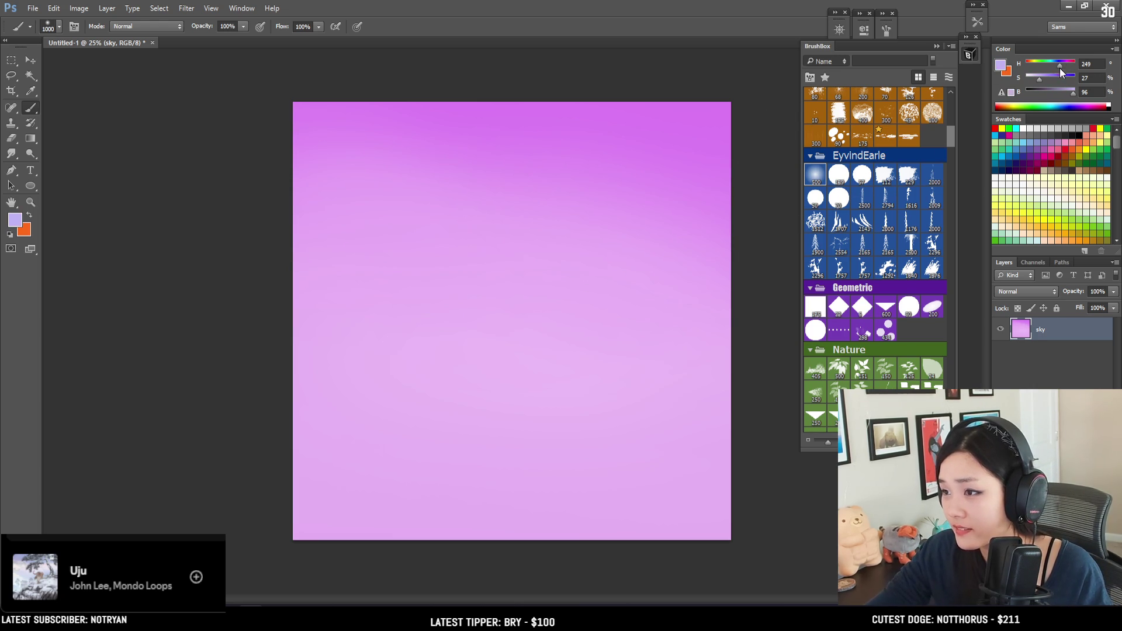
{"action": "key", "text": "bracketright"}
{"action": "key", "text": "bracketright"}
{"action": "key", "text": "bracketright"}
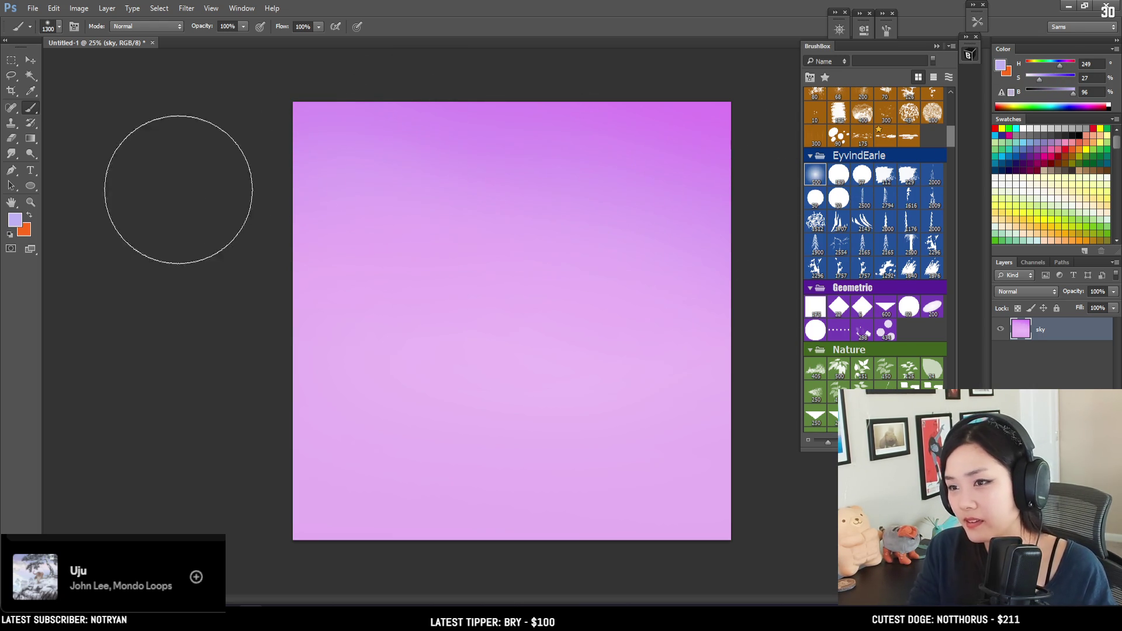
{"action": "left_click", "coordinate": [1050, 78]}
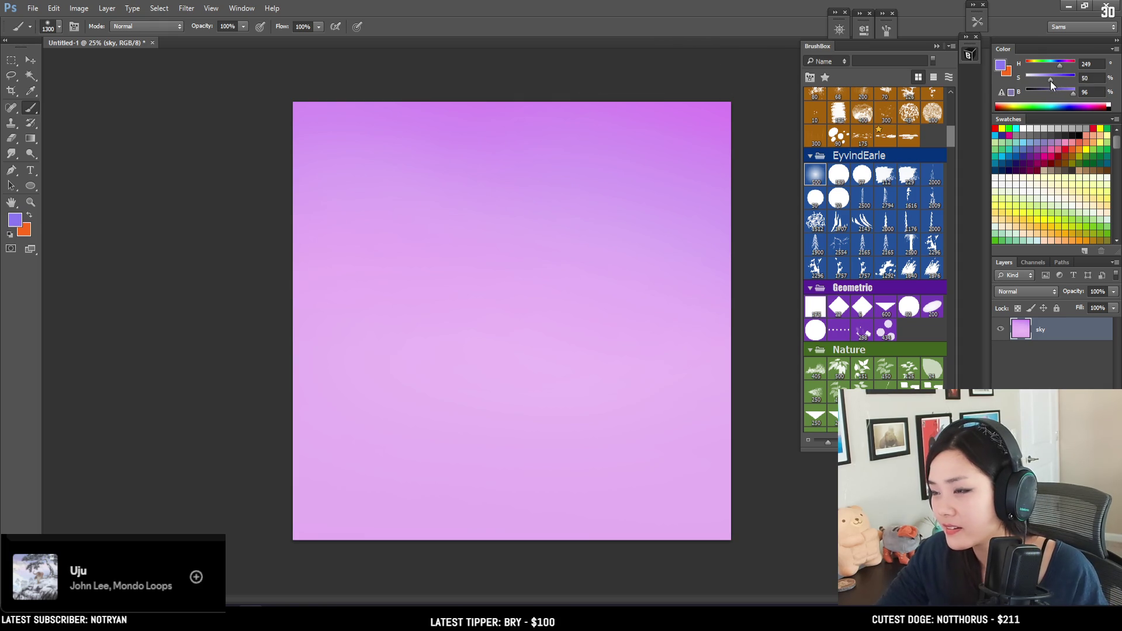
{"action": "left_click_drag", "start_coordinate": [746, 215], "coordinate": [721, 117]}
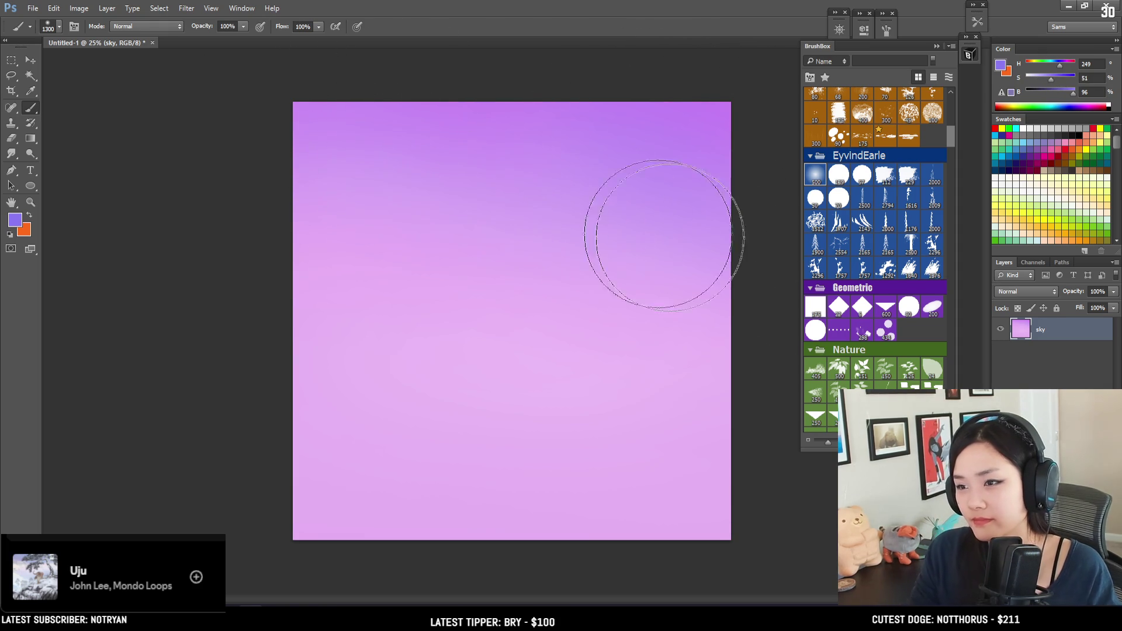
Begin a Levels adjustment with the black input point raised to 49.
{"action": "left_click", "coordinate": [485, 205], "text": "alt"}
{"action": "key", "text": "bracketleft"}
{"action": "key", "text": "bracketleft"}
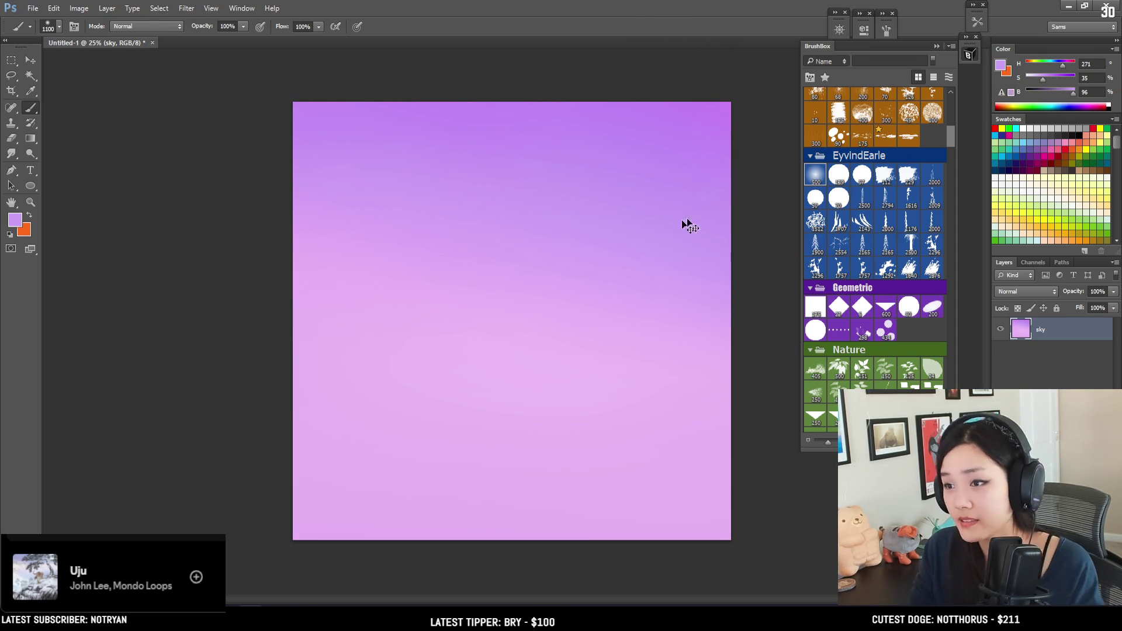
{"action": "key", "text": "ctrl+l"}
{"action": "left_click_drag", "start_coordinate": [886, 185], "coordinate": [915, 183]}
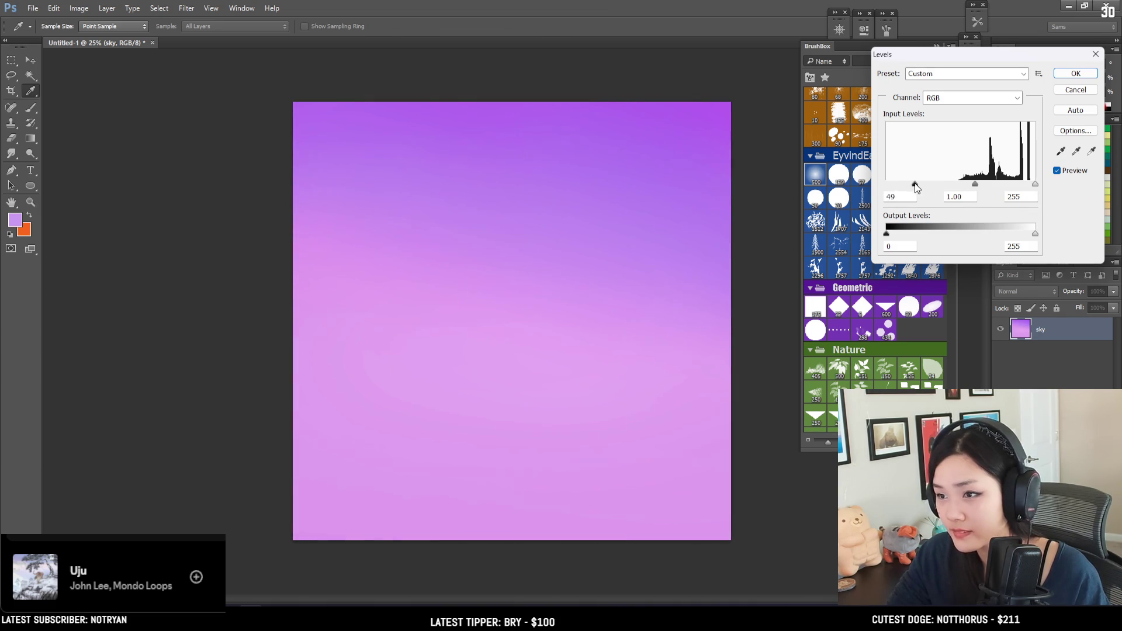
Darken the black point a bit further and apply the Levels adjustment to the sky.
{"action": "left_click", "coordinate": [1076, 73]}
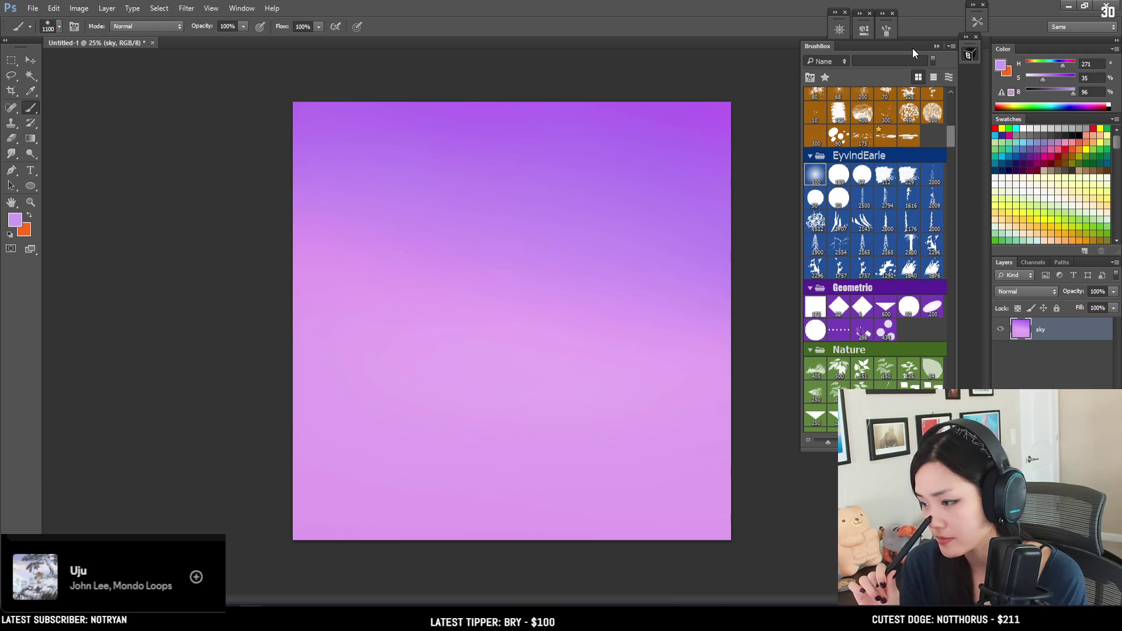
Sample a darker top-right purple, set the brush to 1600 px, and add empty Layer 1.
{"action": "left_click", "coordinate": [691, 105], "text": "alt"}
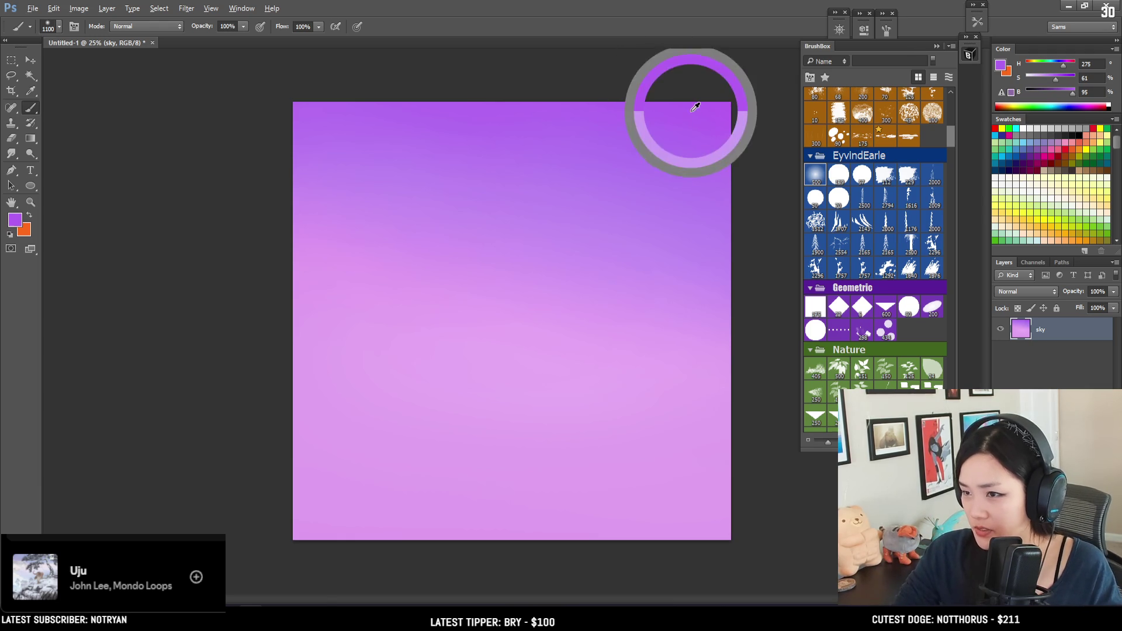
{"action": "left_click", "coordinate": [652, 151], "text": "alt"}
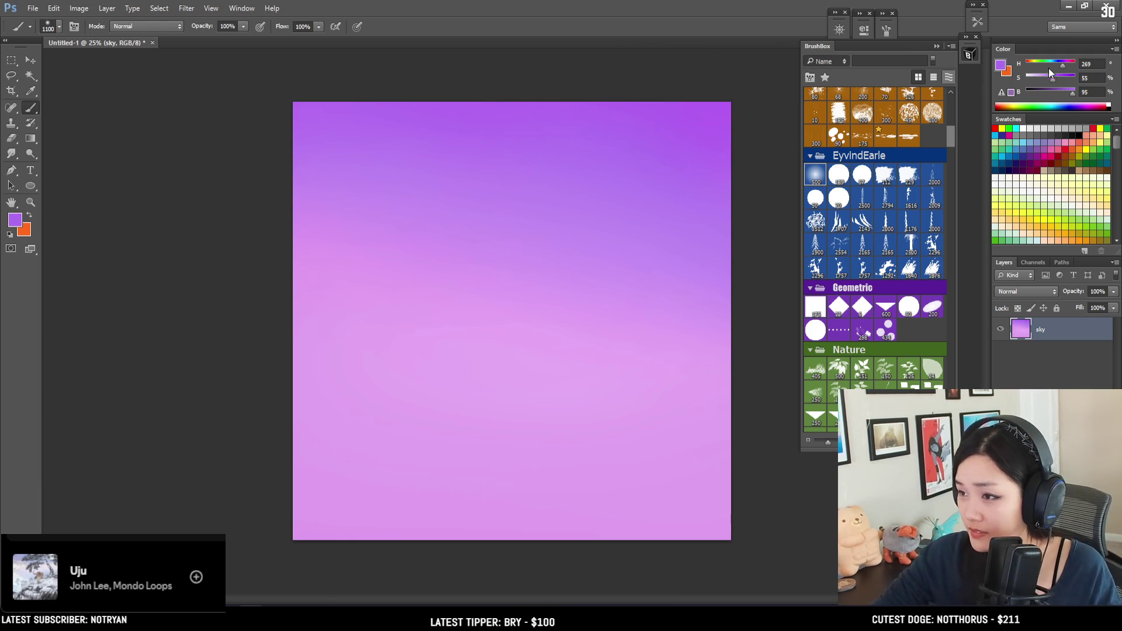
{"action": "left_click", "coordinate": [725, 108], "text": "alt"}
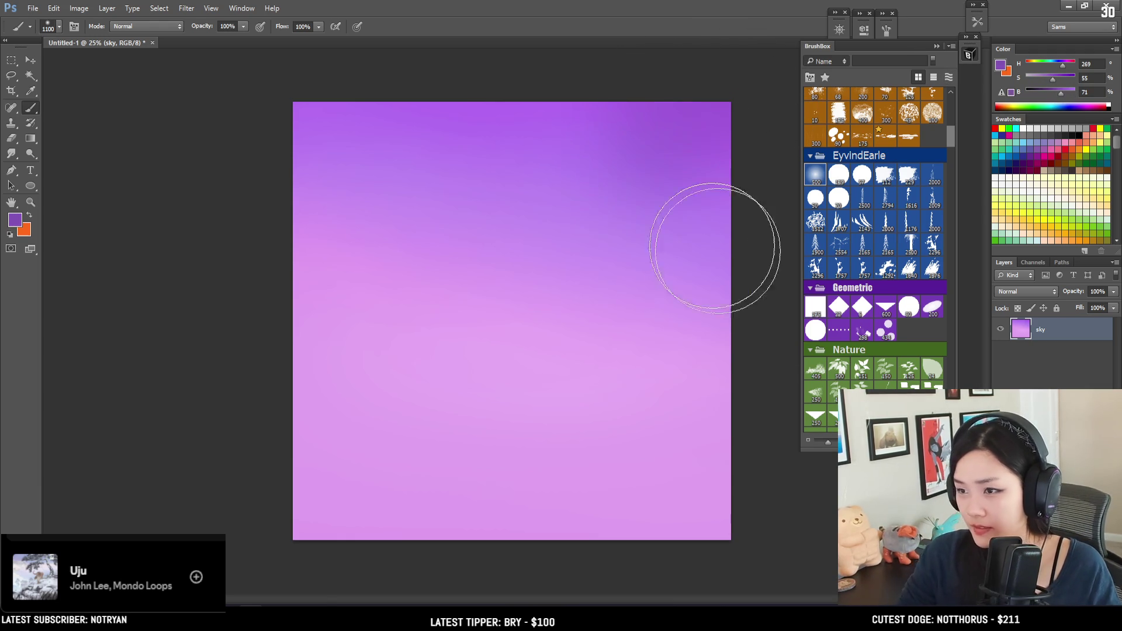
{"action": "key", "text": "bracketright"}
{"action": "key", "text": "bracketright"}
{"action": "key", "text": "bracketright"}
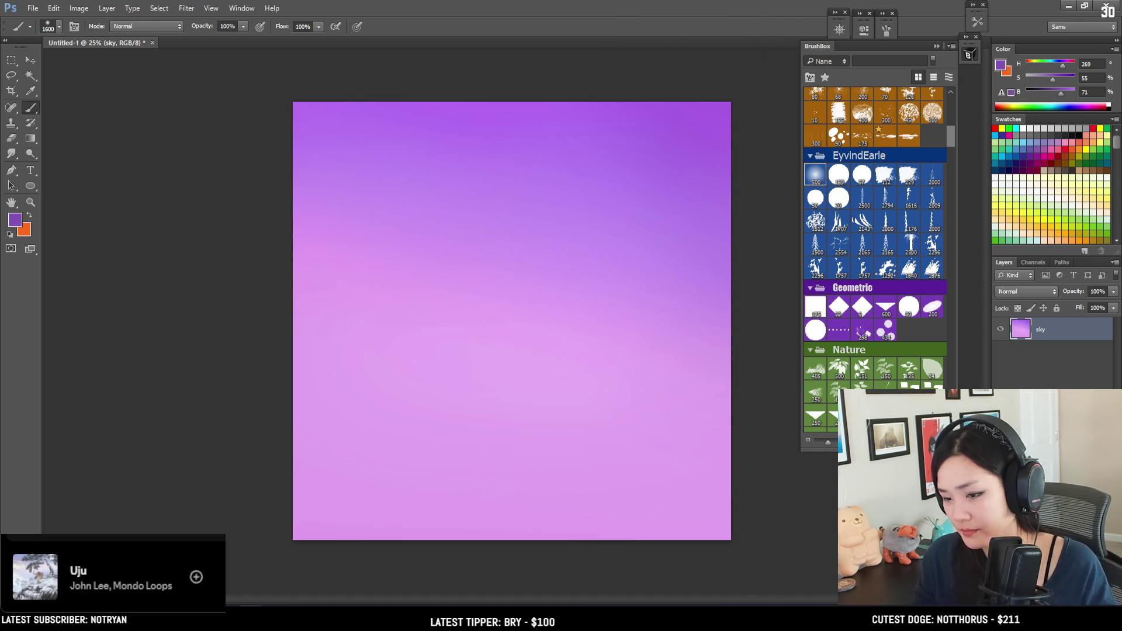
{"action": "key", "text": "ctrl+shift+alt+n"}
{"action": "double_click", "coordinate": [1046, 329]}
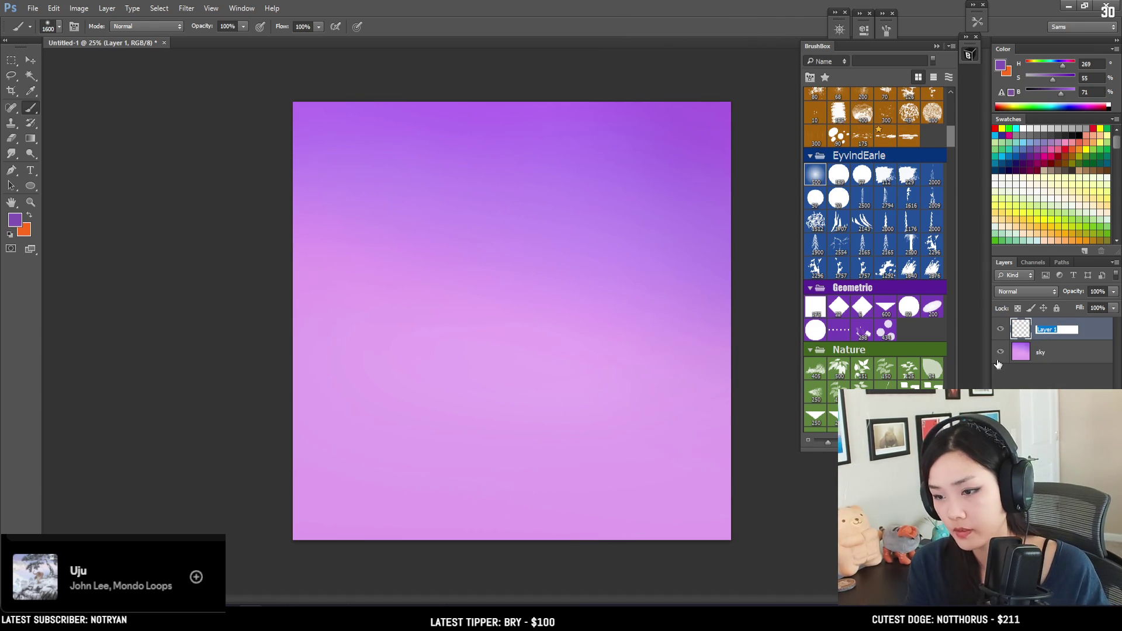
Finish naming the empty layer above sky 'grass'.
{"action": "type", "text": "grass"}
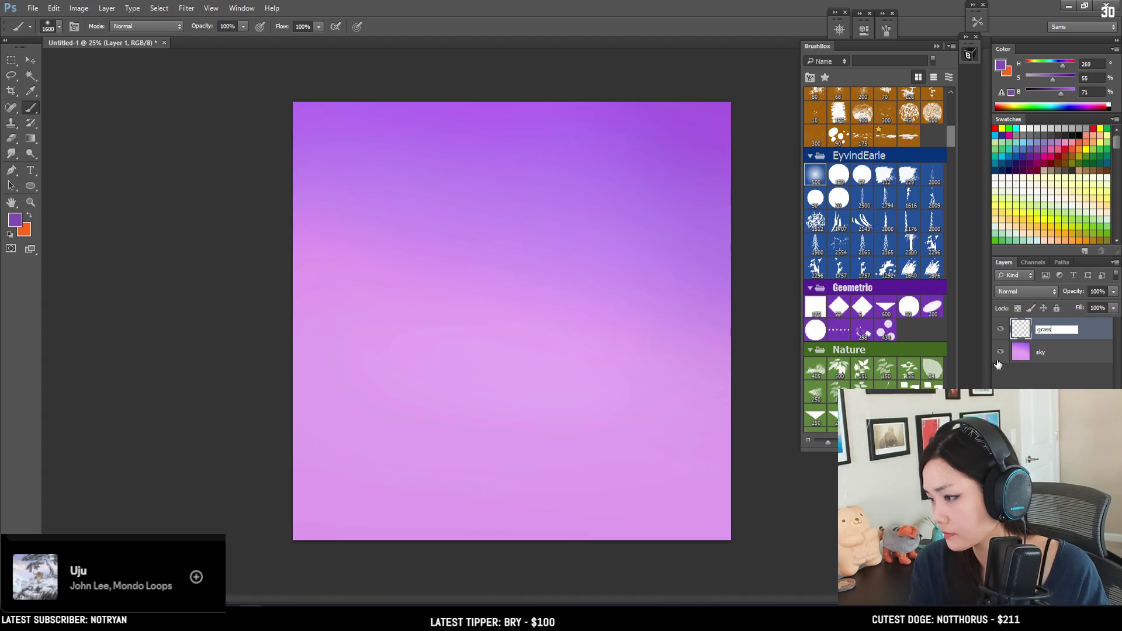
{"action": "key", "text": "Return"}
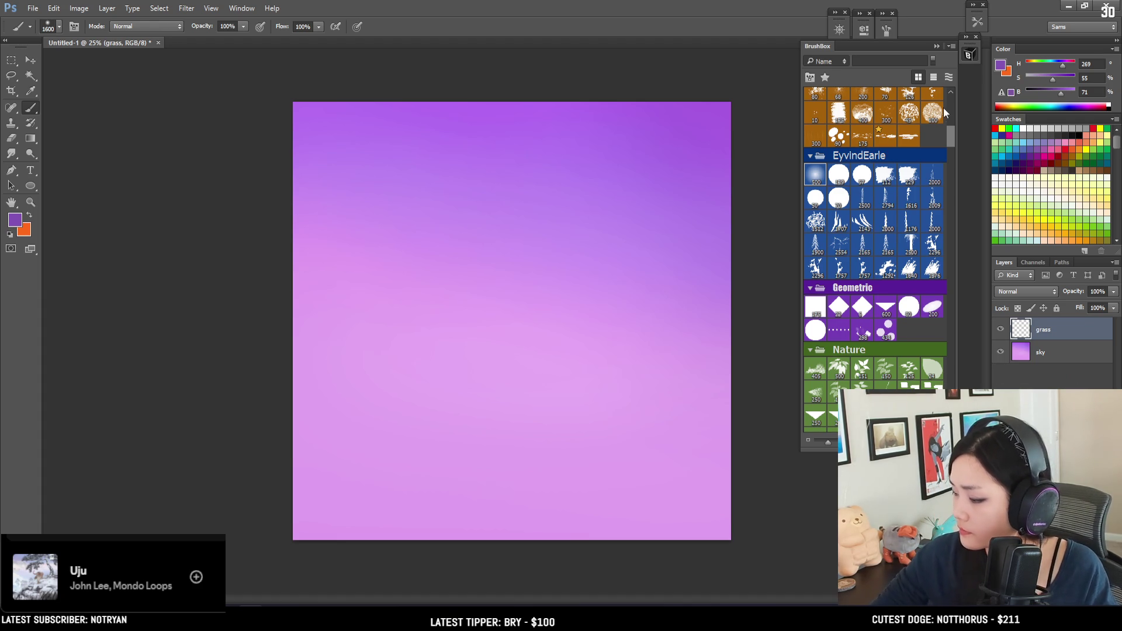
{"action": "left_click_drag", "start_coordinate": [950, 139], "coordinate": [955, 99]}
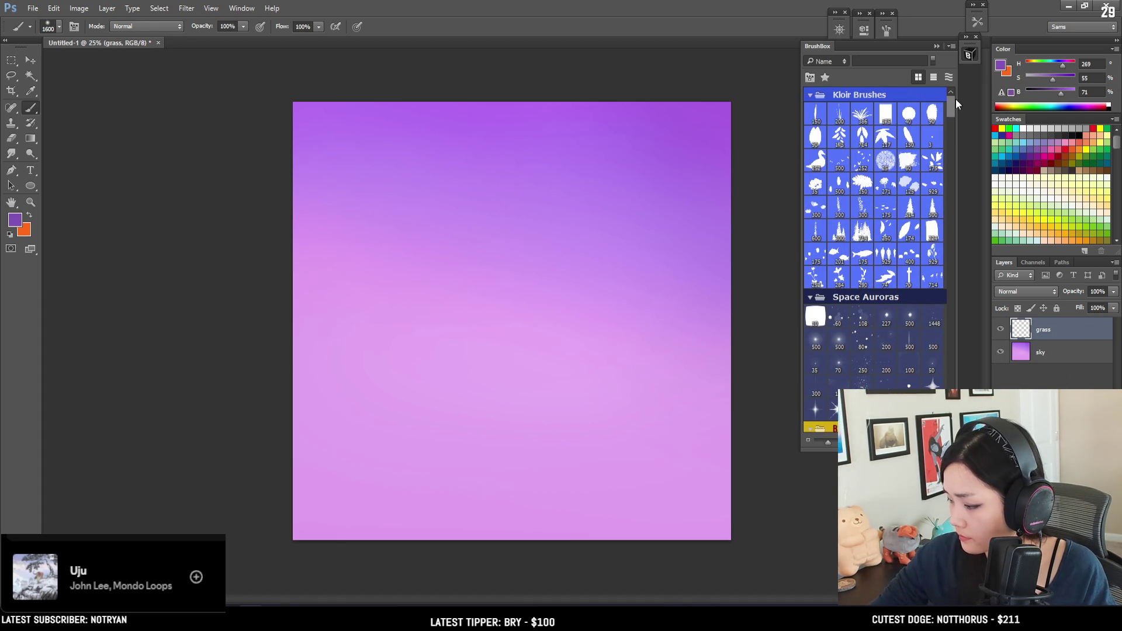
Pick a plain Kloir brush at size 125 and rename the grass layer to 'ground'.
{"action": "left_click", "coordinate": [821, 117]}
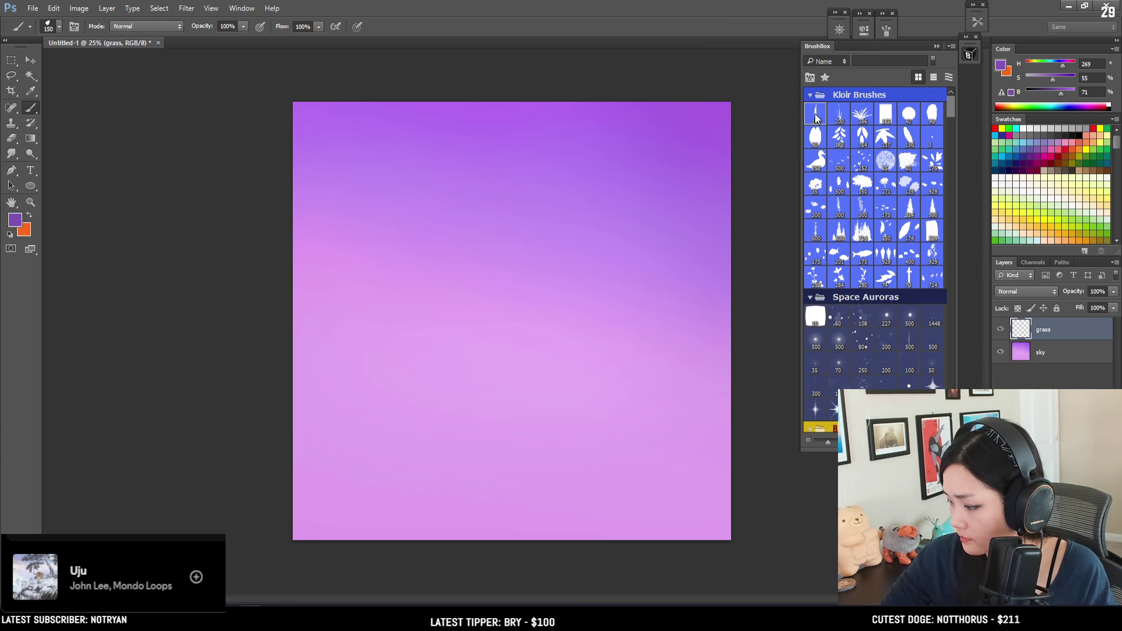
{"action": "key", "text": "bracketleft"}
{"action": "double_click", "coordinate": [1047, 331]}
{"action": "left_click", "coordinate": [1063, 329]}
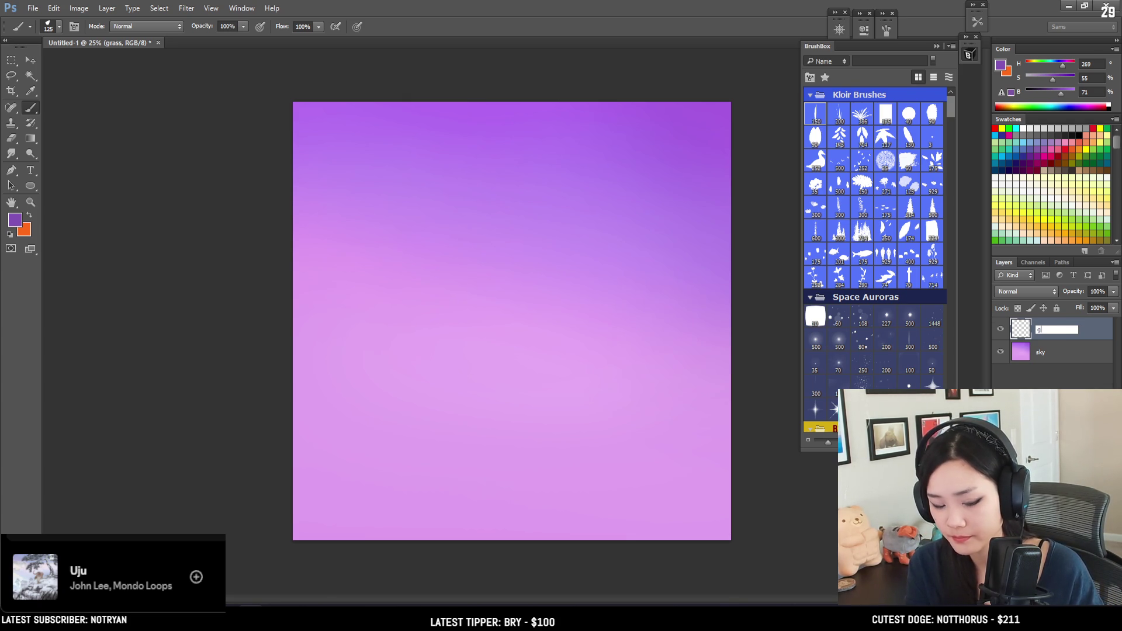
{"action": "type", "text": "round"}
{"action": "key", "text": "Return"}
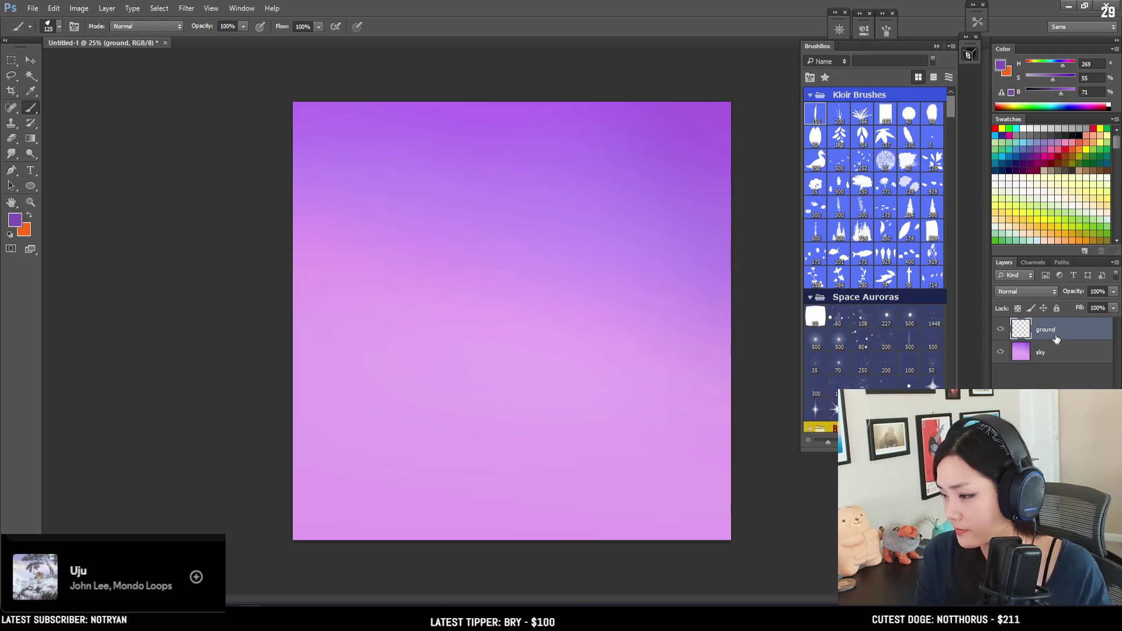
Select the 112 brush from the EyvindEarle set in BrushBox.
{"action": "left_click", "coordinate": [11, 75]}
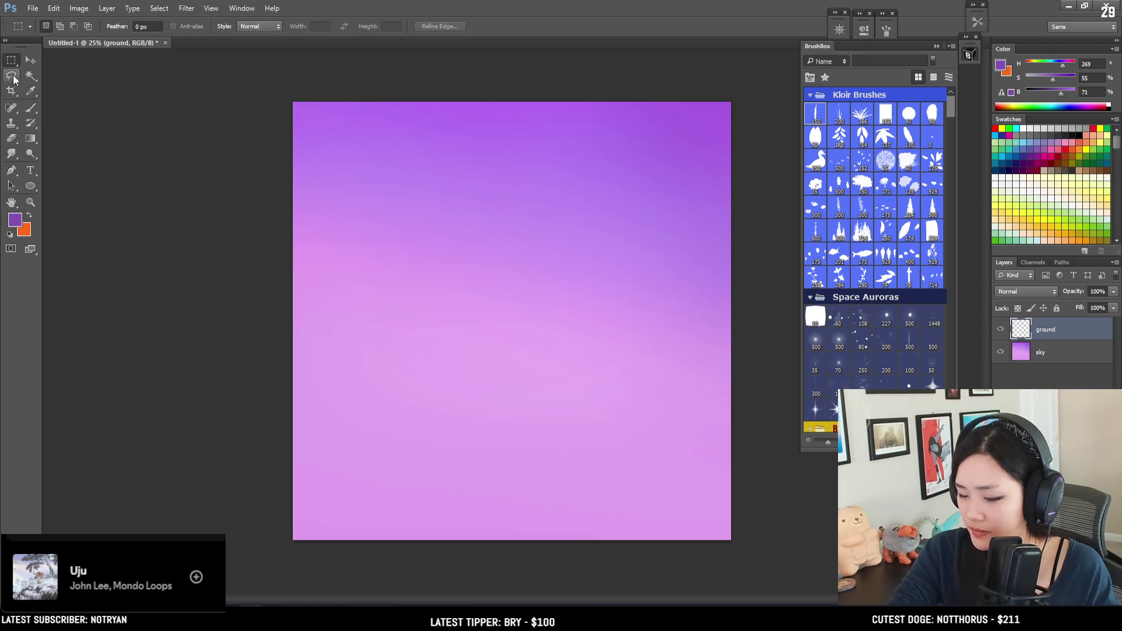
{"action": "key", "text": "b"}
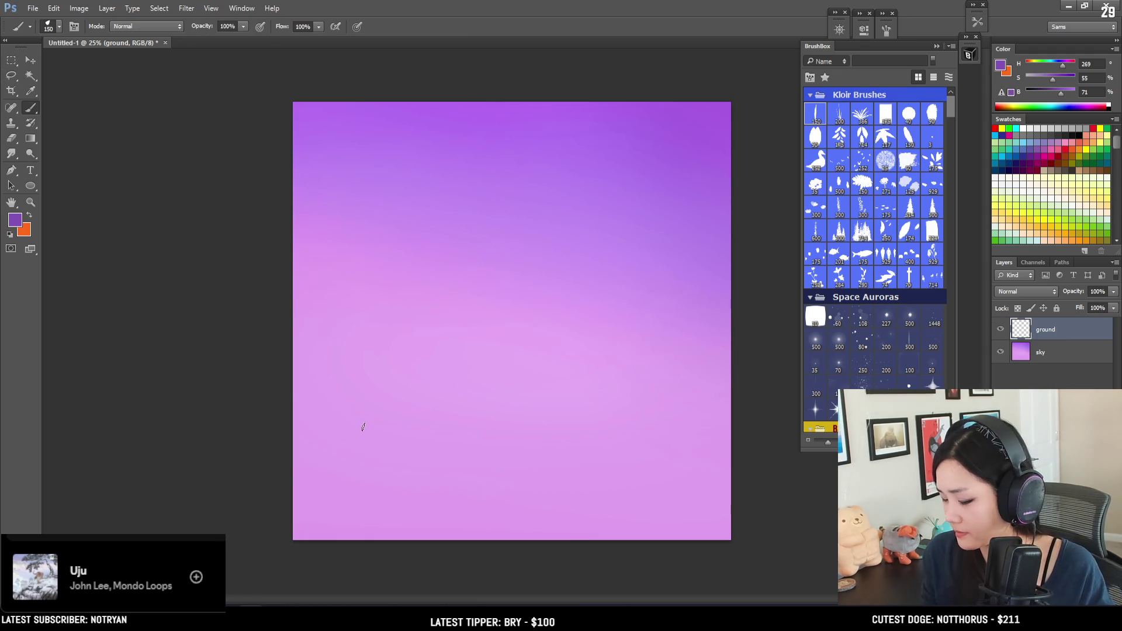
{"action": "left_click_drag", "start_coordinate": [951, 109], "coordinate": [949, 134]}
{"action": "left_click", "coordinate": [885, 254]}
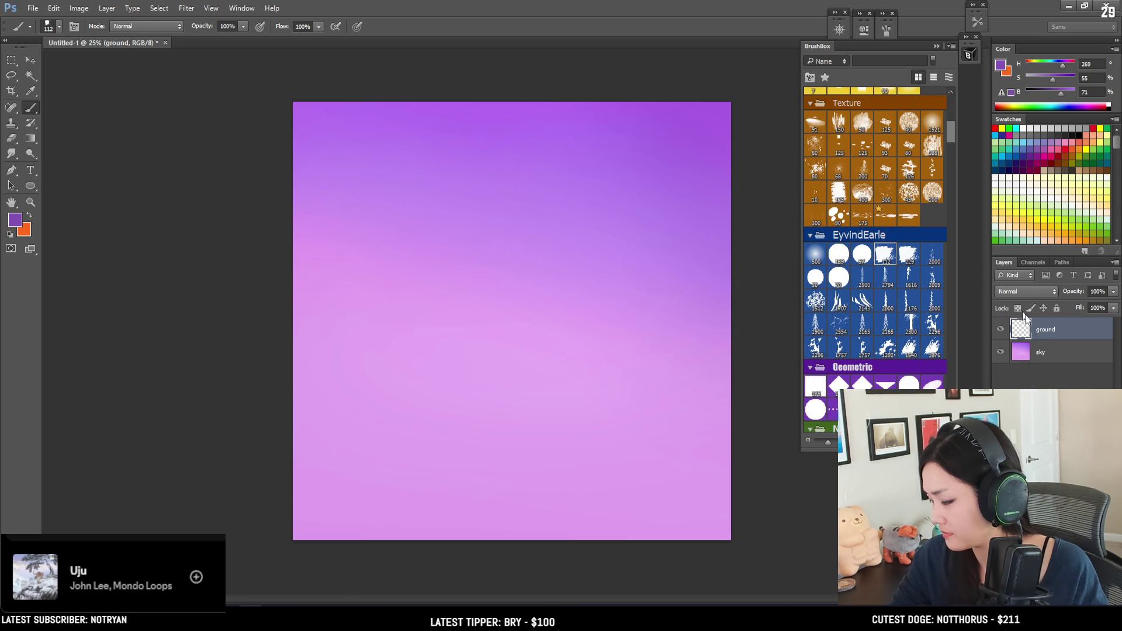
Try several trial lasso outlines on the lower canvas, clearing each one.
{"action": "key", "text": "l"}
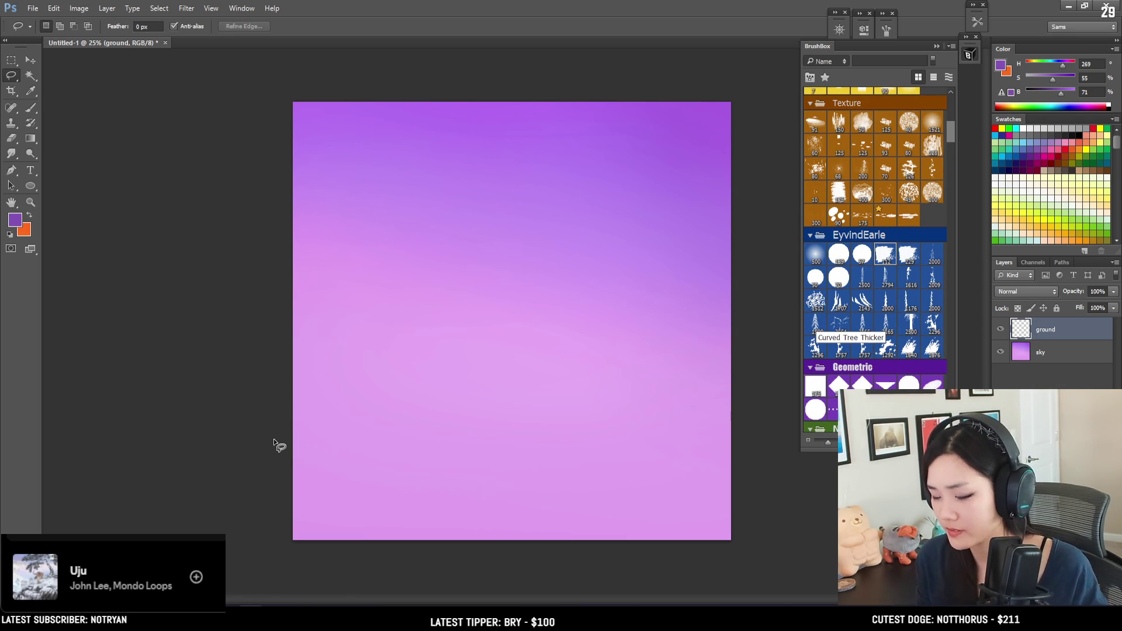
{"action": "left_click_drag", "start_coordinate": [257, 434], "coordinate": [366, 409]}
{"action": "mouse_move", "coordinate": [392, 403]}
{"action": "left_mouse_down"}
{"action": "mouse_move", "coordinate": [377, 408]}
{"action": "mouse_move", "coordinate": [387, 416]}
{"action": "left_mouse_up"}
{"action": "key", "text": "ctrl+d"}
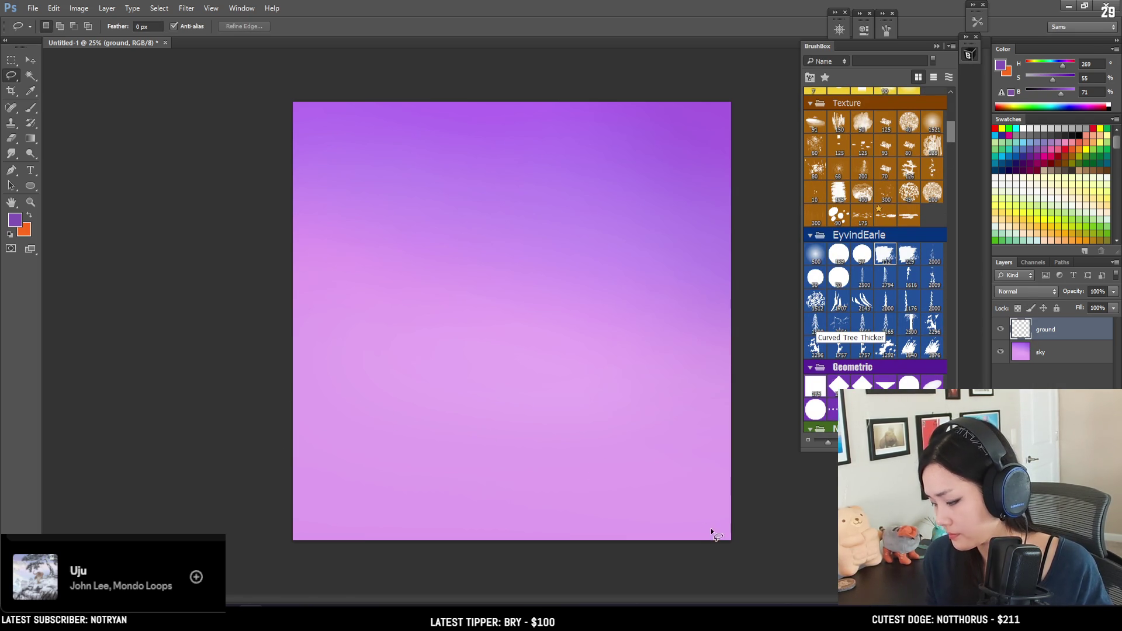
{"action": "mouse_move", "coordinate": [754, 532]}
{"action": "left_mouse_down"}
{"action": "mouse_move", "coordinate": [596, 403]}
{"action": "mouse_move", "coordinate": [746, 476]}
{"action": "mouse_move", "coordinate": [590, 403]}
{"action": "mouse_move", "coordinate": [456, 407]}
{"action": "left_mouse_up"}
{"action": "key", "text": "ctrl+d"}
{"action": "key", "text": "ctrl+d"}
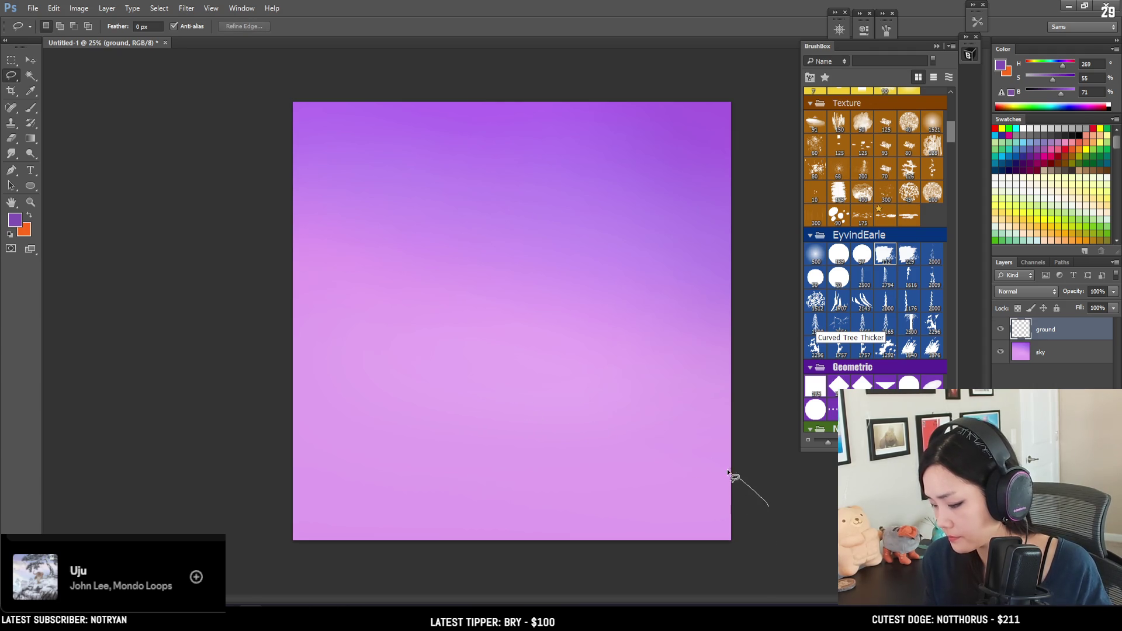
{"action": "left_click_drag", "start_coordinate": [312, 403], "coordinate": [299, 539]}
{"action": "key", "text": "ctrl+d"}
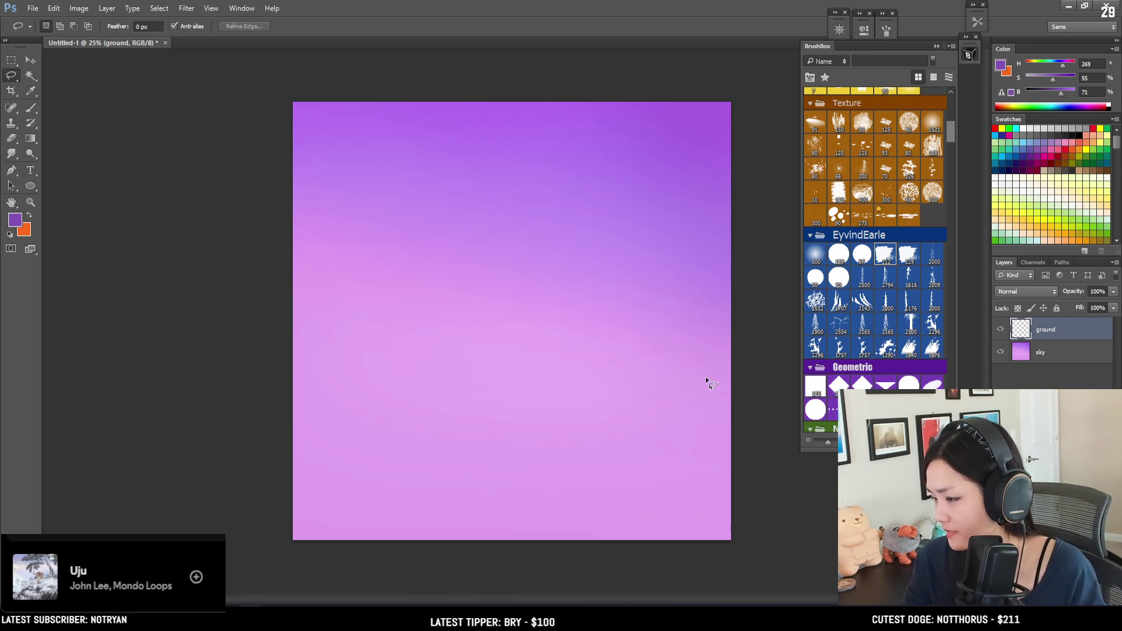
{"action": "key", "text": "b"}
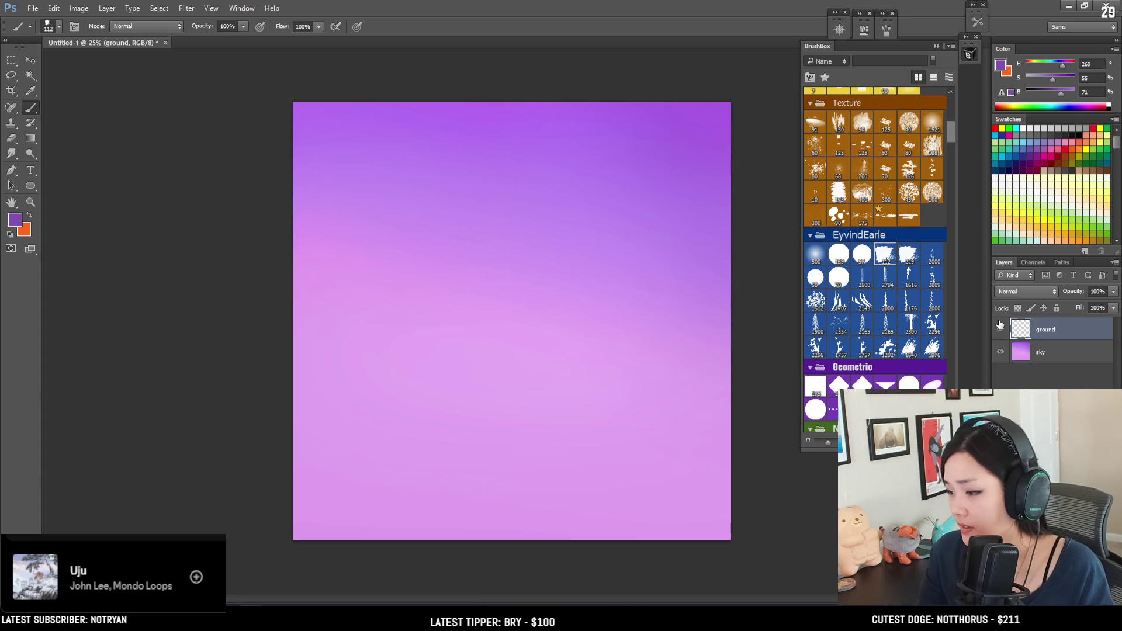
Enlarge the brush to 200 and test purple strokes on the lower canvas, undoing them.
{"action": "mouse_move", "coordinate": [542, 433]}
{"action": "left_mouse_down"}
{"action": "mouse_move", "coordinate": [647, 446]}
{"action": "mouse_move", "coordinate": [186, 415]}
{"action": "left_mouse_up"}
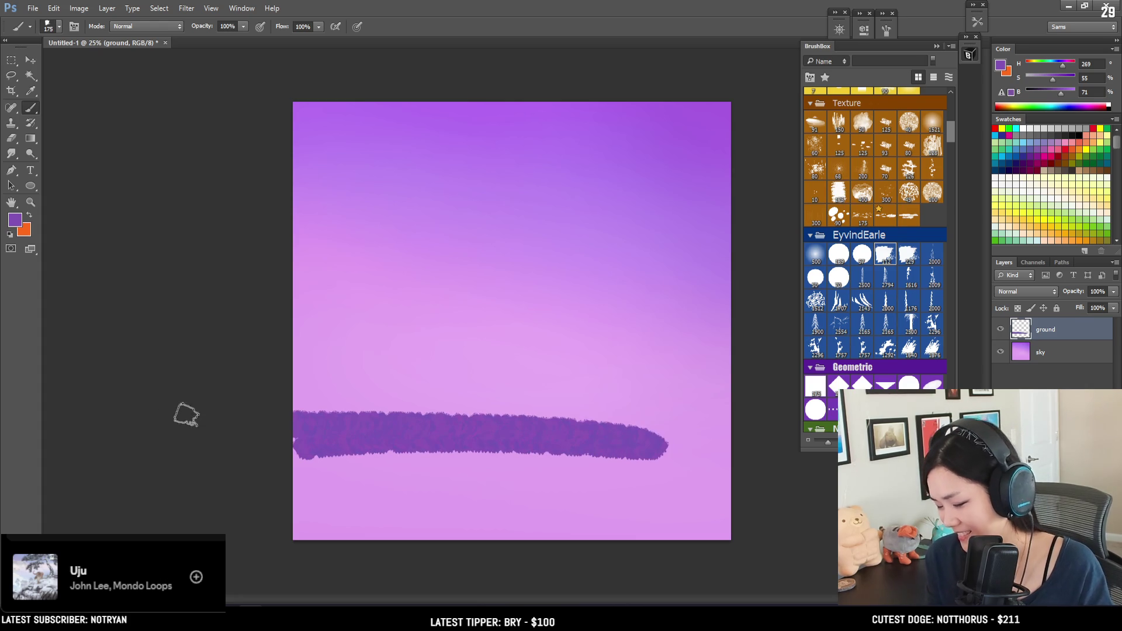
{"action": "key", "text": "bracketright"}
{"action": "key", "text": "bracketright"}
{"action": "key", "text": "ctrl+z"}
{"action": "left_click_drag", "start_coordinate": [619, 447], "coordinate": [400, 444]}
{"action": "key", "text": "ctrl+z"}
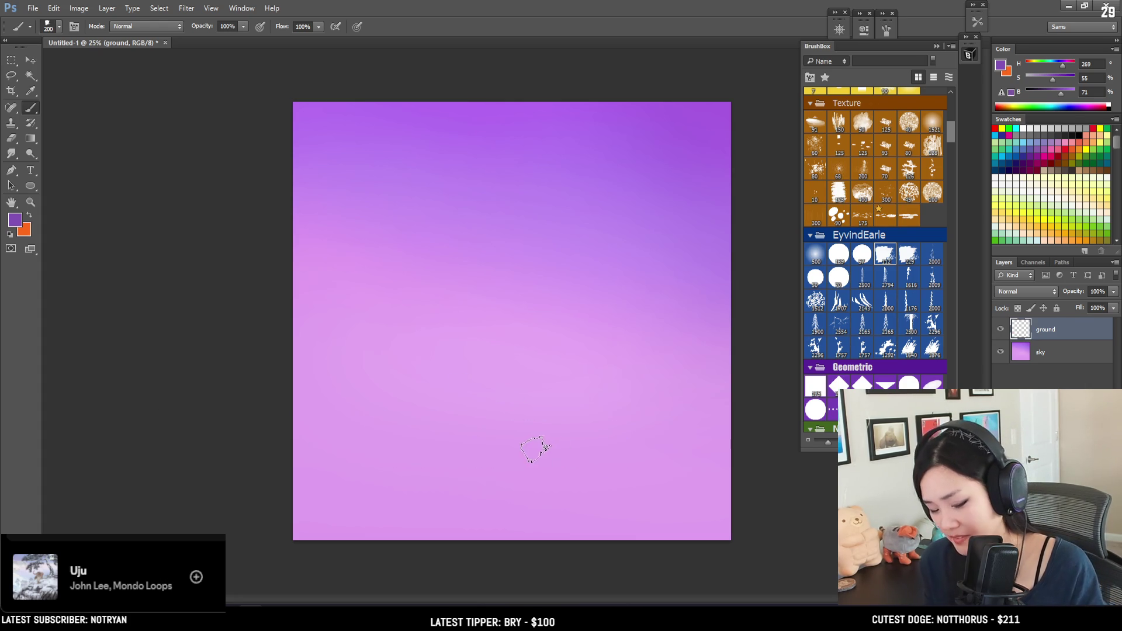
Lasso the hill shape across the canvas bottom and paint it solid purple.
{"action": "key", "text": "l"}
{"action": "left_click_drag", "start_coordinate": [426, 425], "coordinate": [257, 412]}
{"action": "left_click", "coordinate": [560, 432]}
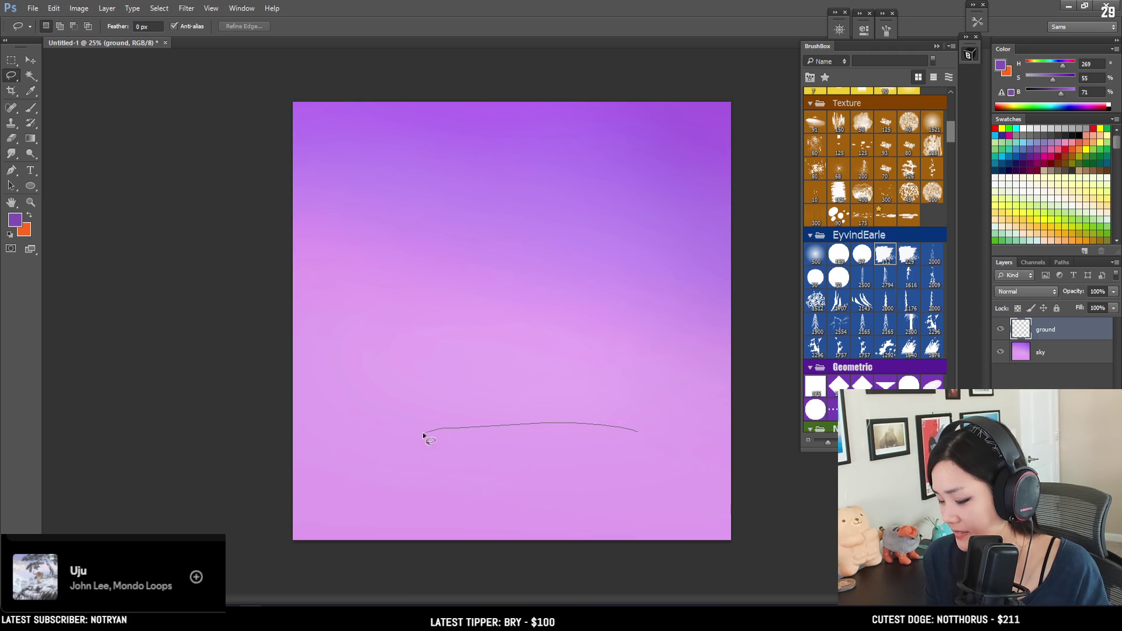
{"action": "mouse_move", "coordinate": [315, 453]}
{"action": "left_mouse_down"}
{"action": "mouse_move", "coordinate": [243, 538]}
{"action": "mouse_move", "coordinate": [778, 558]}
{"action": "mouse_move", "coordinate": [688, 455]}
{"action": "mouse_move", "coordinate": [640, 433]}
{"action": "left_mouse_up"}
{"action": "key", "text": "b"}
{"action": "mouse_move", "coordinate": [491, 439]}
{"action": "left_mouse_down"}
{"action": "mouse_move", "coordinate": [625, 443]}
{"action": "mouse_move", "coordinate": [296, 462]}
{"action": "mouse_move", "coordinate": [731, 485]}
{"action": "left_mouse_up"}
{"action": "mouse_move", "coordinate": [266, 503]}
{"action": "left_mouse_down"}
{"action": "mouse_move", "coordinate": [443, 464]}
{"action": "mouse_move", "coordinate": [258, 531]}
{"action": "mouse_move", "coordinate": [601, 529]}
{"action": "mouse_move", "coordinate": [350, 526]}
{"action": "mouse_move", "coordinate": [538, 475]}
{"action": "mouse_move", "coordinate": [526, 463]}
{"action": "left_mouse_up"}
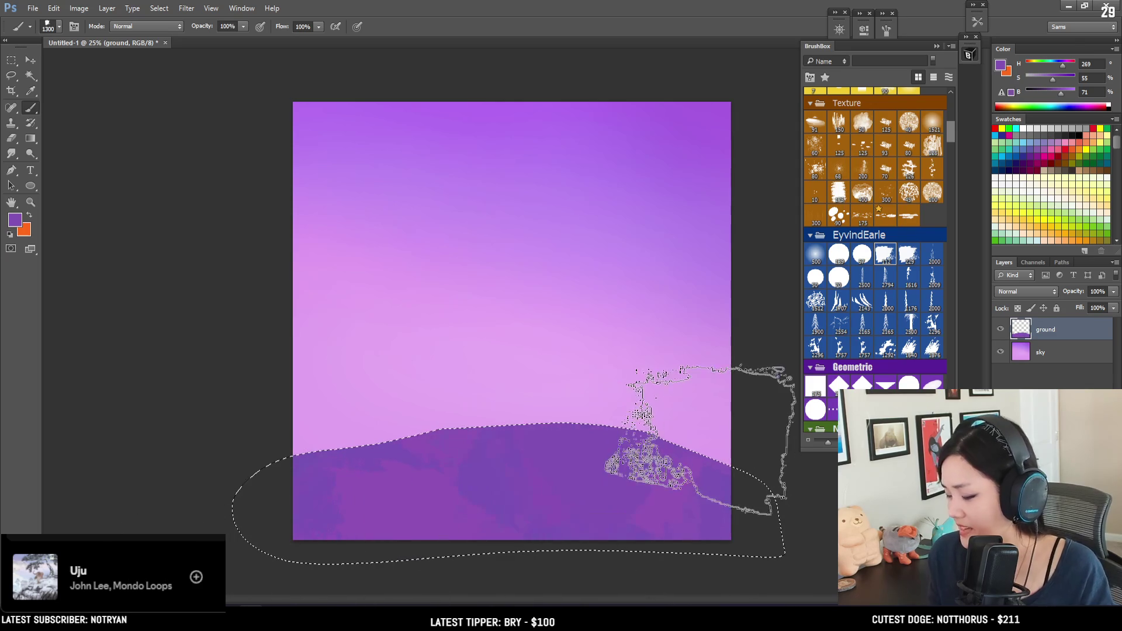
Perspective-transform the hill to flare its base wider, nudge it down, and deselect.
{"action": "key", "text": "ctrl+t"}
{"action": "key", "text": "Return"}
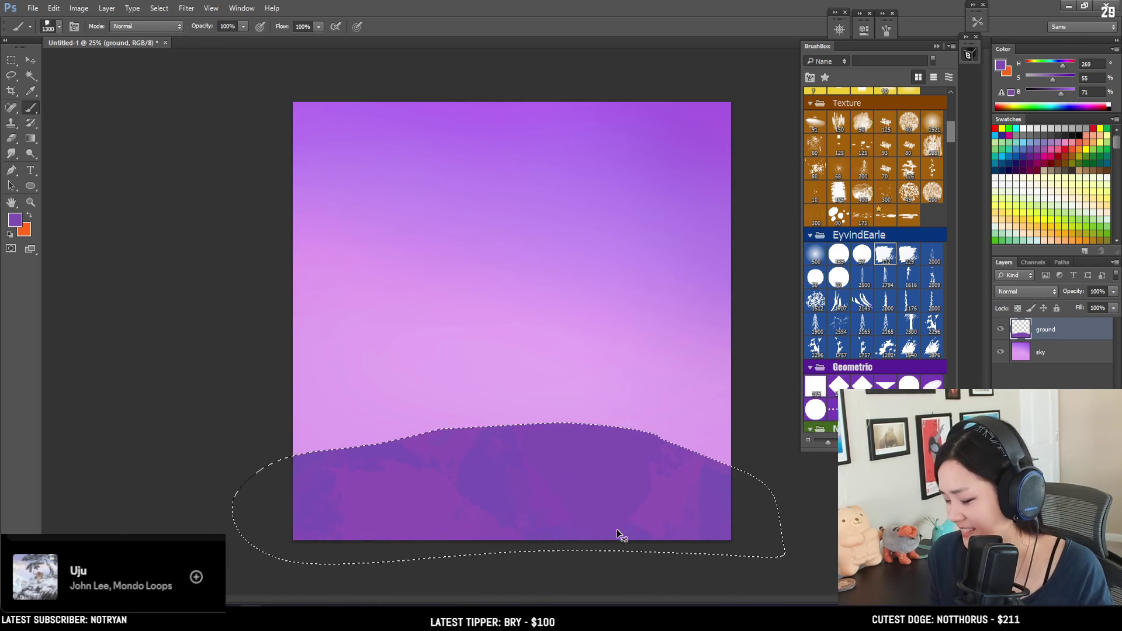
{"action": "key", "text": "ctrl+t"}
{"action": "right_click", "coordinate": [549, 466]}
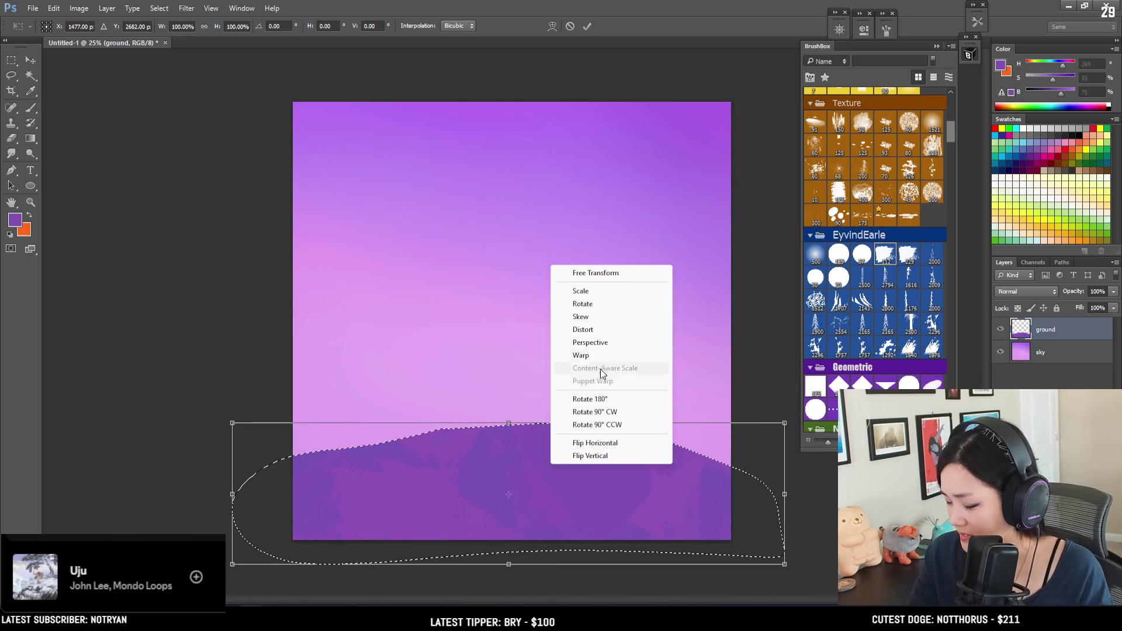
{"action": "left_click_drag", "start_coordinate": [784, 564], "coordinate": [858, 564]}
{"action": "key", "text": "Return"}
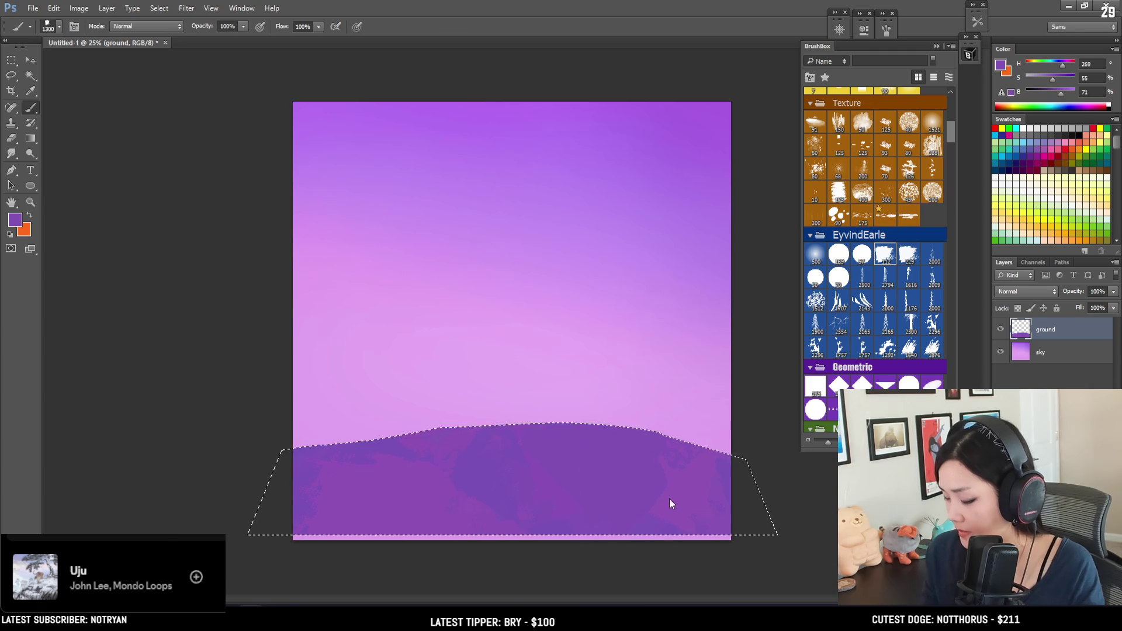
{"action": "mouse_move", "coordinate": [584, 469]}
{"action": "left_mouse_down"}
{"action": "mouse_move", "coordinate": [589, 482]}
{"action": "mouse_move", "coordinate": [609, 477]}
{"action": "left_mouse_up"}
{"action": "key", "text": "ctrl+d"}
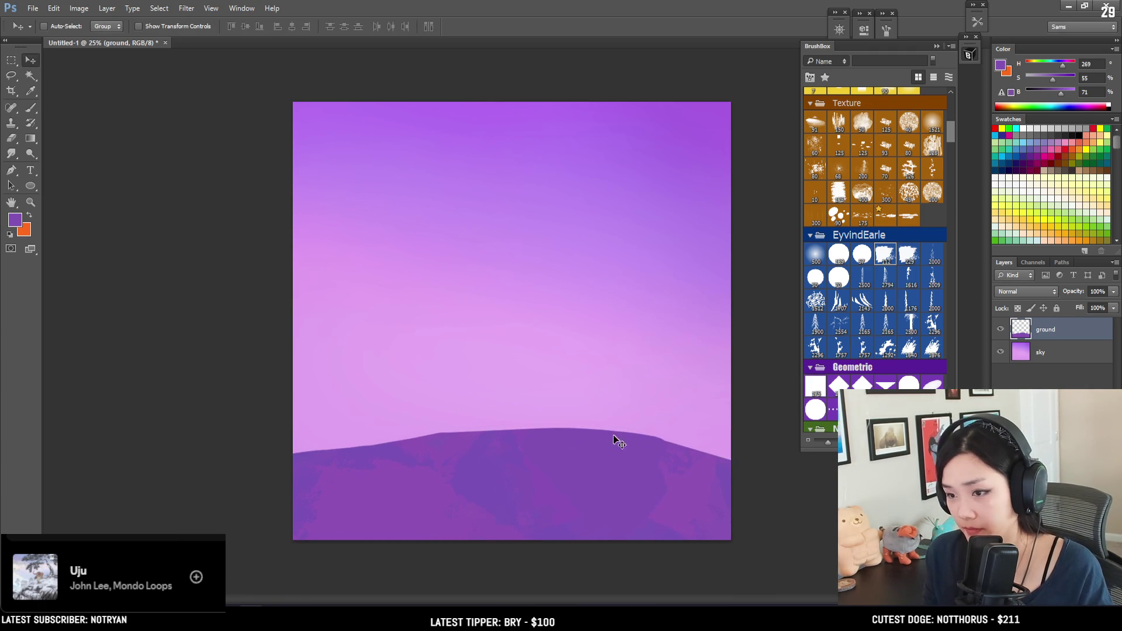
Set up the eraser with a round EyvindEarle tip at size 300.
{"action": "key", "text": "e"}
{"action": "left_click", "coordinate": [841, 257]}
{"action": "key", "text": "bracketright"}
{"action": "key", "text": "bracketright"}
{"action": "key", "text": "bracketright"}
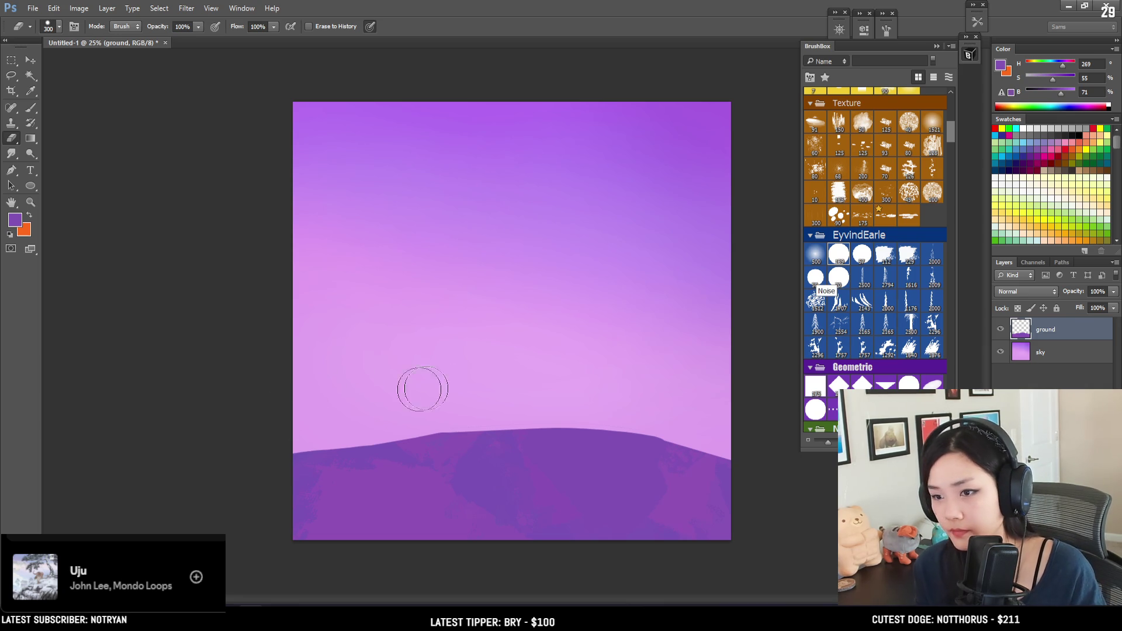
{"action": "mouse_move", "coordinate": [471, 415]}
{"action": "left_mouse_down"}
{"action": "mouse_move", "coordinate": [226, 458]}
{"action": "mouse_move", "coordinate": [493, 393]}
{"action": "left_mouse_up"}
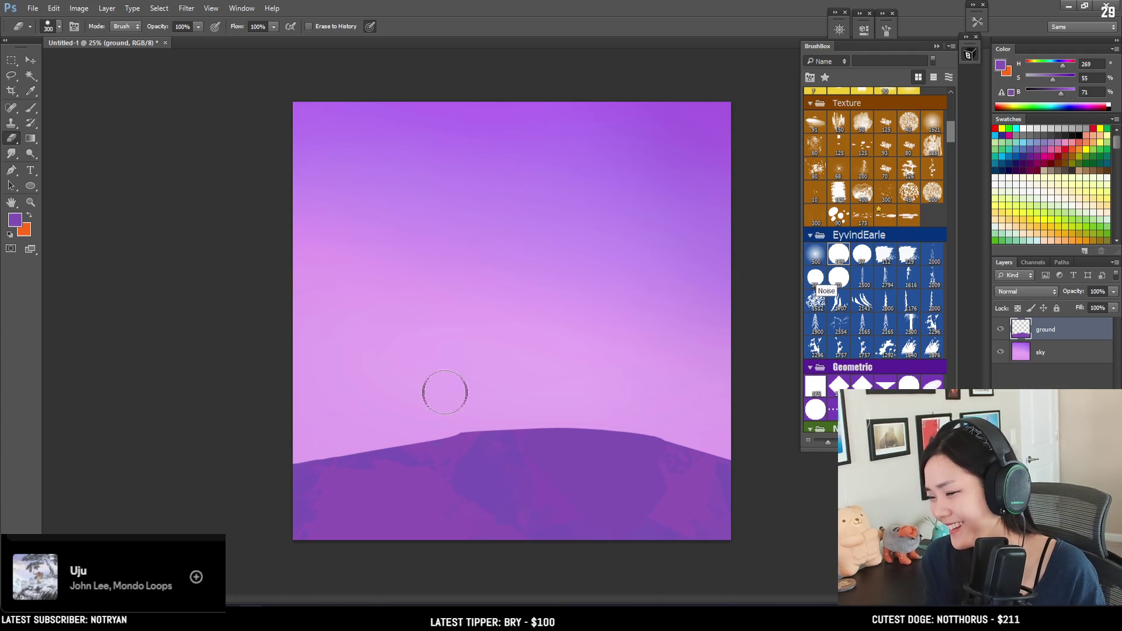
{"action": "key", "text": "bracketright"}
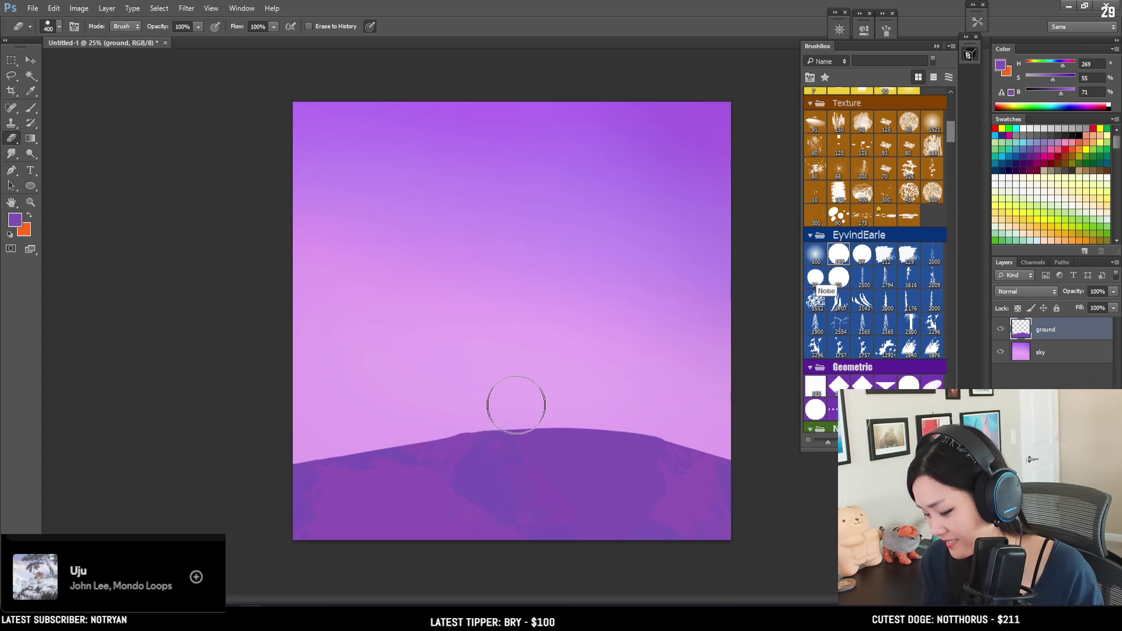
{"action": "key", "text": "bracketleft"}
{"action": "key", "text": "bracketleft"}
{"action": "key", "text": "bracketleft"}
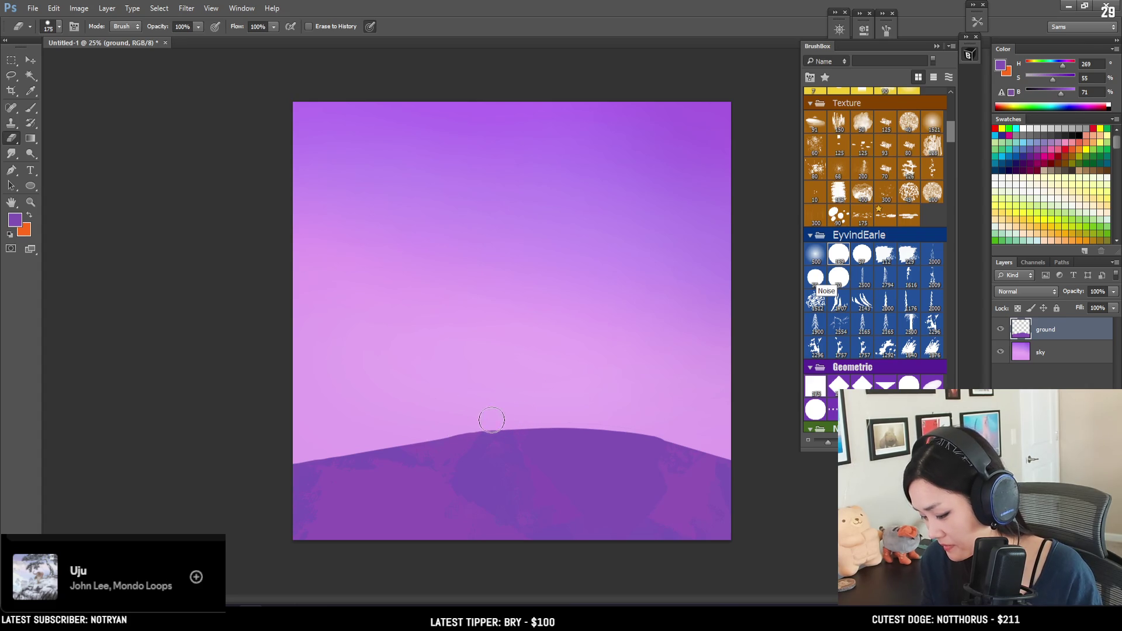
{"action": "left_click_drag", "start_coordinate": [379, 445], "coordinate": [246, 469]}
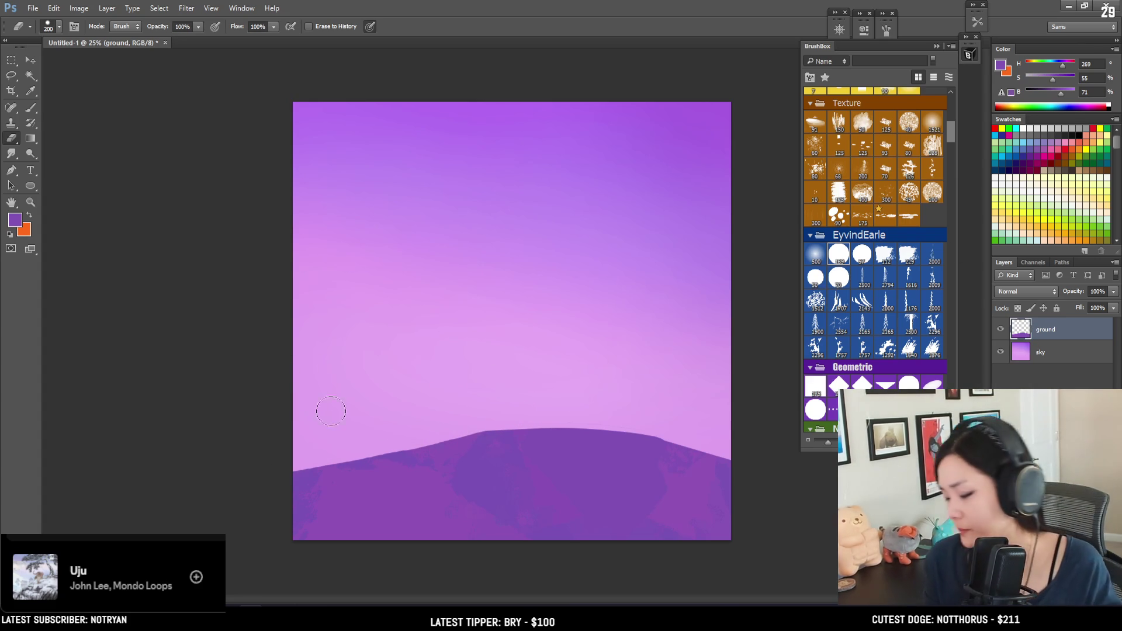
{"action": "key", "text": "l"}
{"action": "mouse_move", "coordinate": [359, 403]}
{"action": "left_mouse_down"}
{"action": "mouse_move", "coordinate": [216, 501]}
{"action": "mouse_move", "coordinate": [394, 462]}
{"action": "left_mouse_up"}
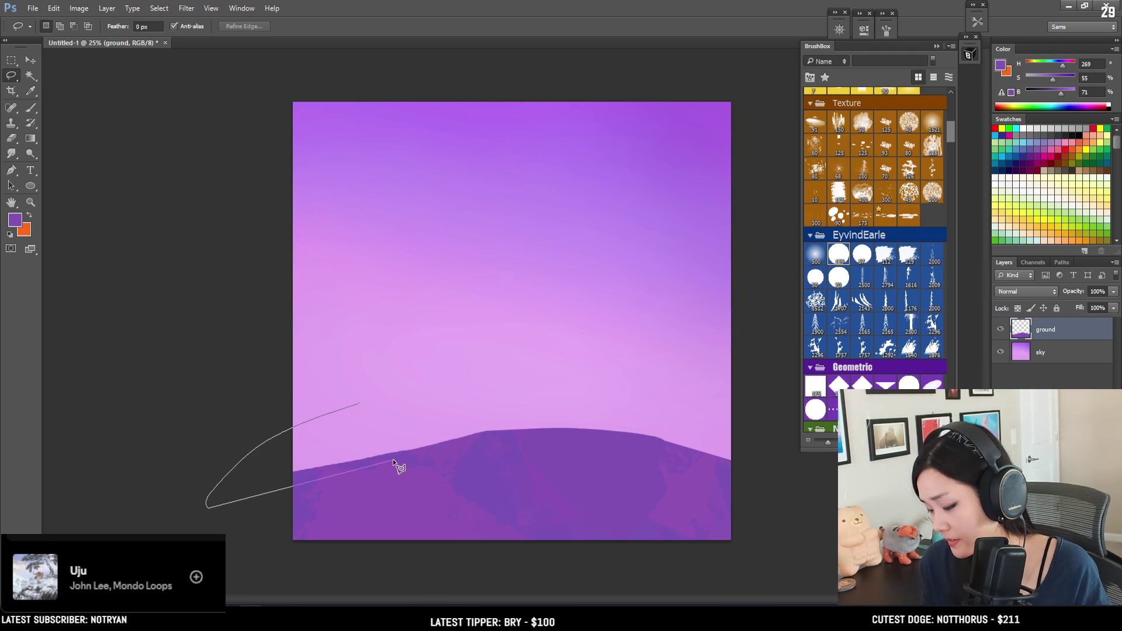
{"action": "left_click_drag", "start_coordinate": [484, 432], "coordinate": [645, 374]}
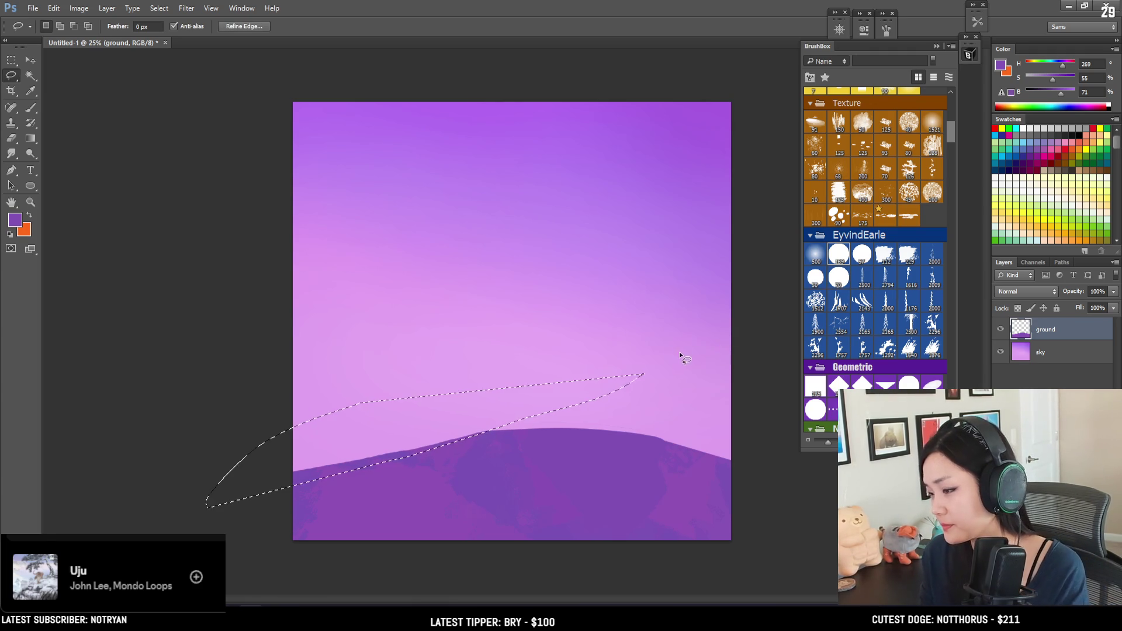
{"action": "key", "text": "ctrl+d"}
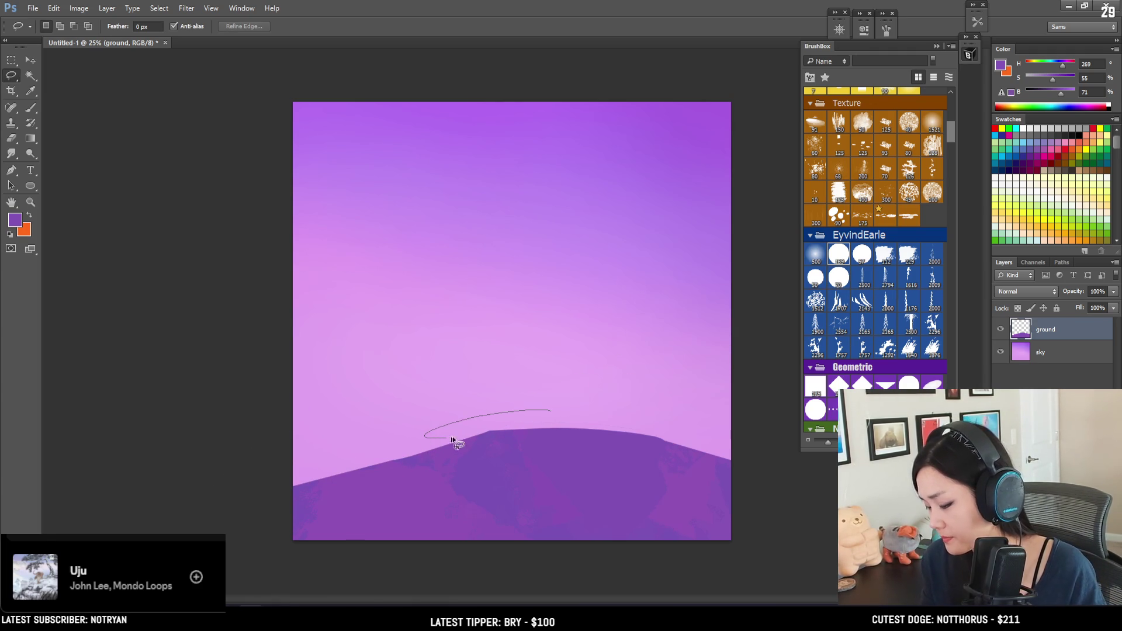
{"action": "left_click_drag", "start_coordinate": [650, 408], "coordinate": [666, 408]}
{"action": "key", "text": "ctrl+d"}
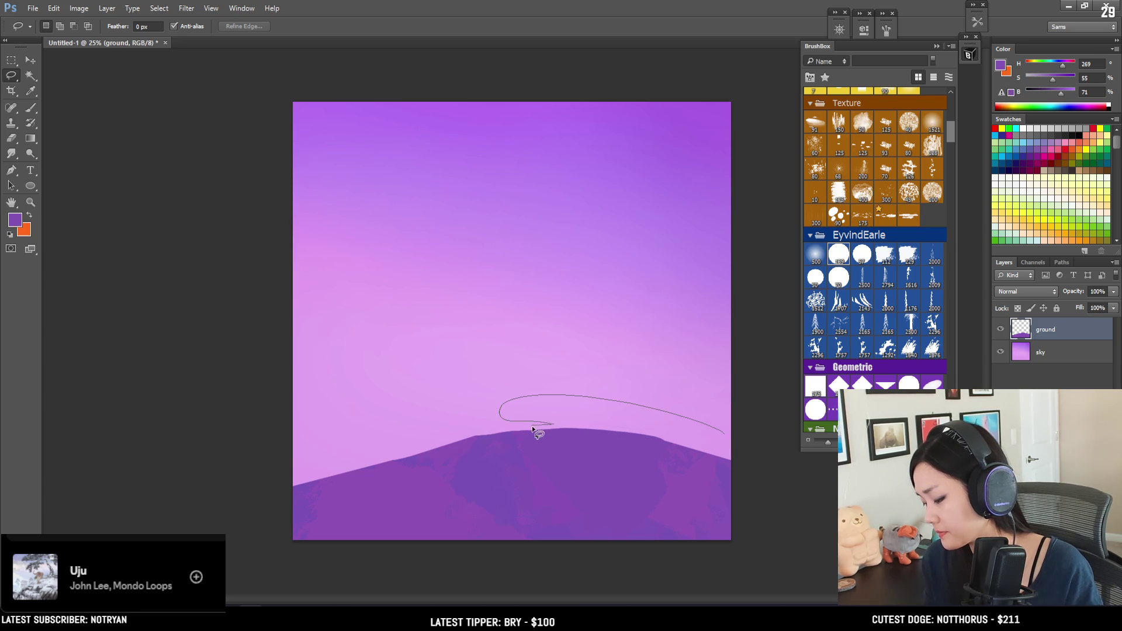
{"action": "left_click_drag", "start_coordinate": [679, 447], "coordinate": [781, 433]}
{"action": "key", "text": "ctrl+d"}
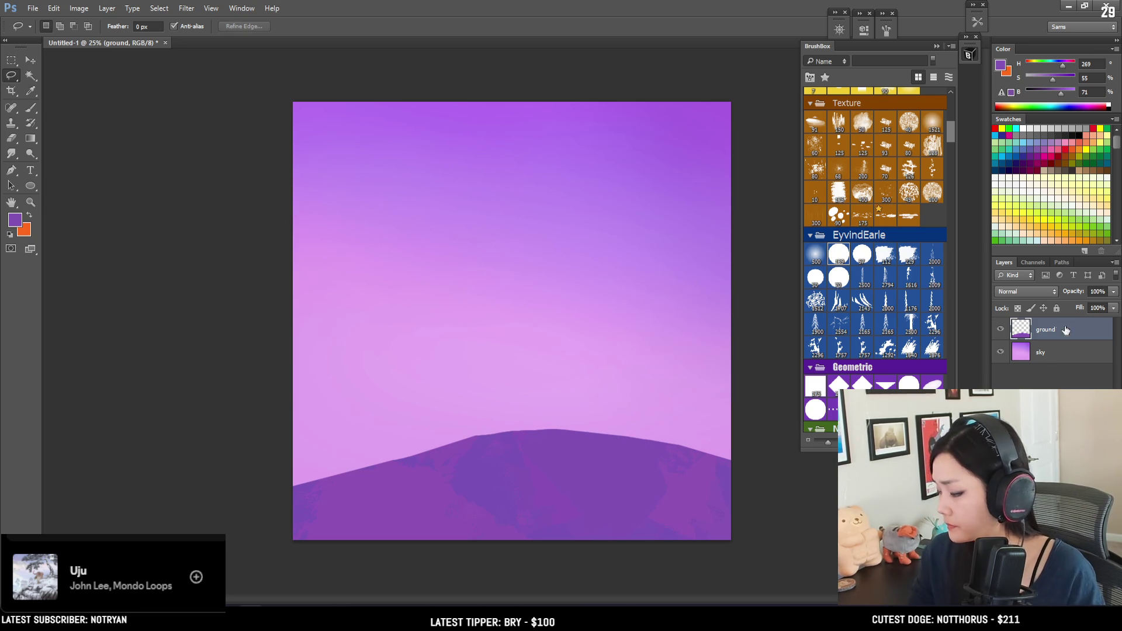
Trial-narrow the sky layer from its right side, then undo it.
{"action": "left_click", "coordinate": [1040, 352]}
{"action": "key", "text": "ctrl+t"}
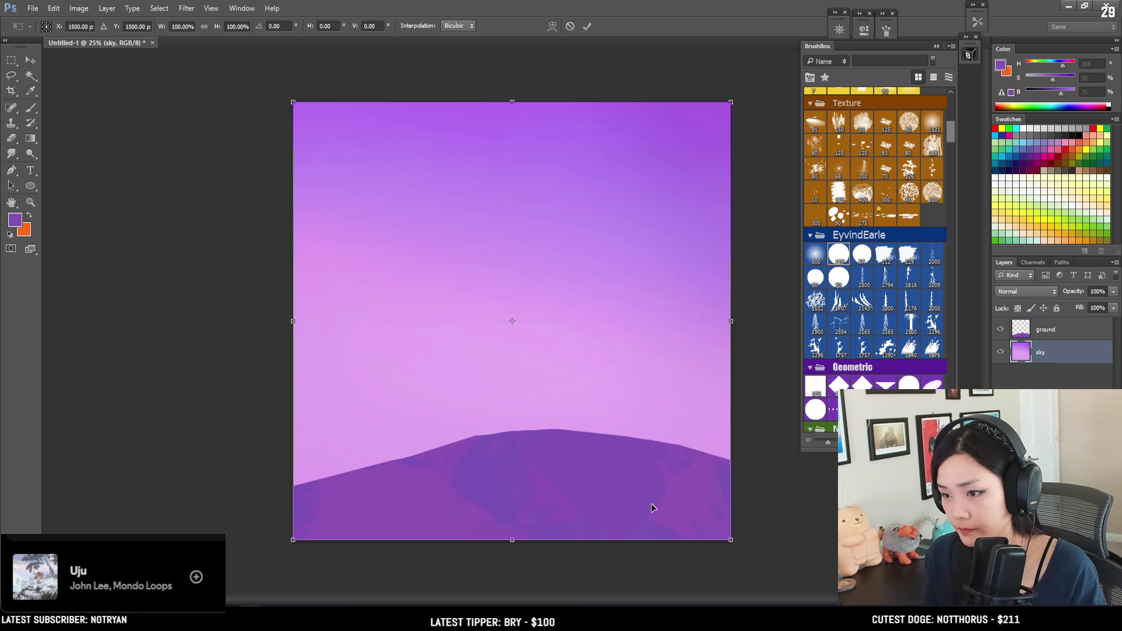
{"action": "left_click_drag", "start_coordinate": [731, 540], "coordinate": [714, 541]}
{"action": "key", "text": "Return"}
{"action": "key", "text": "l"}
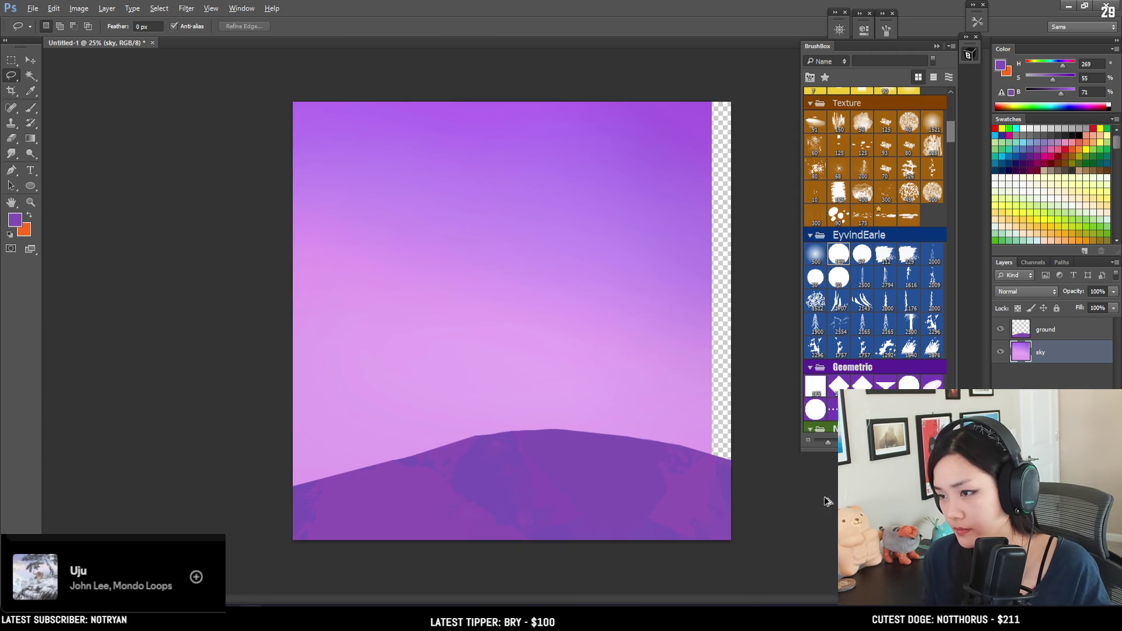
{"action": "key", "text": "ctrl+z"}
Narrow the ground layer's hill to about 89.6% width.
{"action": "left_click", "coordinate": [1032, 332]}
{"action": "key", "text": "ctrl+t"}
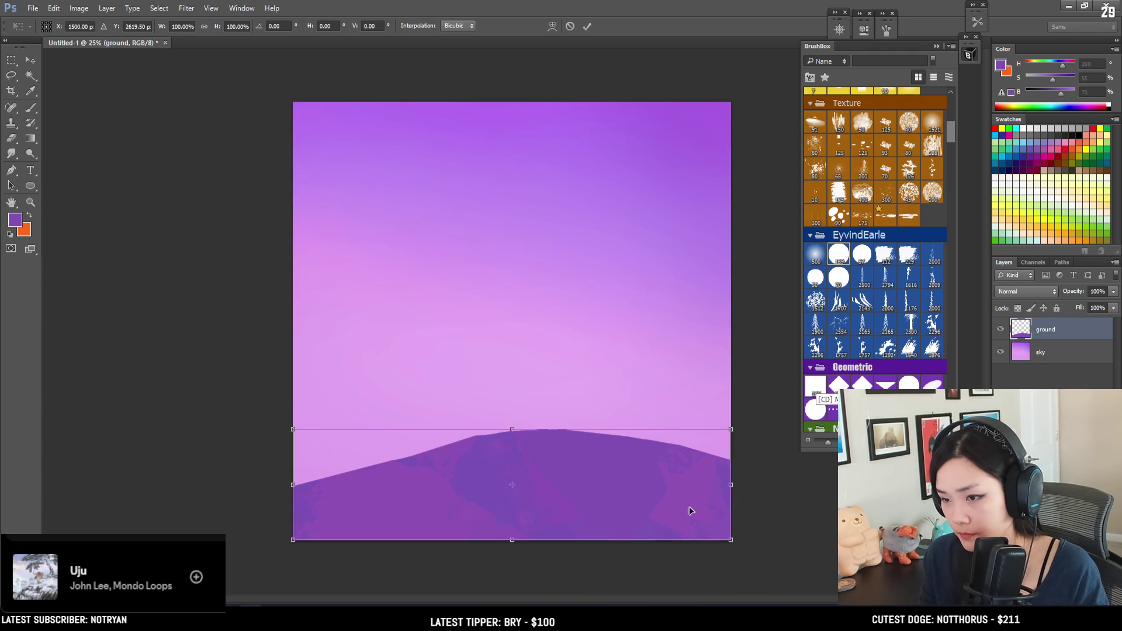
{"action": "left_click_drag", "start_coordinate": [731, 486], "coordinate": [685, 487]}
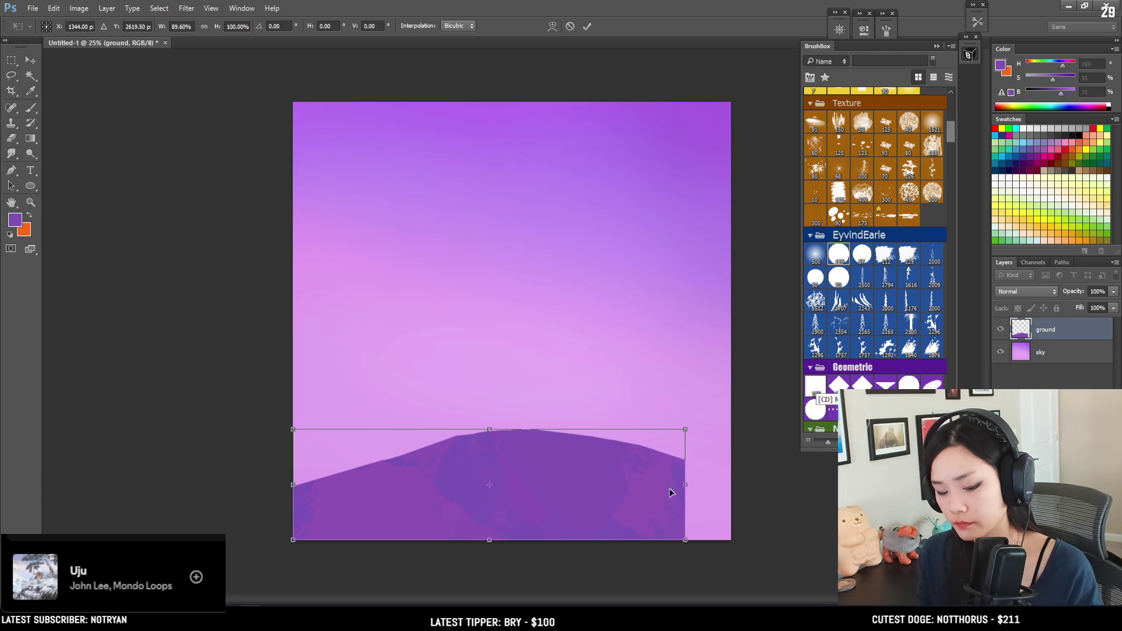
{"action": "key", "text": "Return"}
{"action": "key", "text": "l"}
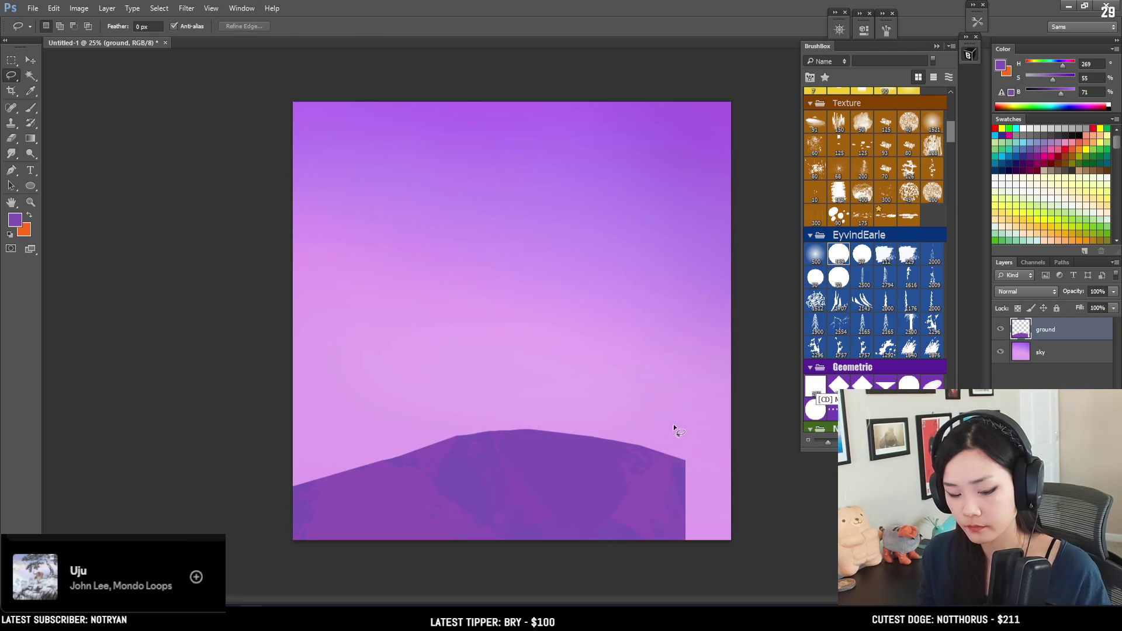
{"action": "key", "text": "e"}
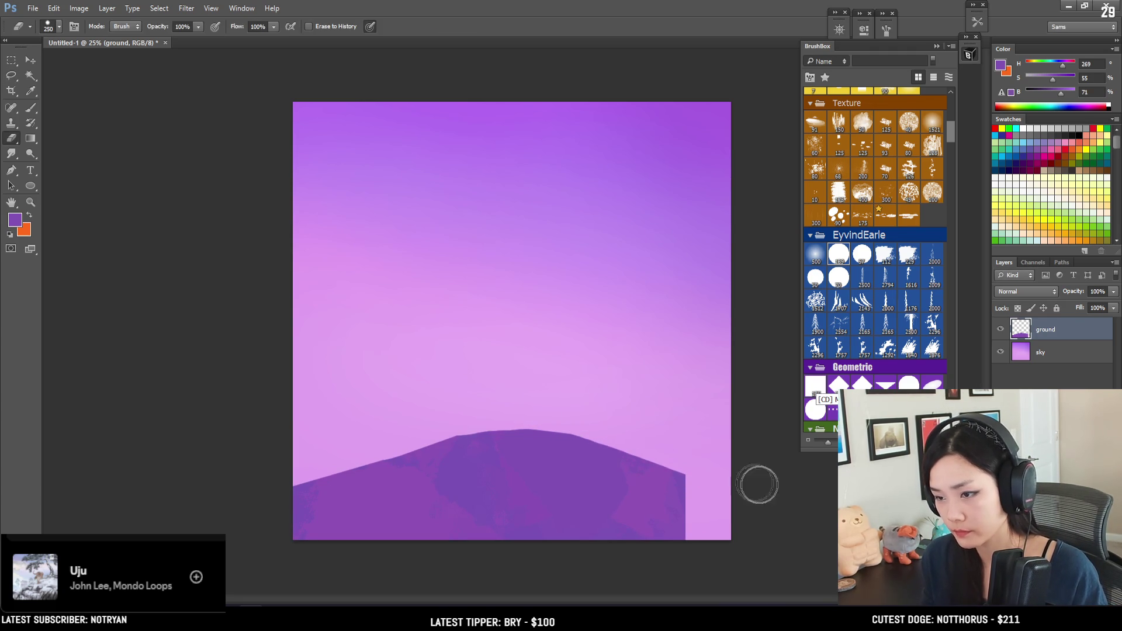
Lasso a new right slope past the canvas edge and fill it with the hill's purple.
{"action": "key", "text": "l"}
{"action": "mouse_move", "coordinate": [642, 461]}
{"action": "left_mouse_down"}
{"action": "mouse_move", "coordinate": [731, 488]}
{"action": "mouse_move", "coordinate": [759, 519]}
{"action": "mouse_move", "coordinate": [779, 521]}
{"action": "mouse_move", "coordinate": [772, 510]}
{"action": "left_mouse_up"}
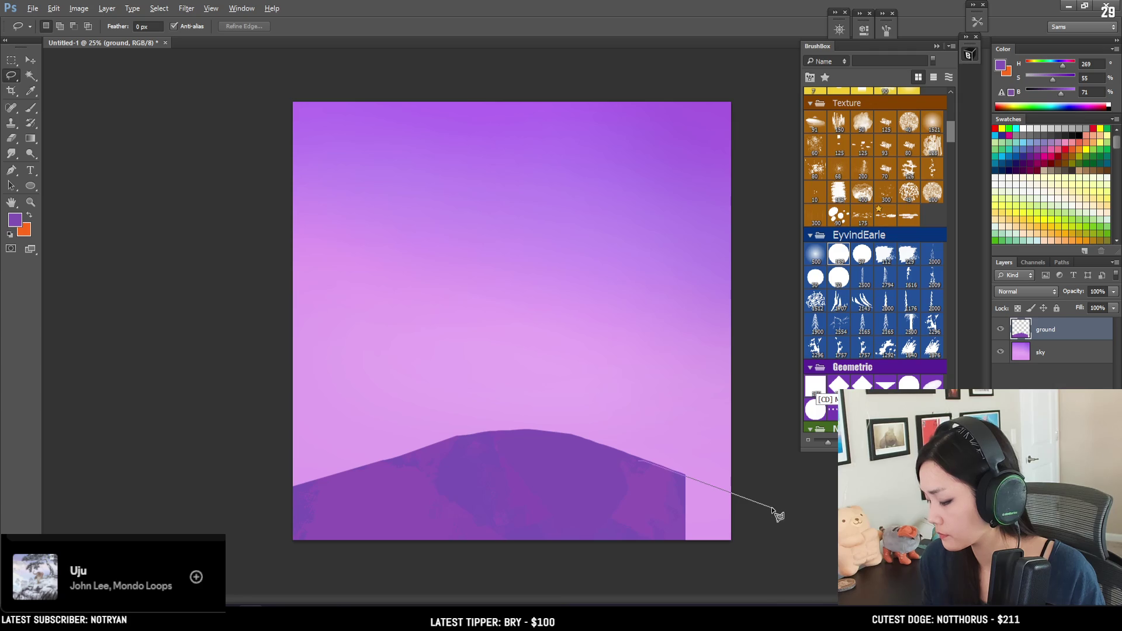
{"action": "left_click", "coordinate": [781, 512]}
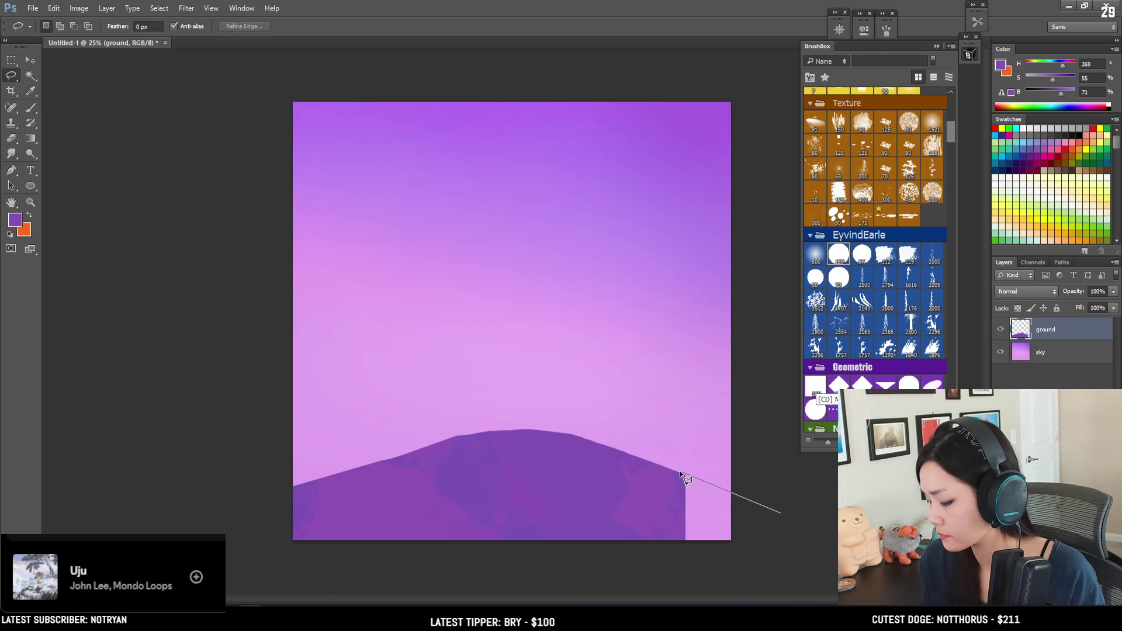
{"action": "mouse_move", "coordinate": [685, 478]}
{"action": "left_mouse_down"}
{"action": "mouse_move", "coordinate": [581, 447]}
{"action": "mouse_move", "coordinate": [534, 534]}
{"action": "mouse_move", "coordinate": [646, 546]}
{"action": "mouse_move", "coordinate": [785, 514]}
{"action": "mouse_move", "coordinate": [696, 515]}
{"action": "mouse_move", "coordinate": [789, 529]}
{"action": "left_mouse_up"}
{"action": "key", "text": "b"}
{"action": "key", "text": "ctrl+d"}
{"action": "key", "text": "e"}
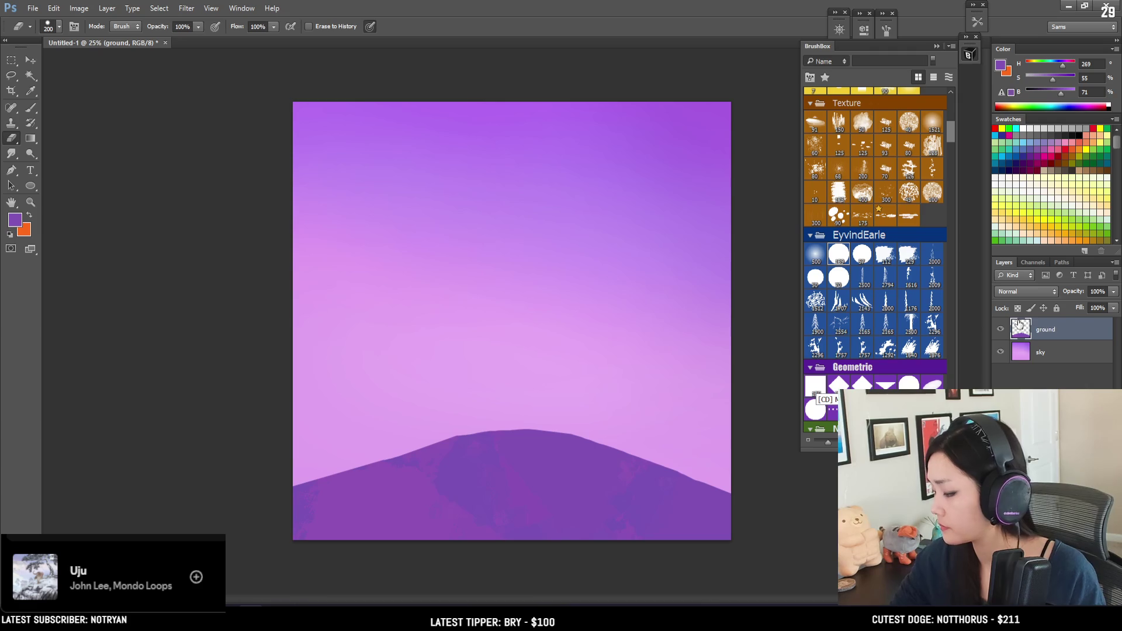
Add a new empty layer and begin typing its name.
{"action": "left_click", "coordinate": [1085, 251]}
{"action": "double_click", "coordinate": [1047, 329]}
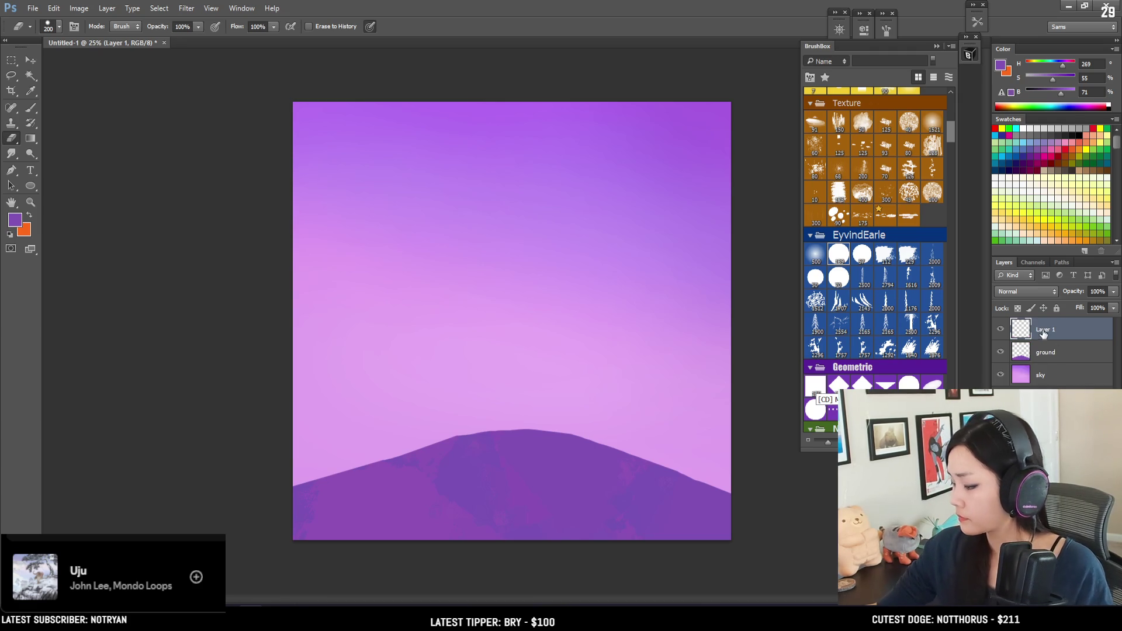
{"action": "type", "text": "back trees"}
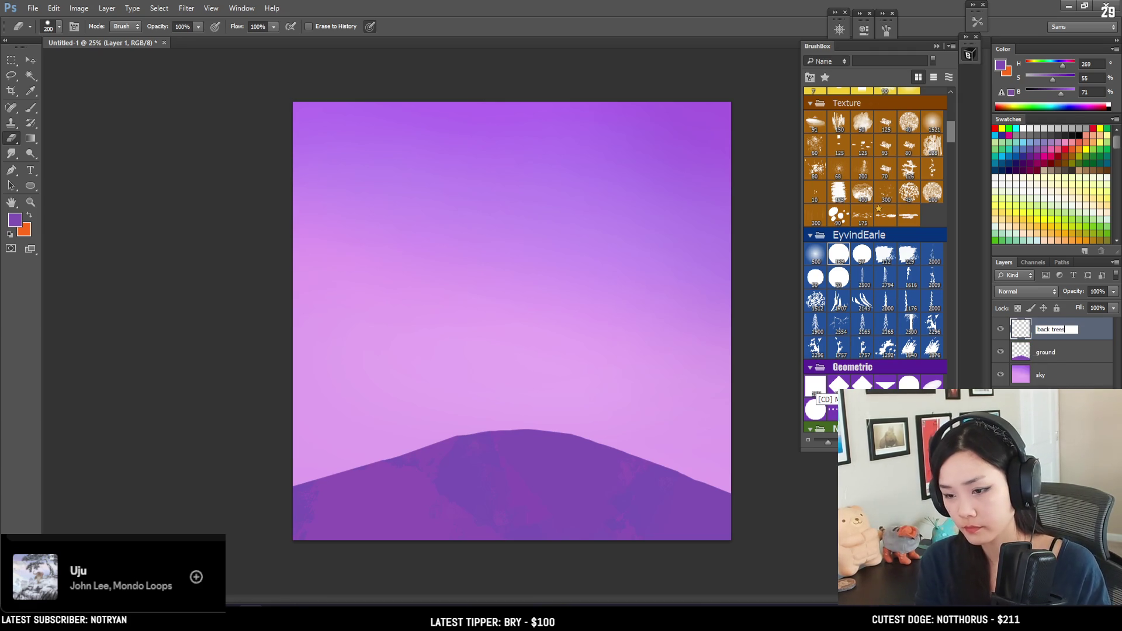
Commit the name 'back trees' and drag the ground layer above it.
{"action": "key", "text": "Return"}
{"action": "key", "text": "b"}
{"action": "left_click_drag", "start_coordinate": [1044, 354], "coordinate": [1018, 312]}
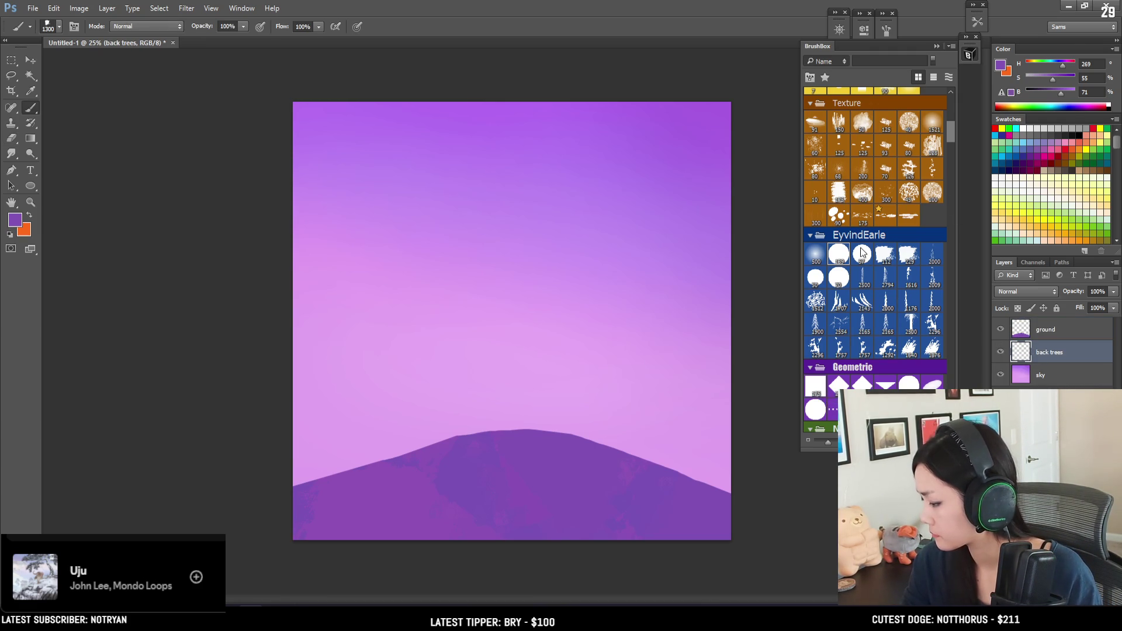
Scroll BrushBox to the Foliage brush set.
{"action": "scroll", "coordinate": [865, 246], "scroll_direction": "down", "scroll_amount": 10}
{"action": "scroll", "coordinate": [900, 188], "scroll_direction": "up", "scroll_amount": 1}
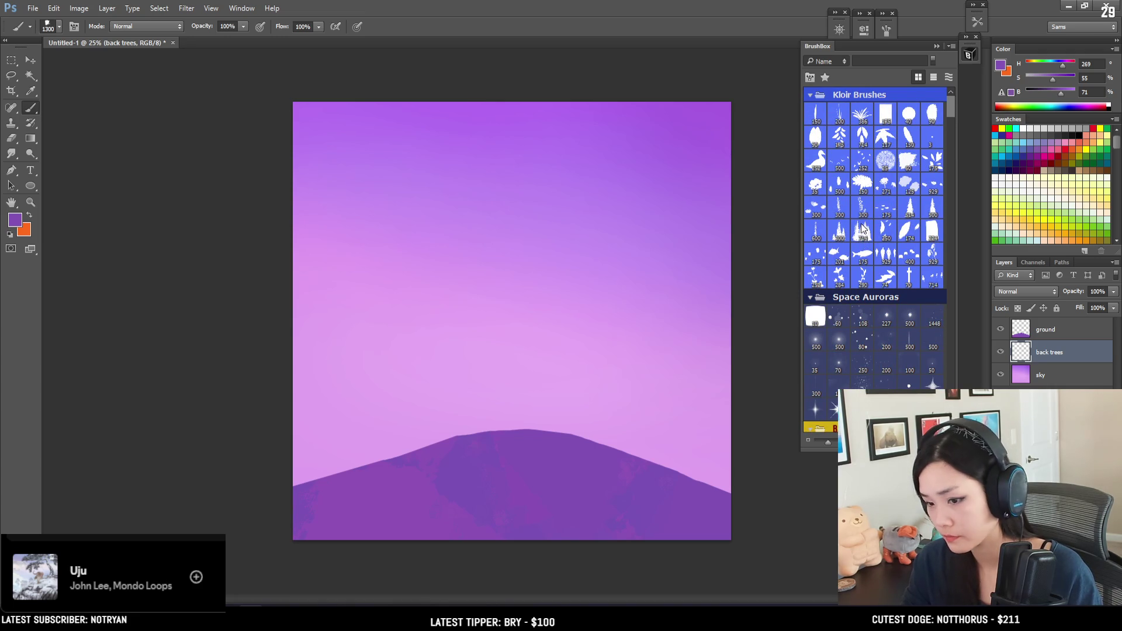
{"action": "scroll", "coordinate": [867, 225], "scroll_direction": "up", "scroll_amount": 5}
{"action": "scroll", "coordinate": [866, 223], "scroll_direction": "down", "scroll_amount": 5}
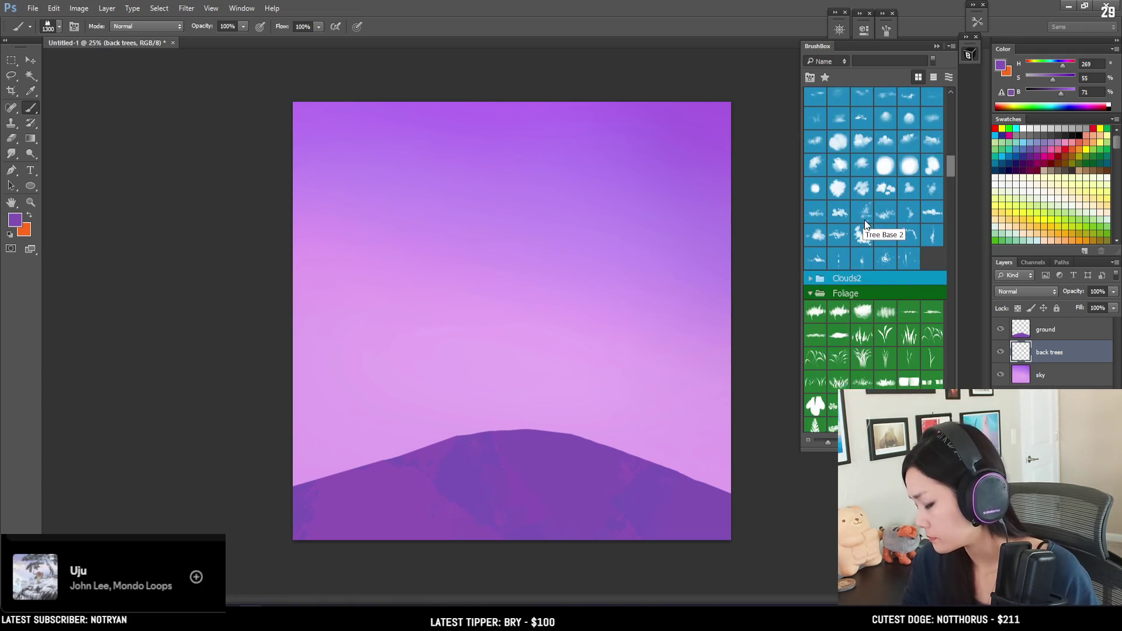
{"action": "scroll", "coordinate": [865, 220], "scroll_direction": "down", "scroll_amount": 5}
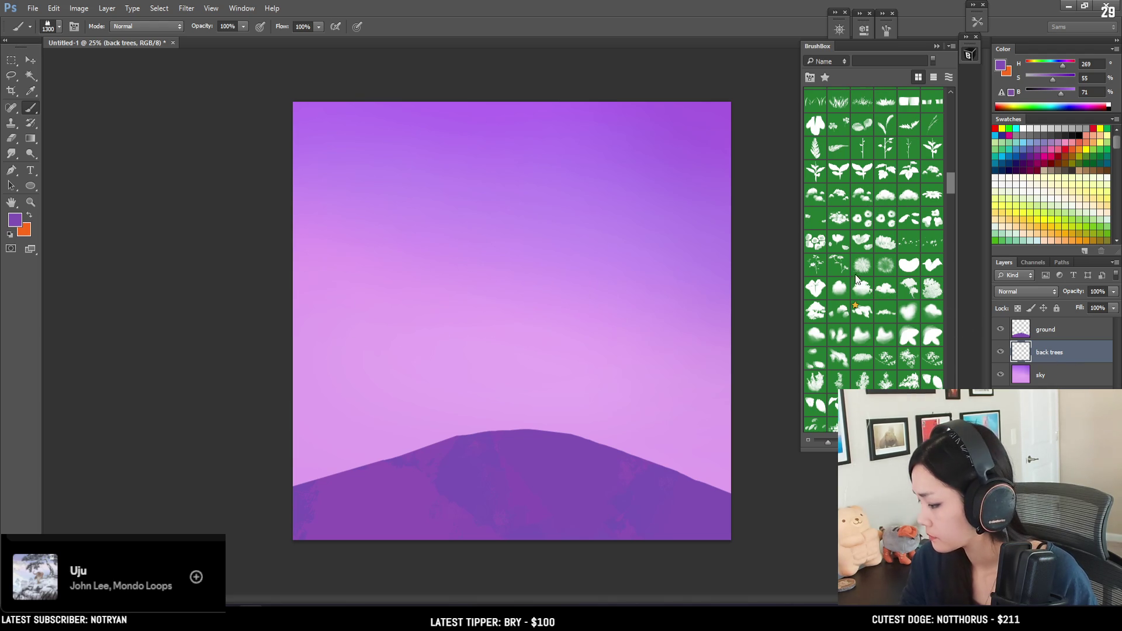
Pick a cloud-shaped brush, slightly smaller, testing and undoing dark purple strokes.
{"action": "left_click", "coordinate": [864, 290]}
{"action": "mouse_move", "coordinate": [380, 304]}
{"action": "left_mouse_down"}
{"action": "mouse_move", "coordinate": [456, 309]}
{"action": "mouse_move", "coordinate": [602, 377]}
{"action": "left_mouse_up"}
{"action": "key", "text": "ctrl+z"}
{"action": "key", "text": "bracketleft"}
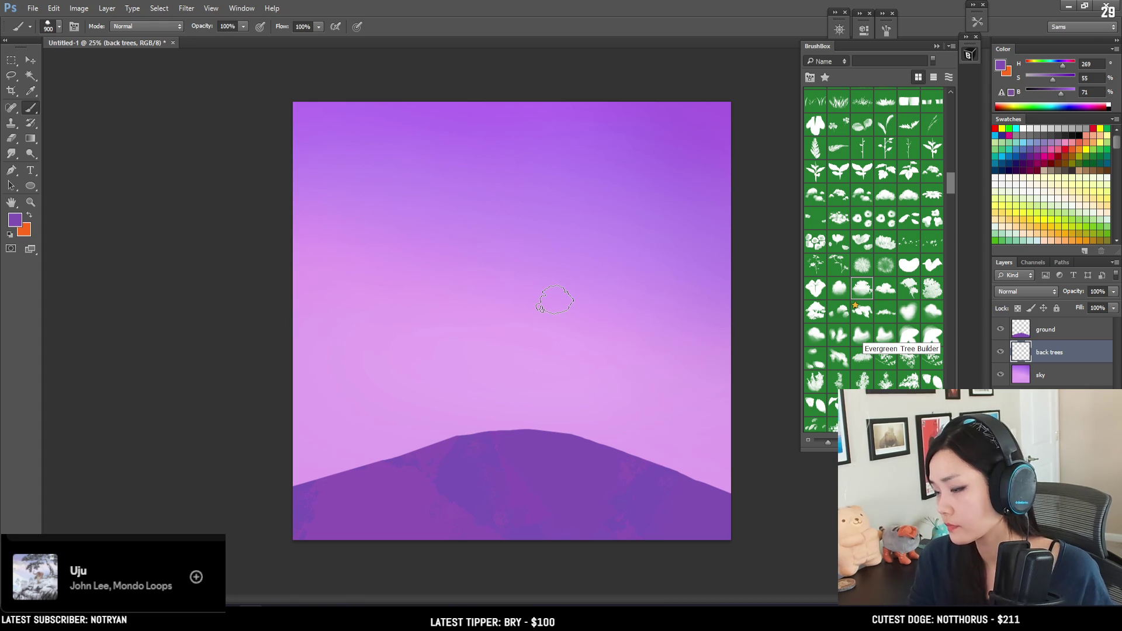
{"action": "left_click_drag", "start_coordinate": [338, 326], "coordinate": [451, 379]}
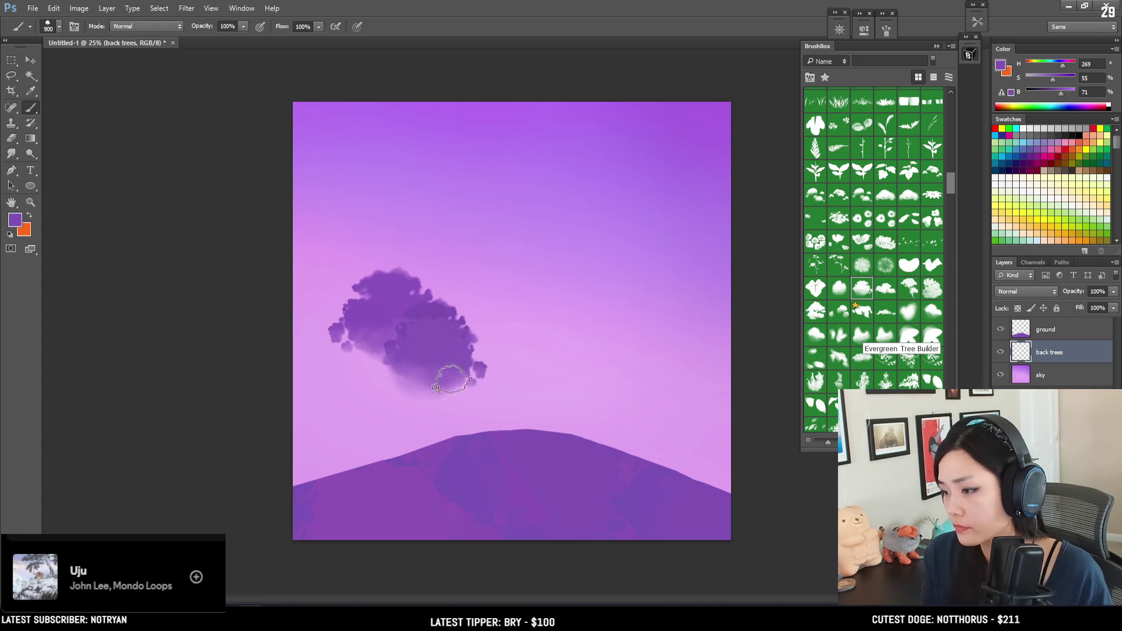
{"action": "key", "text": "ctrl+z"}
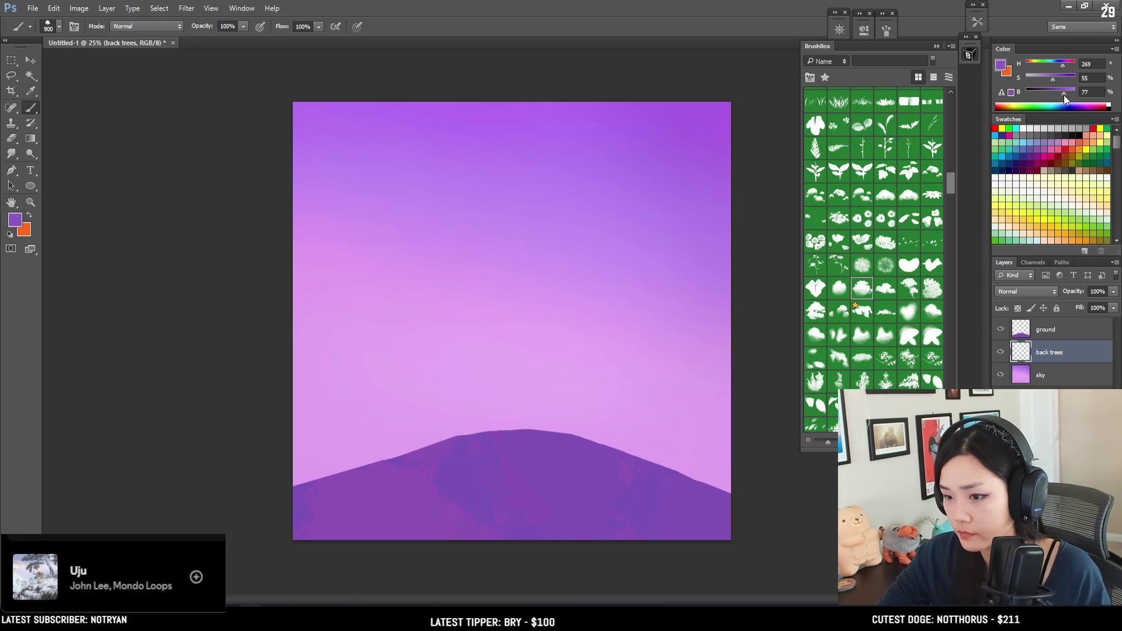
Shift the foreground to a brighter bluish purple in the Color panel, undoing trial strokes.
{"action": "left_click", "coordinate": [1059, 65]}
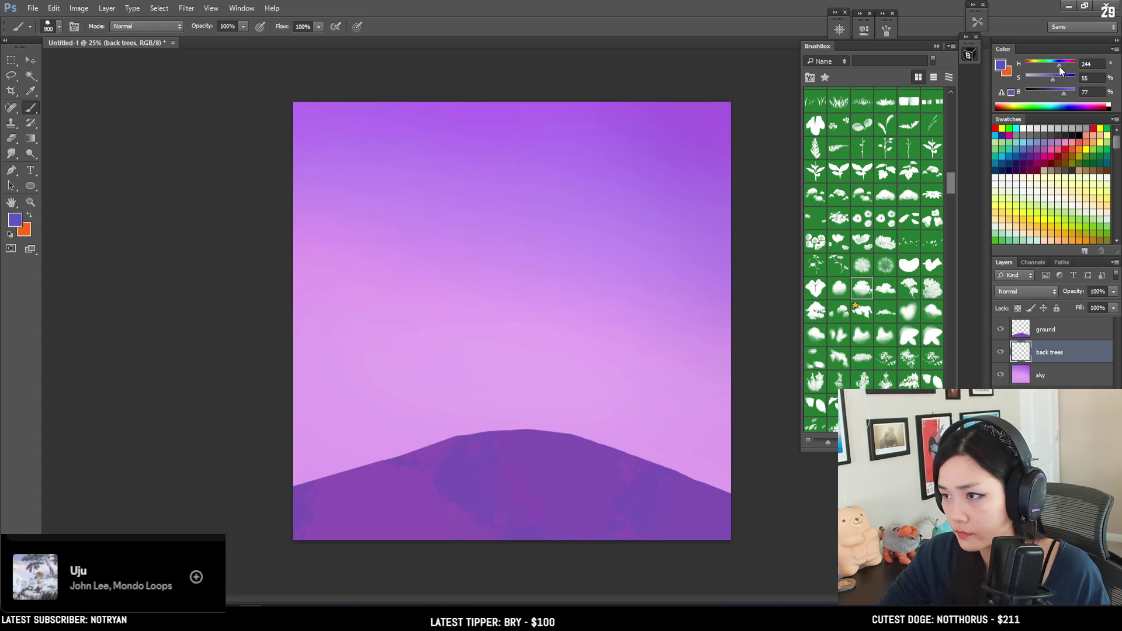
{"action": "left_click_drag", "start_coordinate": [1065, 92], "coordinate": [1055, 76]}
{"action": "left_click_drag", "start_coordinate": [345, 382], "coordinate": [578, 369]}
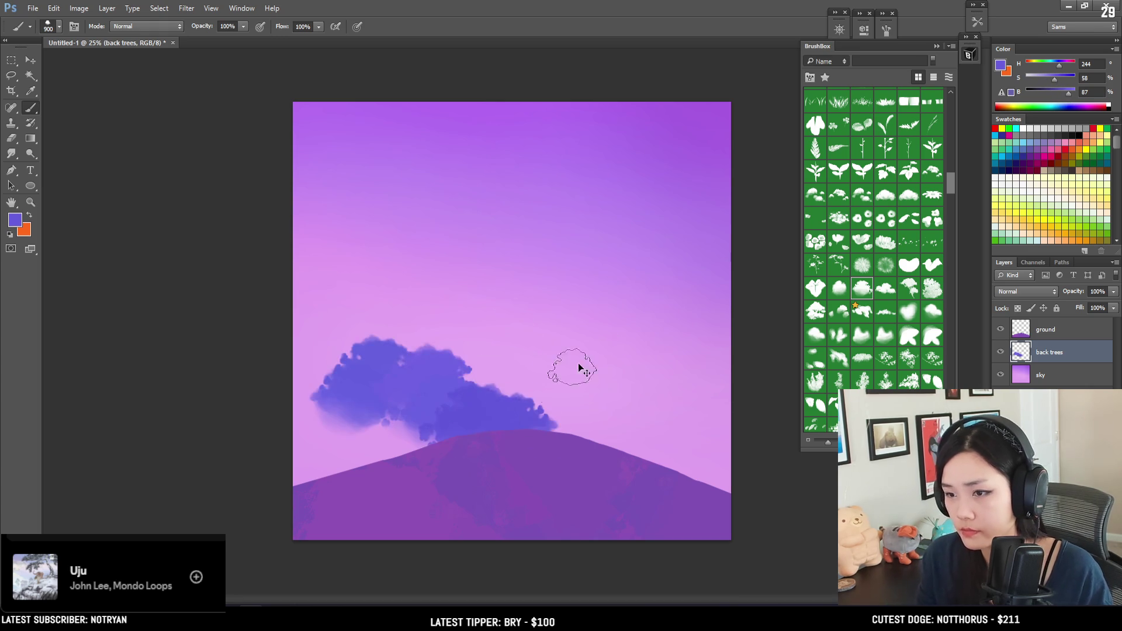
{"action": "key", "text": "ctrl+z"}
{"action": "left_click", "coordinate": [1047, 79]}
{"action": "left_click_drag", "start_coordinate": [1047, 79], "coordinate": [1075, 92]}
{"action": "mouse_move", "coordinate": [414, 339]}
{"action": "left_mouse_down"}
{"action": "mouse_move", "coordinate": [475, 414]}
{"action": "mouse_move", "coordinate": [529, 418]}
{"action": "left_mouse_up"}
{"action": "key", "text": "bracketright"}
{"action": "key", "text": "bracketright"}
{"action": "key", "text": "bracketright"}
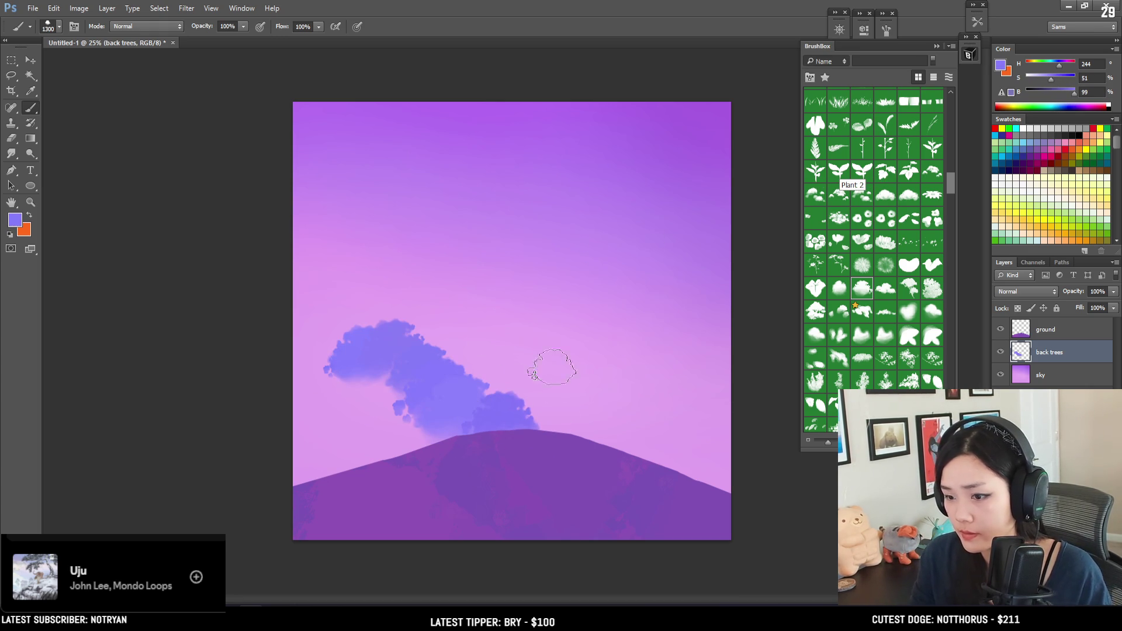
{"action": "key", "text": "ctrl+z"}
Paint large periwinkle tree masses above the hill, adding more over its right side.
{"action": "key", "text": "bracketright"}
{"action": "key", "text": "bracketright"}
{"action": "key", "text": "bracketright"}
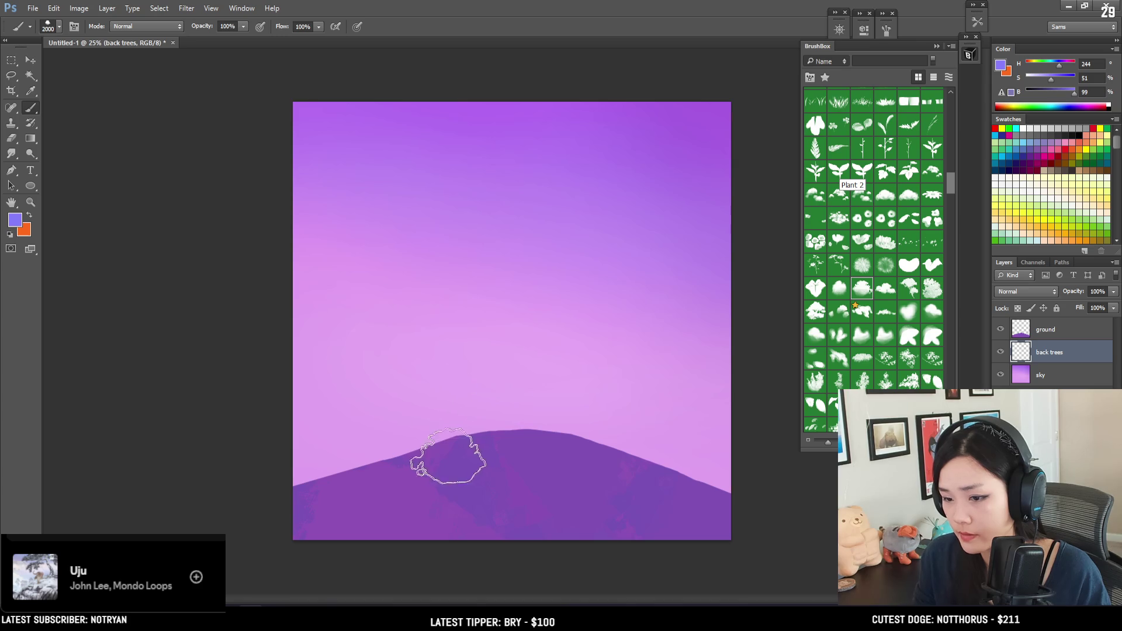
{"action": "mouse_move", "coordinate": [438, 395]}
{"action": "left_mouse_down"}
{"action": "mouse_move", "coordinate": [513, 444]}
{"action": "mouse_move", "coordinate": [701, 450]}
{"action": "left_mouse_up"}
{"action": "key", "text": "bracketleft"}
{"action": "key", "text": "bracketleft"}
{"action": "key", "text": "bracketleft"}
{"action": "left_click_drag", "start_coordinate": [563, 413], "coordinate": [673, 363]}
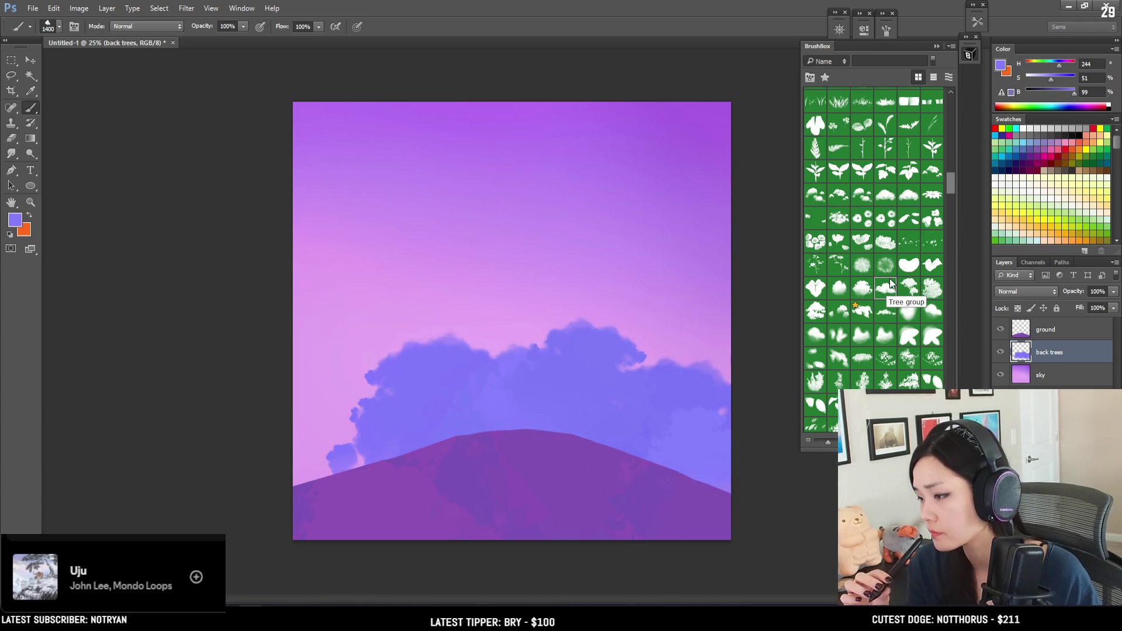
Paint tree shapes across the left sky and along the treeline with the Tree brush.
{"action": "left_click", "coordinate": [890, 283]}
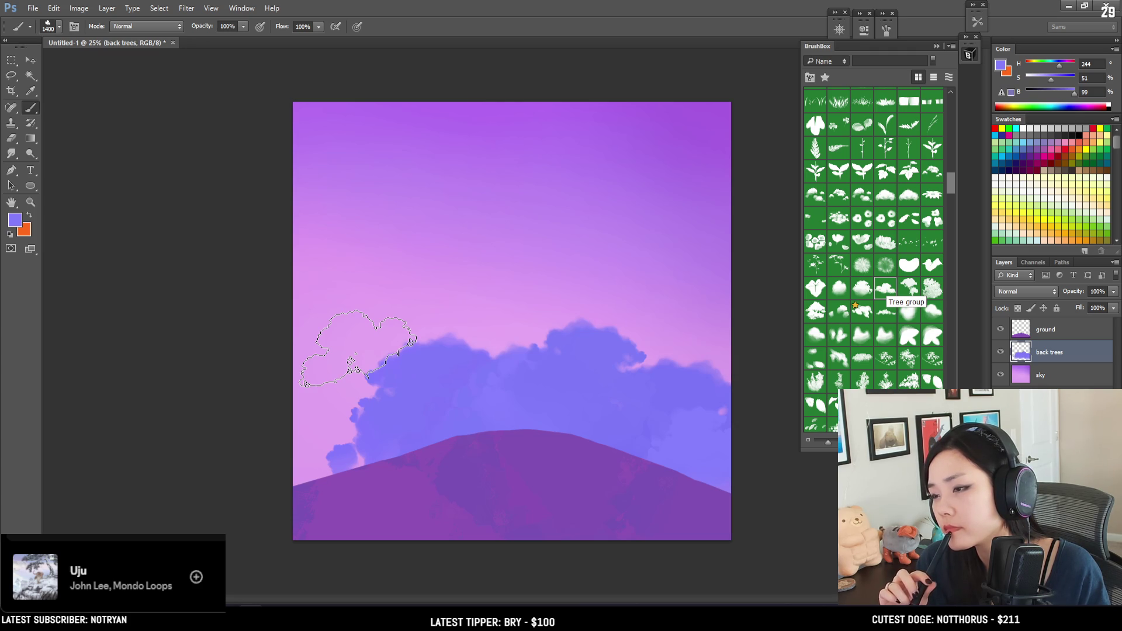
{"action": "key", "text": "e"}
{"action": "key", "text": "b"}
{"action": "mouse_move", "coordinate": [288, 376]}
{"action": "left_mouse_down"}
{"action": "mouse_move", "coordinate": [401, 388]}
{"action": "mouse_move", "coordinate": [468, 375]}
{"action": "mouse_move", "coordinate": [463, 351]}
{"action": "mouse_move", "coordinate": [409, 327]}
{"action": "left_mouse_up"}
{"action": "key", "text": "bracketleft"}
{"action": "key", "text": "bracketleft"}
{"action": "key", "text": "bracketleft"}
{"action": "mouse_move", "coordinate": [563, 345]}
{"action": "left_mouse_down"}
{"action": "mouse_move", "coordinate": [621, 344]}
{"action": "mouse_move", "coordinate": [678, 363]}
{"action": "mouse_move", "coordinate": [672, 327]}
{"action": "left_mouse_up"}
{"action": "key", "text": "bracketleft"}
{"action": "key", "text": "bracketleft"}
{"action": "key", "text": "bracketleft"}
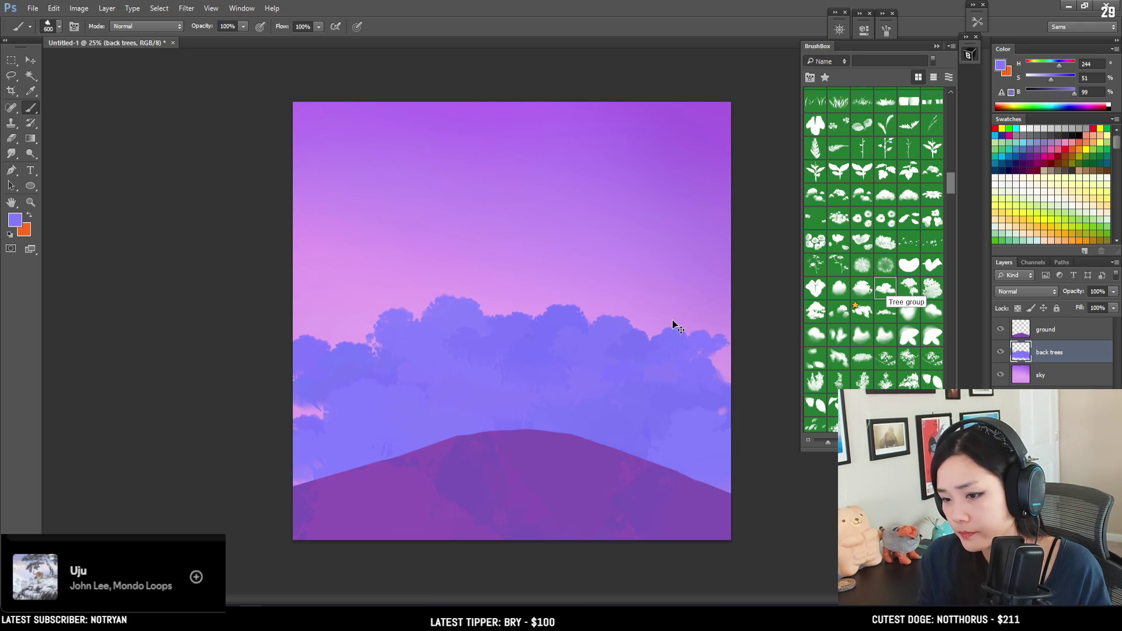
{"action": "key", "text": "ctrl+z"}
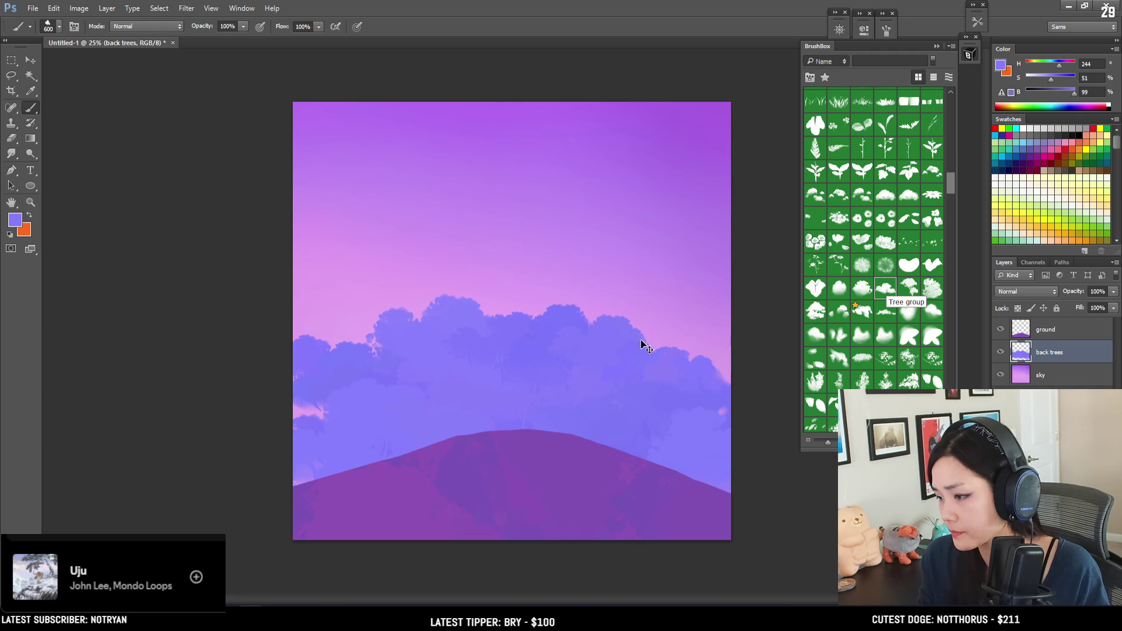
{"action": "key", "text": "bracketright"}
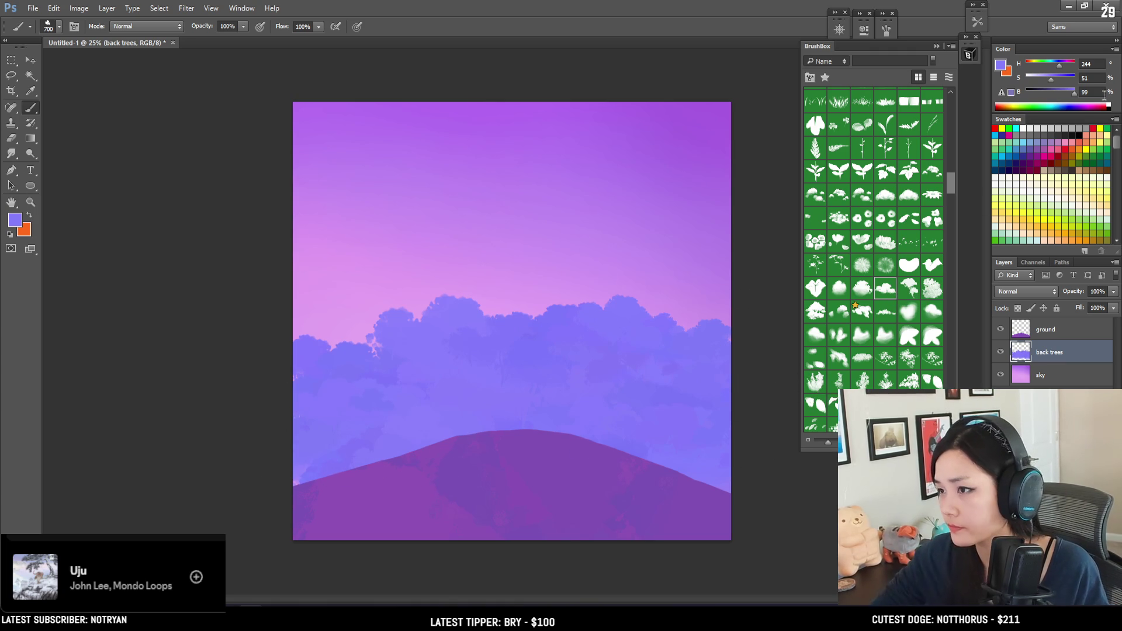
Lighten the colour and test a bigger cloud stroke over the lower-left trees, then undo it.
{"action": "left_click_drag", "start_coordinate": [1051, 82], "coordinate": [1044, 82]}
{"action": "key", "text": "bracketright"}
{"action": "key", "text": "bracketright"}
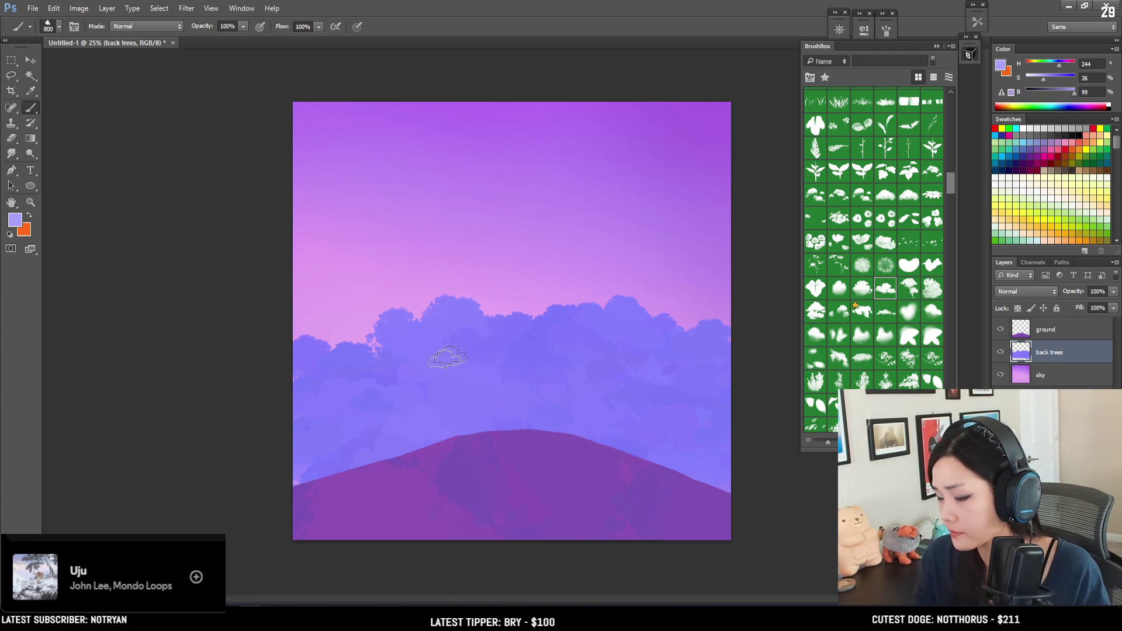
{"action": "mouse_move", "coordinate": [363, 426]}
{"action": "left_mouse_down"}
{"action": "mouse_move", "coordinate": [398, 432]}
{"action": "mouse_move", "coordinate": [445, 388]}
{"action": "left_mouse_up"}
{"action": "key", "text": "ctrl+z"}
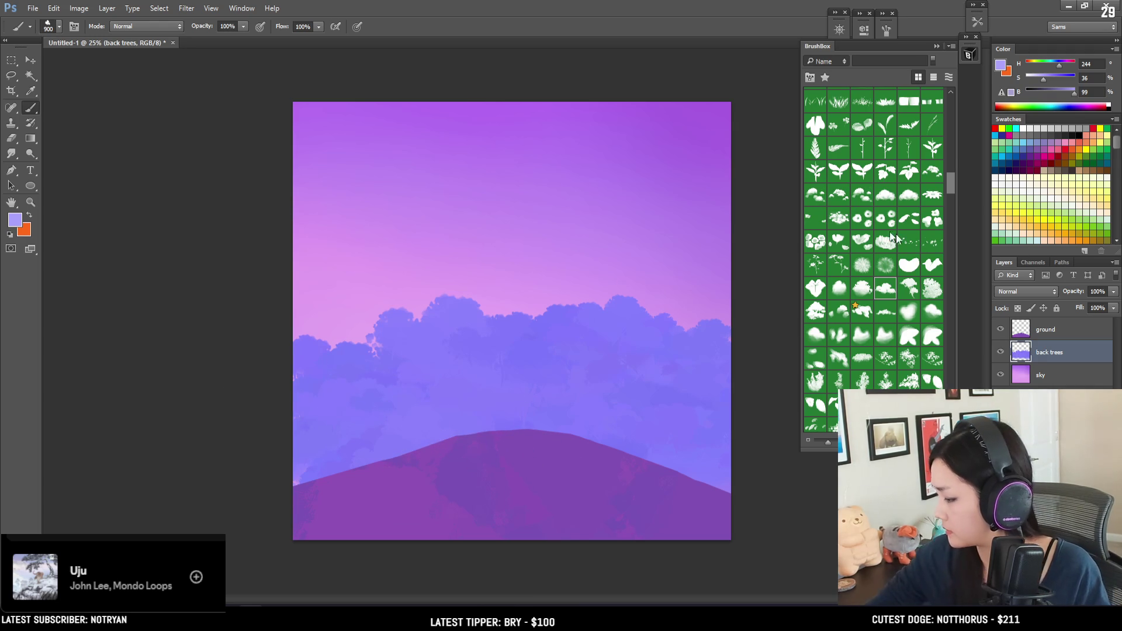
{"action": "left_click_drag", "start_coordinate": [951, 182], "coordinate": [952, 130]}
{"action": "left_click", "coordinate": [817, 275]}
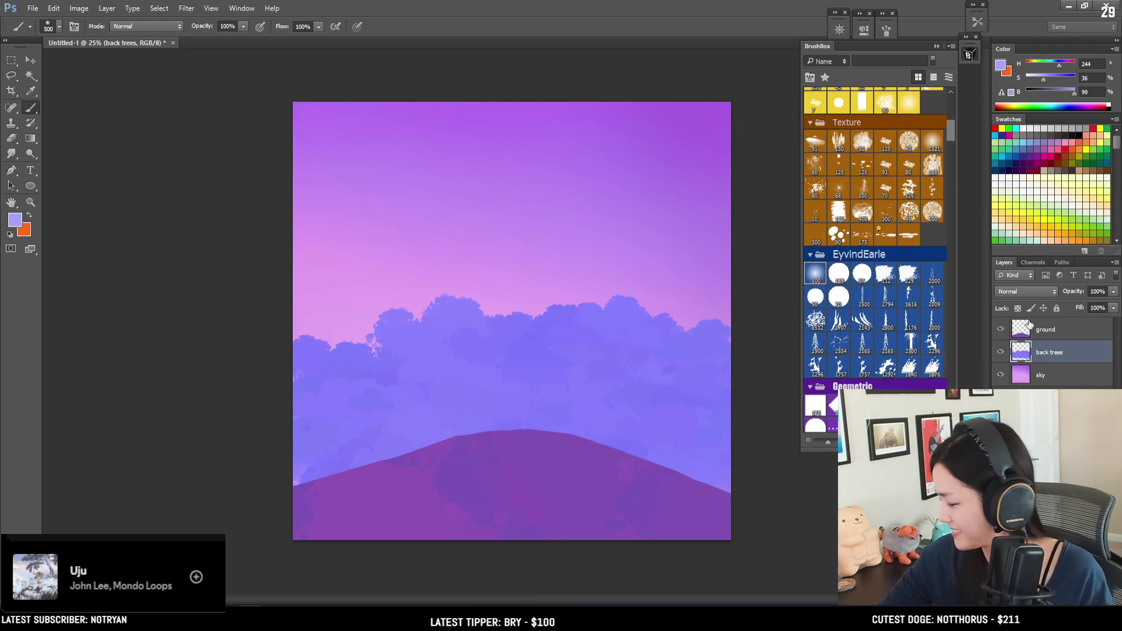
Lock back trees' transparent pixels and wash lavender mist across the lower treeline.
{"action": "key", "text": "bracketright"}
{"action": "key", "text": "bracketright"}
{"action": "key", "text": "bracketright"}
{"action": "key", "text": "bracketright"}
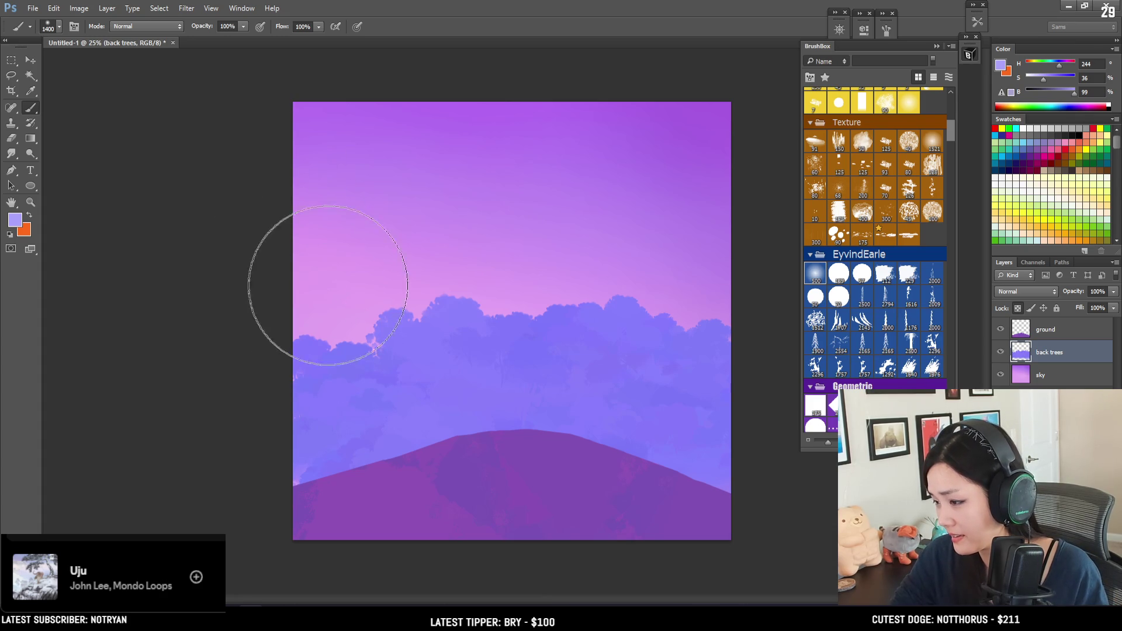
{"action": "left_click", "coordinate": [1017, 308]}
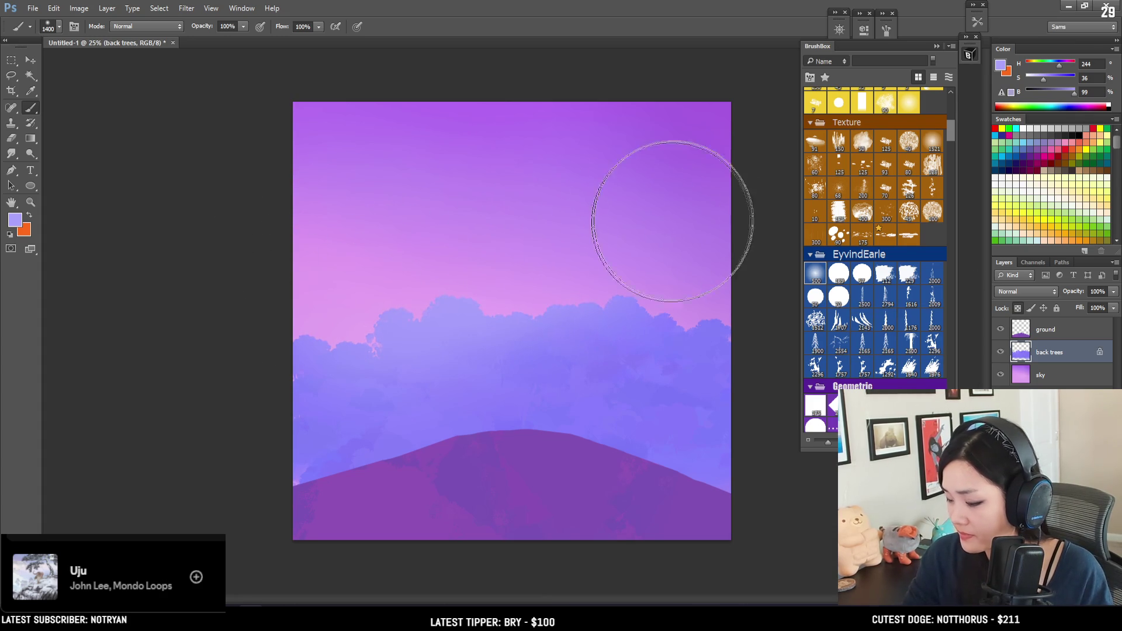
{"action": "mouse_move", "coordinate": [458, 458]}
{"action": "left_mouse_down"}
{"action": "mouse_move", "coordinate": [405, 489]}
{"action": "mouse_move", "coordinate": [832, 469]}
{"action": "left_mouse_up"}
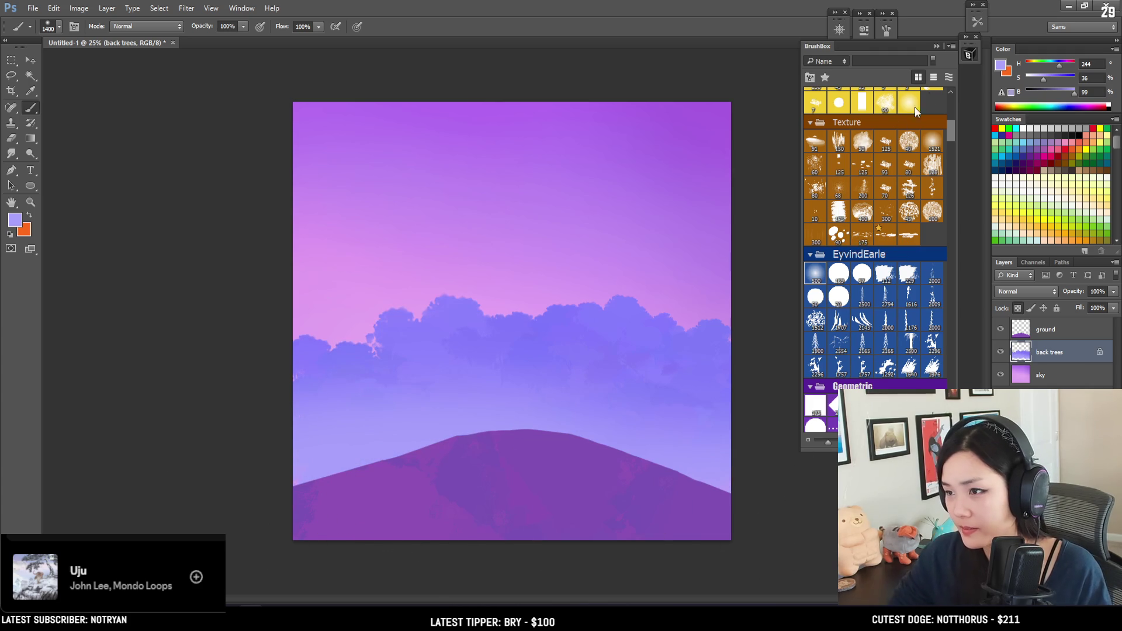
{"action": "key", "text": "bracketleft"}
{"action": "key", "text": "bracketleft"}
{"action": "key", "text": "bracketleft"}
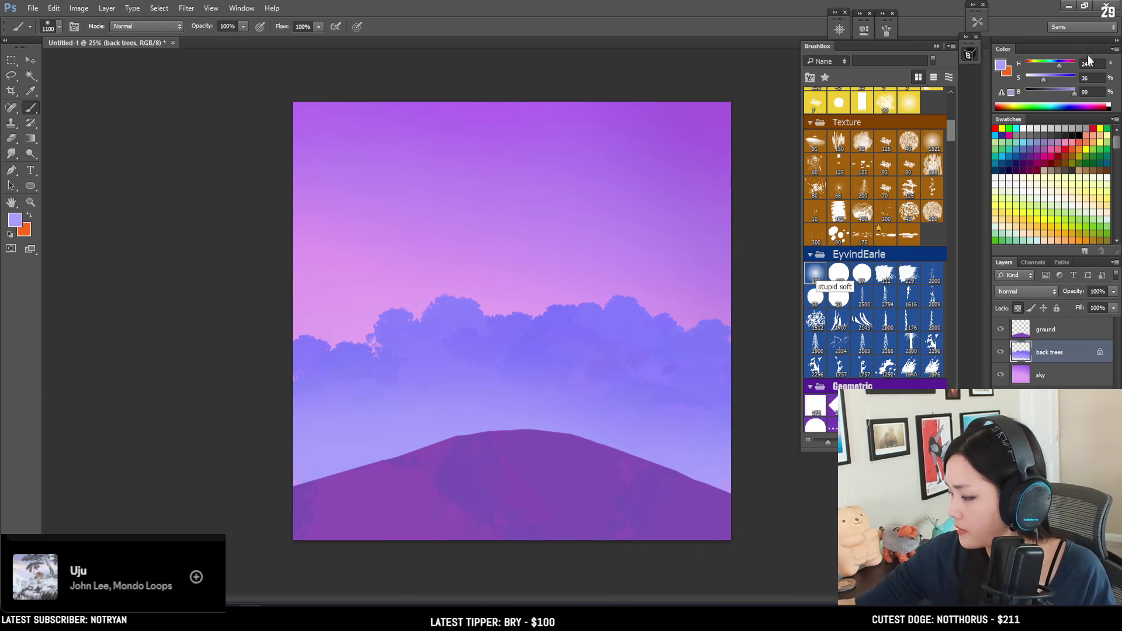
Pick a paler lavender in the Color panel and compare the mist wash with and without it.
{"action": "left_click", "coordinate": [1087, 93]}
{"action": "left_click", "coordinate": [1039, 78]}
{"action": "left_click_drag", "start_coordinate": [1039, 80], "coordinate": [1040, 79]}
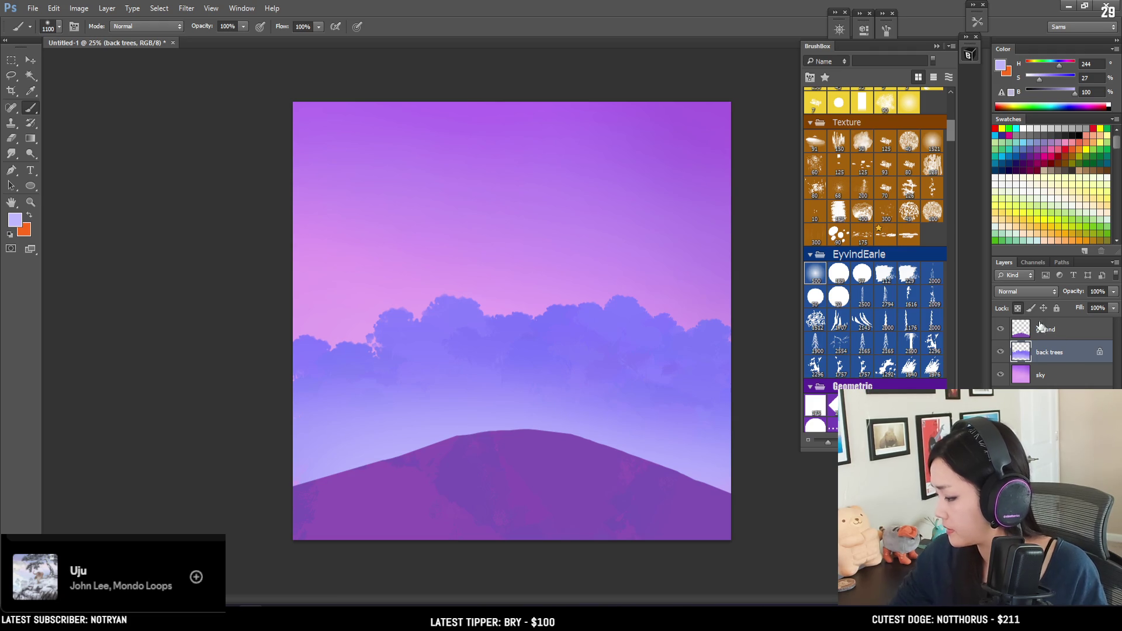
{"action": "key", "text": "ctrl+z"}
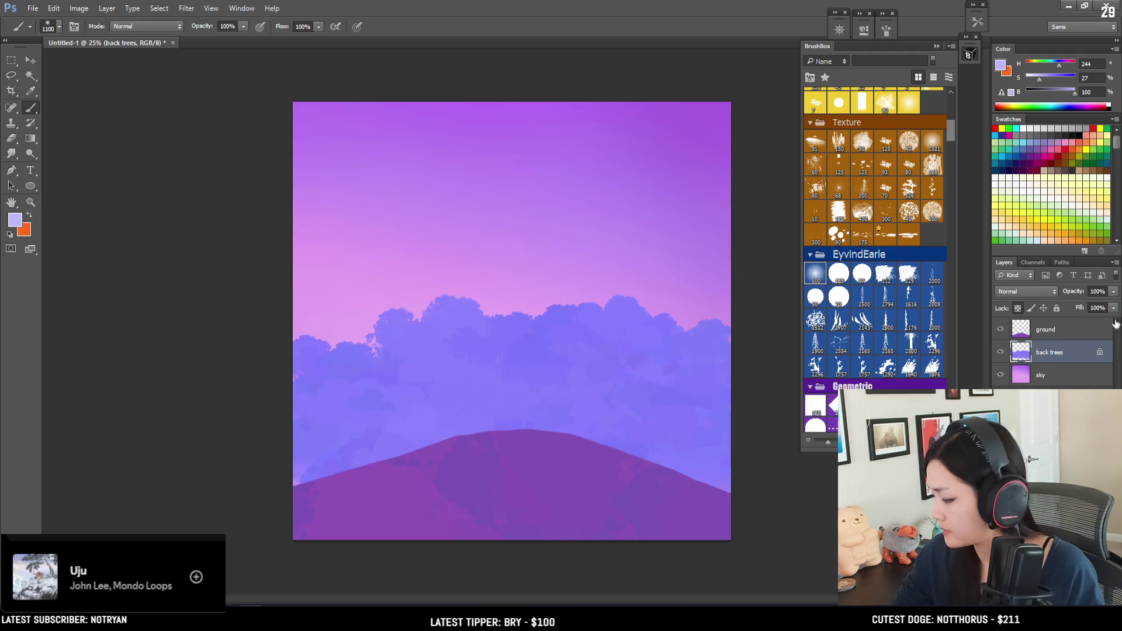
{"action": "key", "text": "ctrl+z"}
{"action": "key", "text": "ctrl+alt+z"}
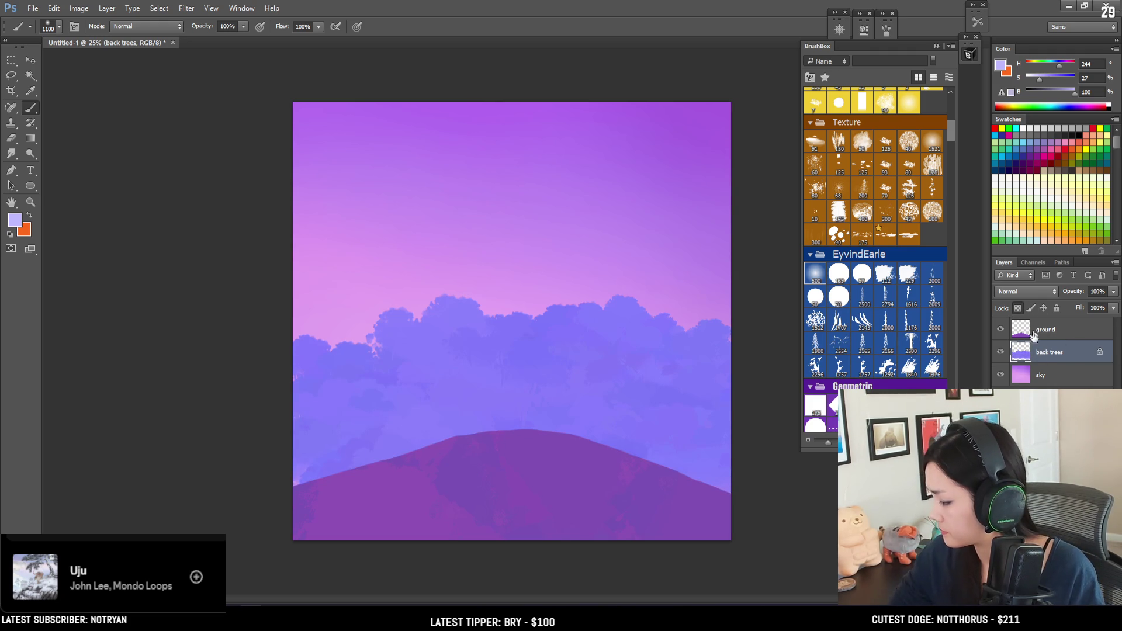
{"action": "key", "text": "ctrl+shift+alt+n"}
Rename the new layer to 'mist'.
{"action": "double_click", "coordinate": [1044, 353]}
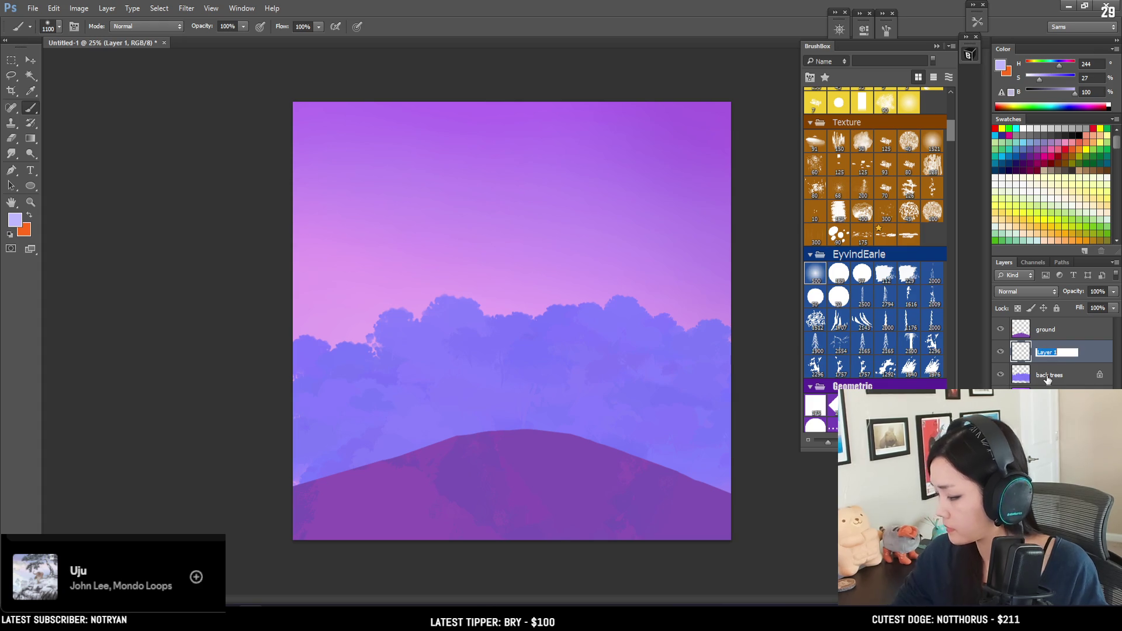
{"action": "type", "text": "mist"}
{"action": "key", "text": "Return"}
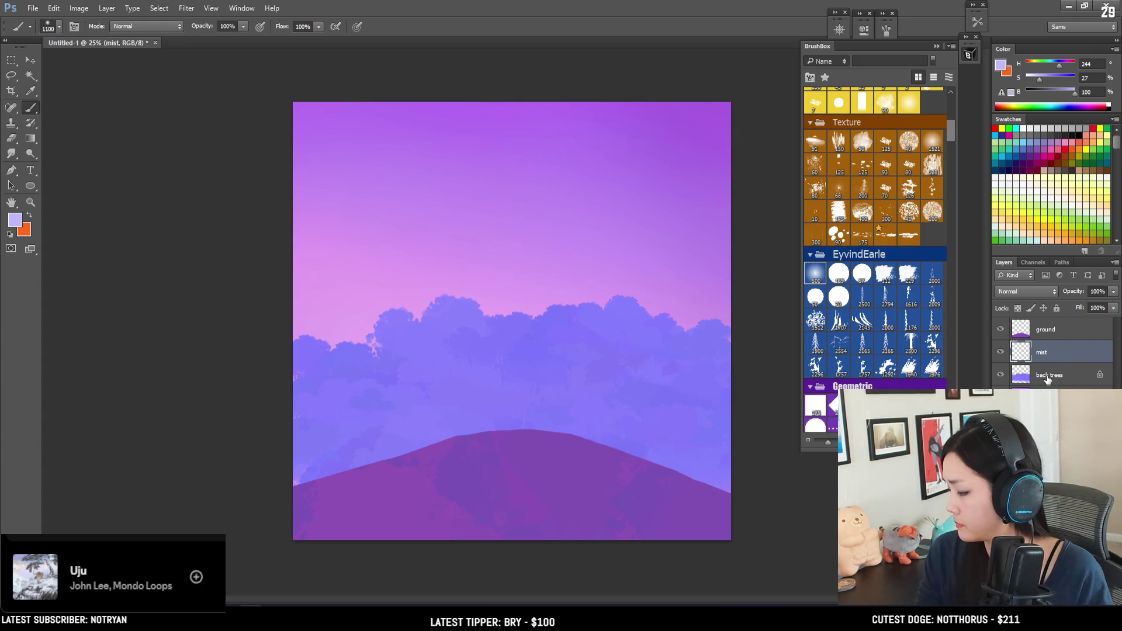
Paint pale grainy mist along the hilltop with a speckle brush, then unlock back trees' transparency.
{"action": "left_click", "coordinate": [886, 30]}
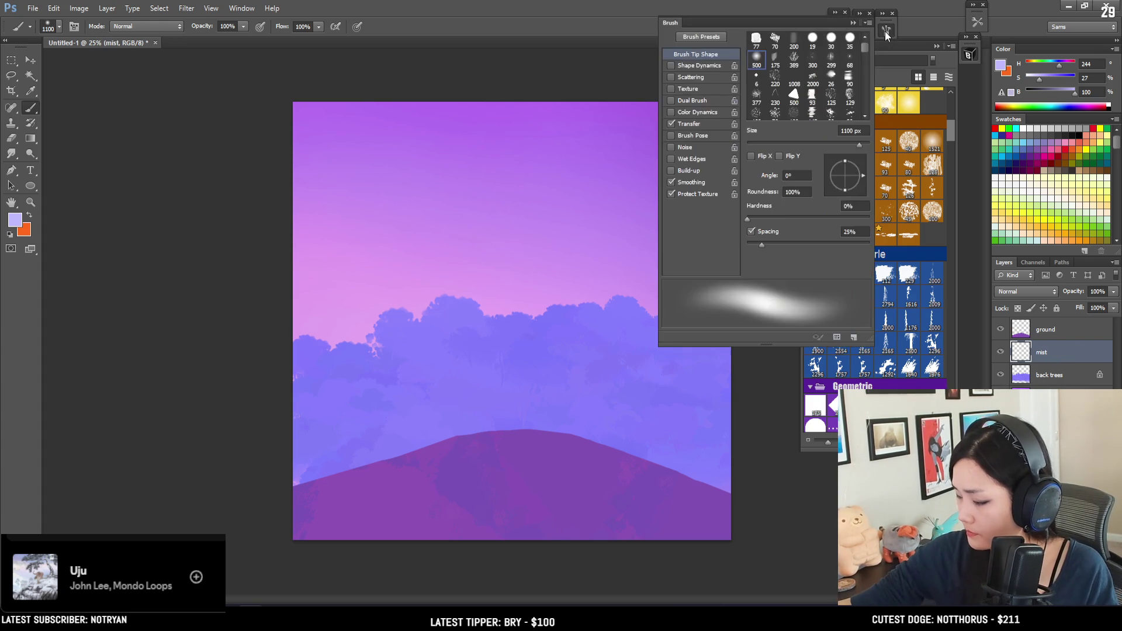
{"action": "left_click_drag", "start_coordinate": [950, 136], "coordinate": [952, 246]}
{"action": "left_click", "coordinate": [840, 238]}
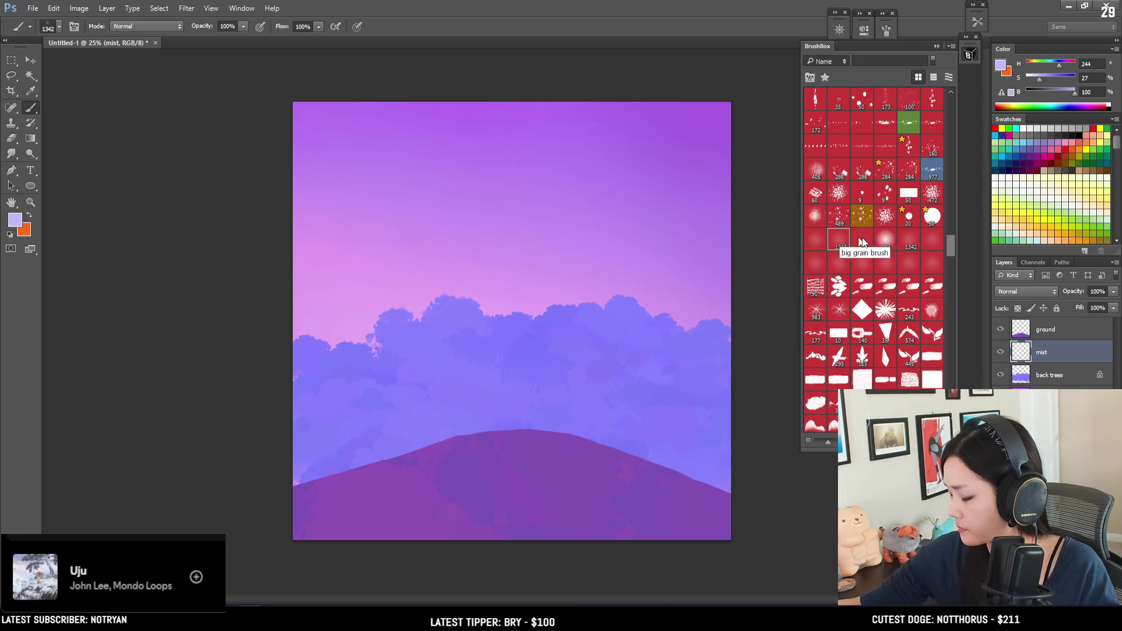
{"action": "left_click", "coordinate": [367, 472]}
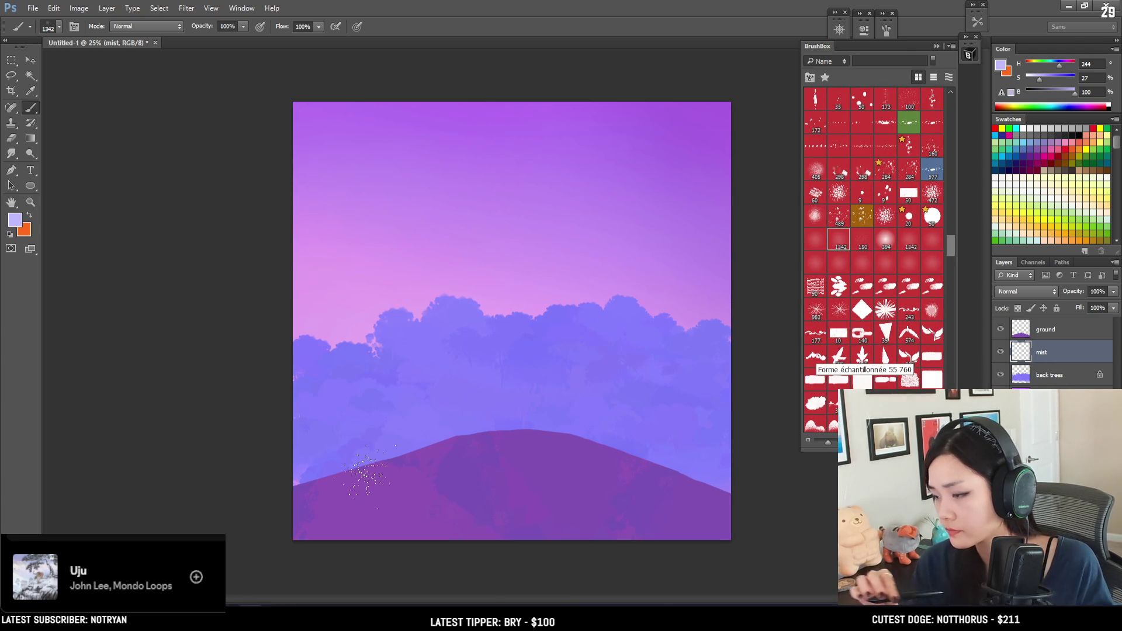
{"action": "key", "text": "bracketleft"}
{"action": "key", "text": "bracketleft"}
{"action": "mouse_move", "coordinate": [579, 458]}
{"action": "left_mouse_down"}
{"action": "mouse_move", "coordinate": [444, 456]}
{"action": "mouse_move", "coordinate": [643, 462]}
{"action": "mouse_move", "coordinate": [526, 468]}
{"action": "mouse_move", "coordinate": [684, 488]}
{"action": "left_mouse_up"}
{"action": "key", "text": "bracketright"}
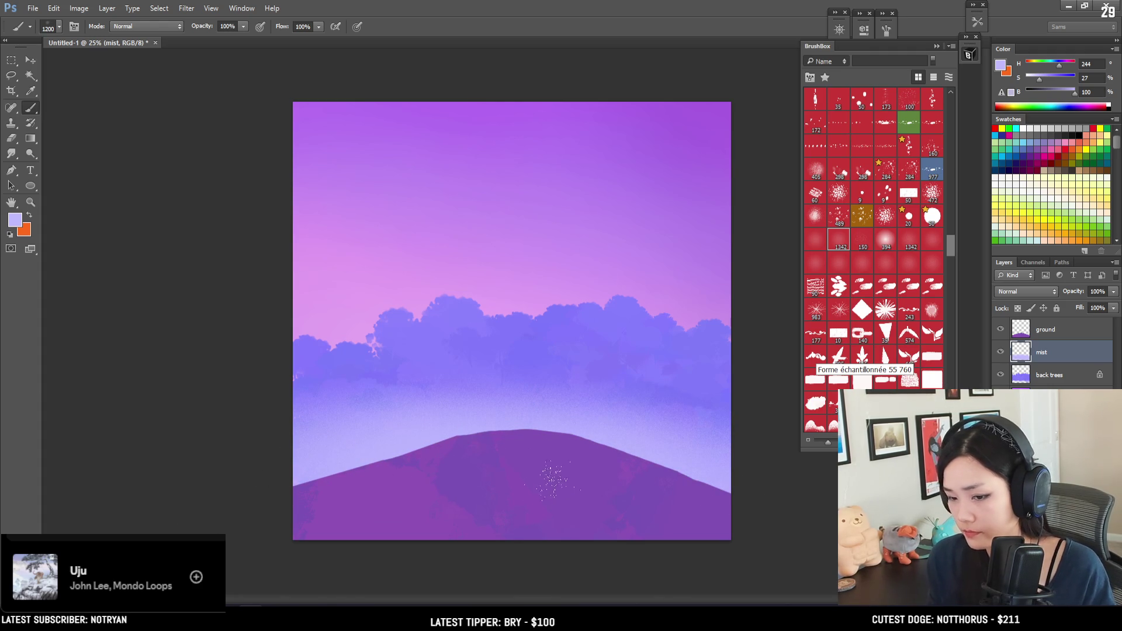
{"action": "key", "text": "bracketright"}
{"action": "key", "text": "bracketright"}
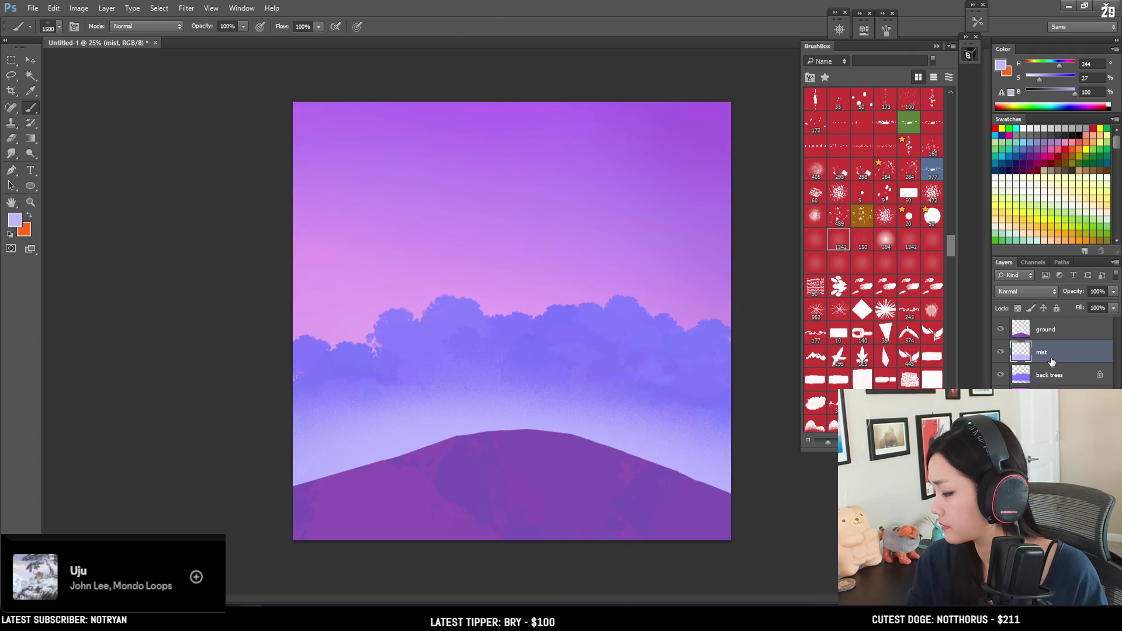
{"action": "left_click", "coordinate": [1044, 375]}
{"action": "left_click", "coordinate": [1017, 308]}
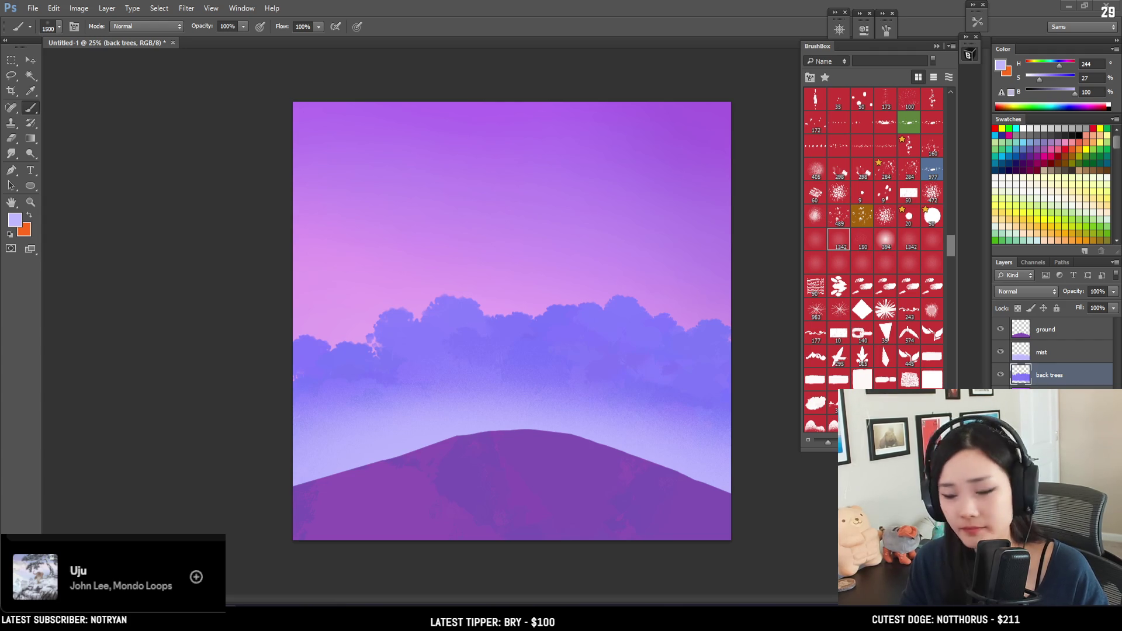
Pick the Kloir pine-tree cluster brush, select the sky layer and add a new layer above it.
{"action": "scroll", "coordinate": [883, 292], "scroll_direction": "up", "scroll_amount": 5}
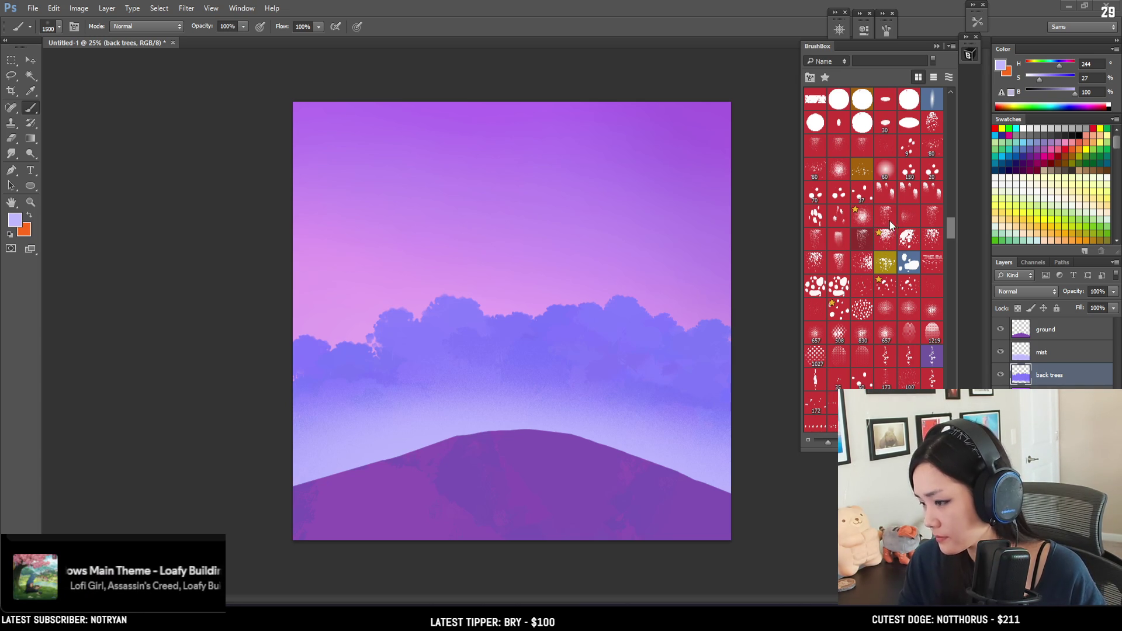
{"action": "scroll", "coordinate": [892, 221], "scroll_direction": "down", "scroll_amount": 3}
{"action": "scroll", "coordinate": [872, 230], "scroll_direction": "up", "scroll_amount": 10}
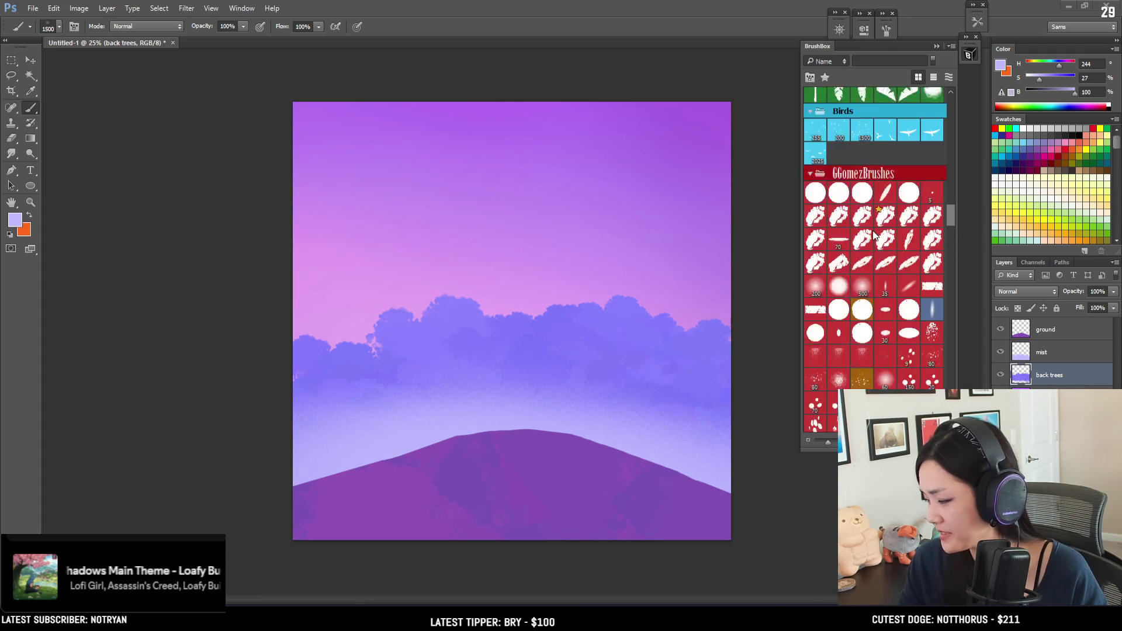
{"action": "scroll", "coordinate": [872, 230], "scroll_direction": "up", "scroll_amount": 10}
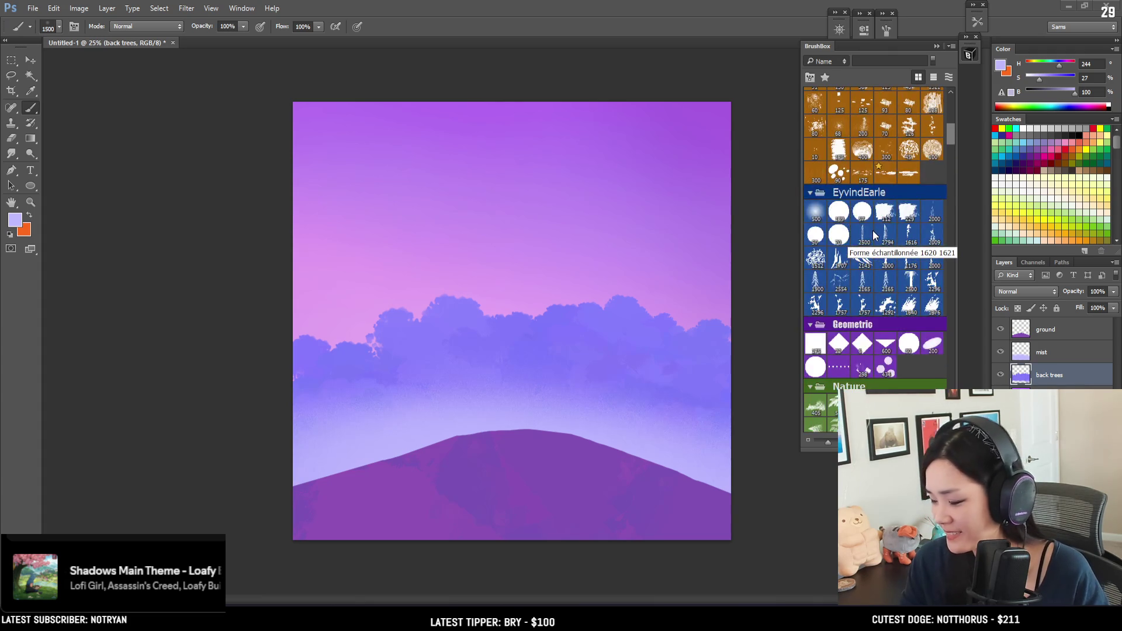
{"action": "scroll", "coordinate": [872, 230], "scroll_direction": "down", "scroll_amount": 2}
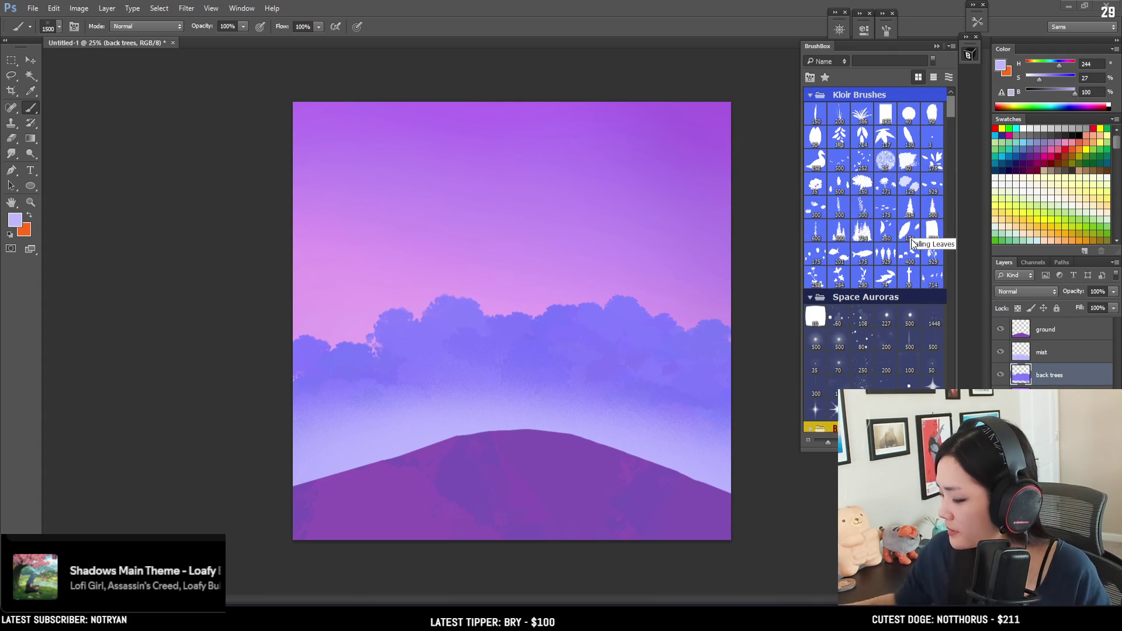
{"action": "left_click_drag", "start_coordinate": [1030, 376], "coordinate": [1033, 375]}
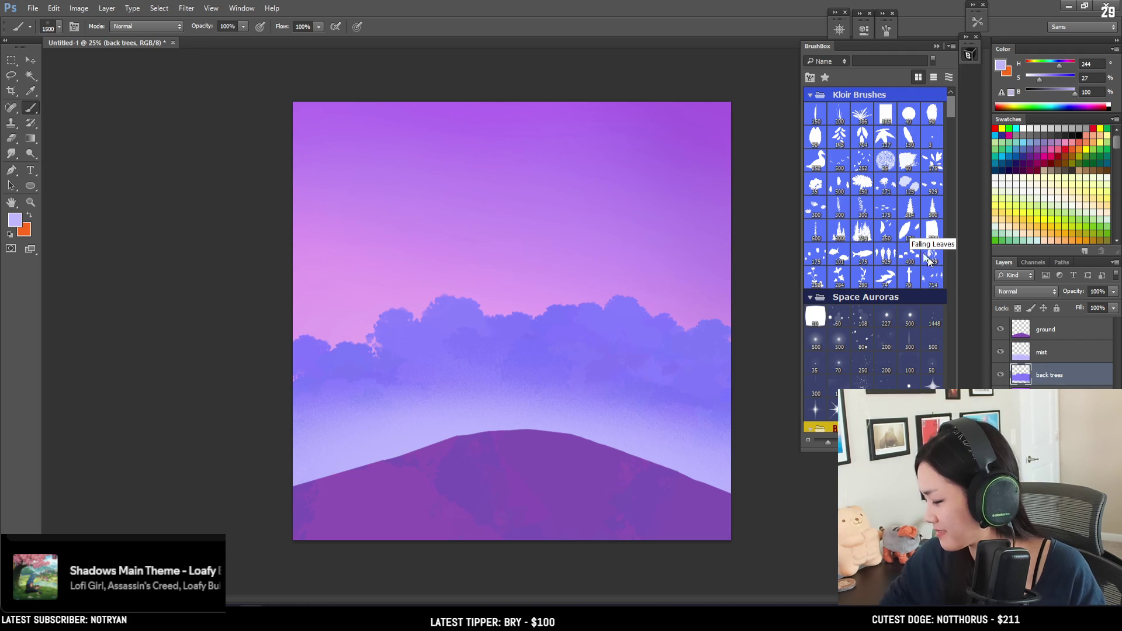
{"action": "left_click", "coordinate": [861, 231]}
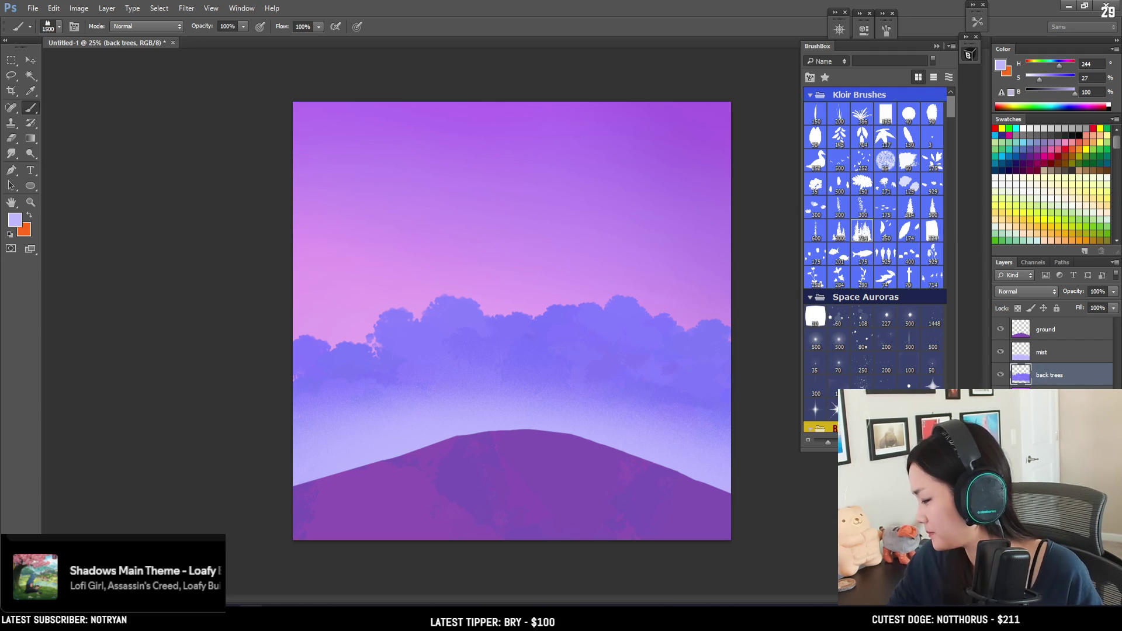
{"action": "left_click", "coordinate": [1047, 397]}
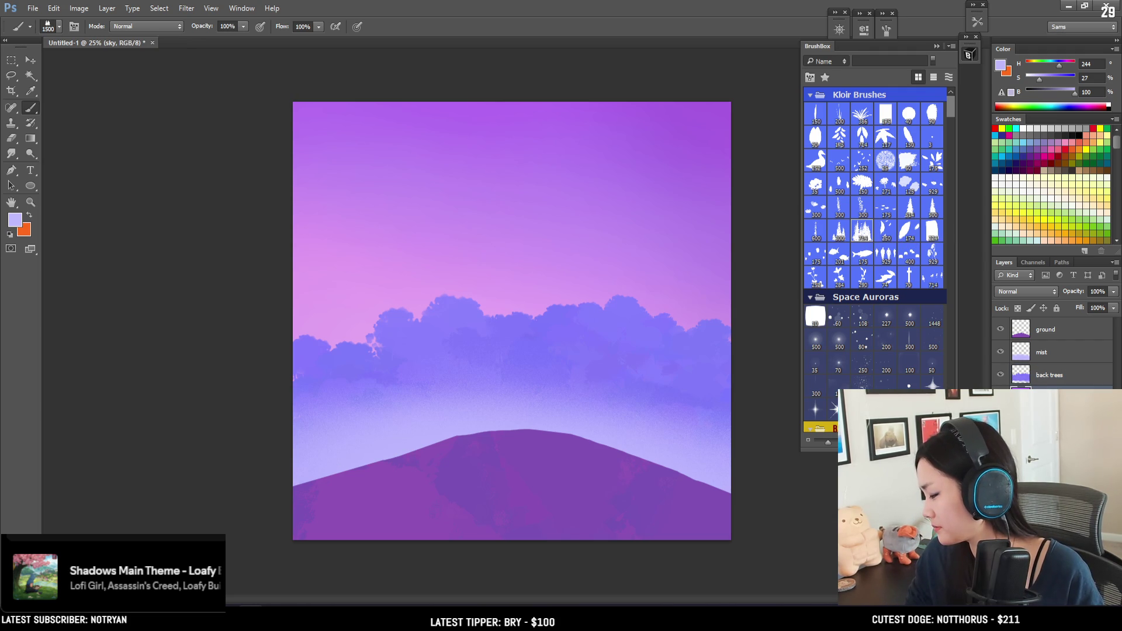
{"action": "key", "text": "ctrl+shift+alt+n"}
Sample the treeline purple and trial-stamp pine silhouettes above the treeline, then undo them.
{"action": "key", "text": "bracketright"}
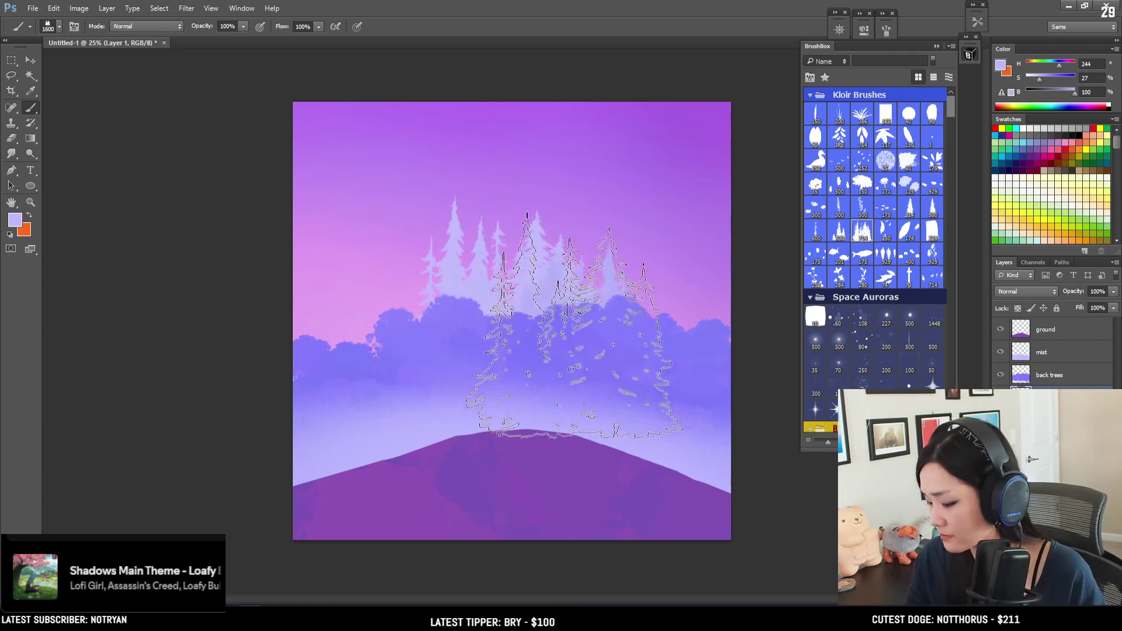
{"action": "left_click", "coordinate": [591, 314], "text": "alt"}
{"action": "key", "text": "bracketleft"}
{"action": "left_click", "coordinate": [620, 341]}
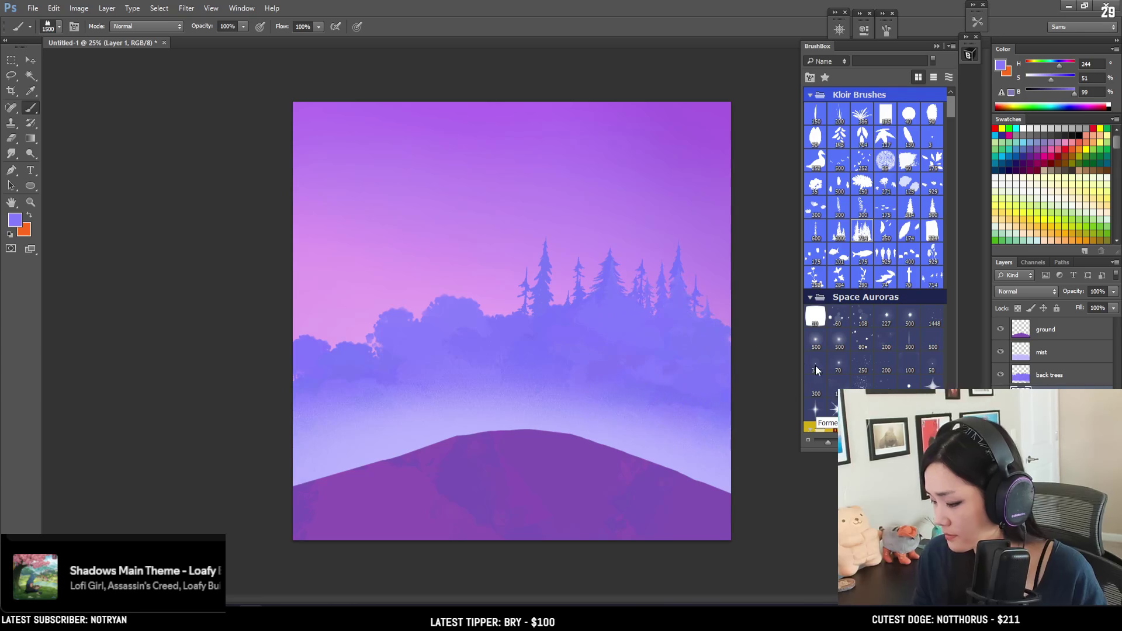
{"action": "key", "text": "ctrl+z"}
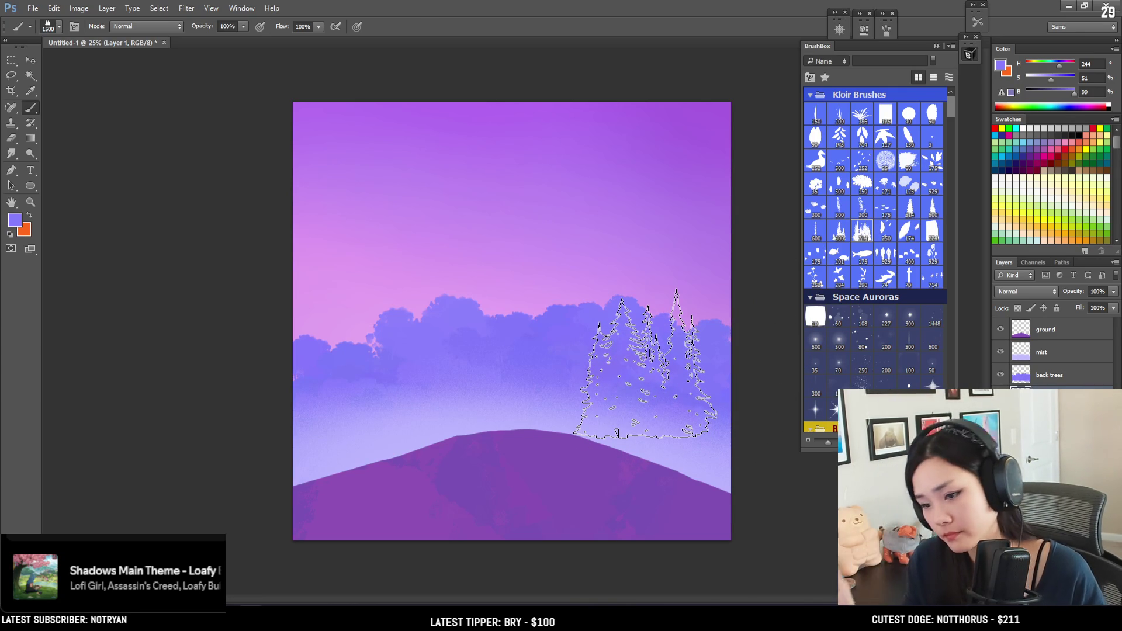
Try the tree line brush above the clouds, undo the stamp, and select the back trees layer.
{"action": "key", "text": "bracketleft"}
{"action": "key", "text": "bracketleft"}
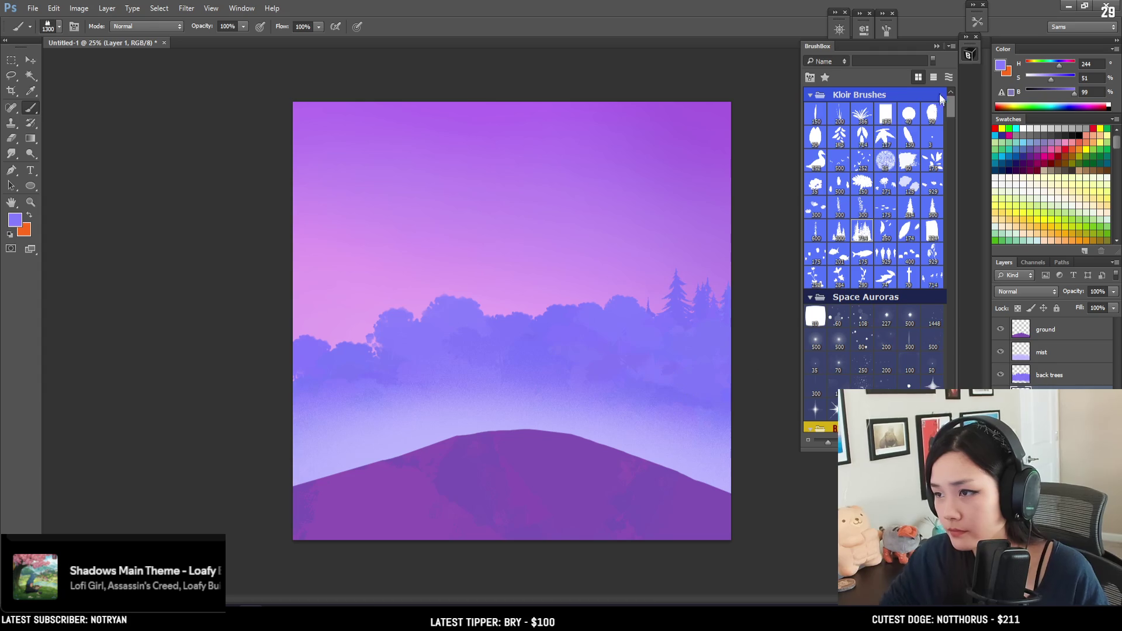
{"action": "left_click_drag", "start_coordinate": [953, 110], "coordinate": [944, 187]}
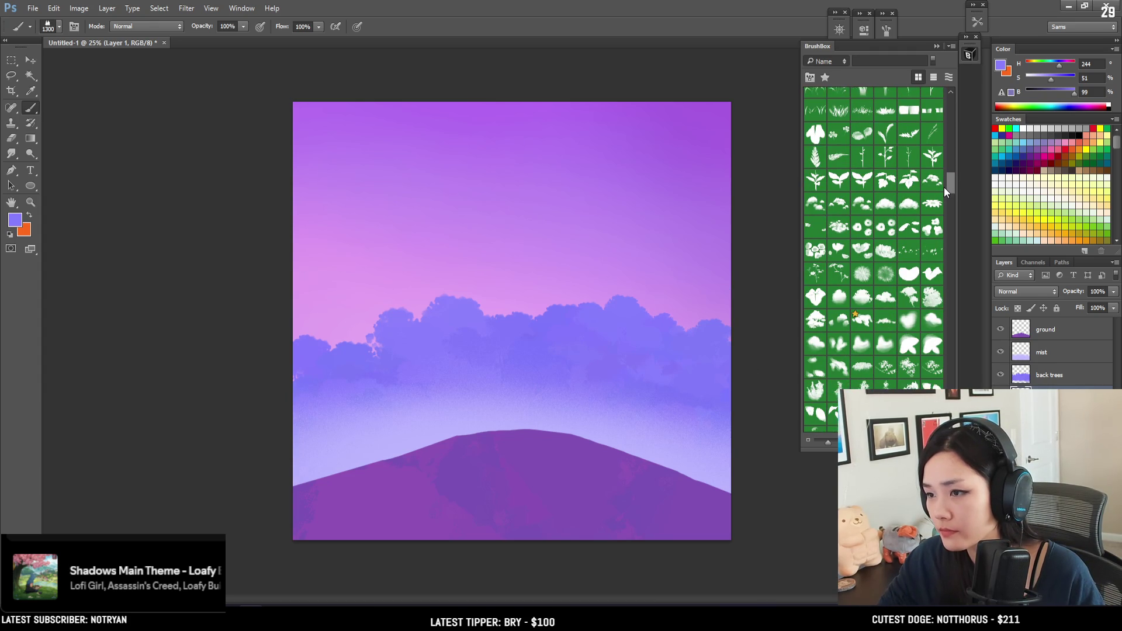
{"action": "scroll", "coordinate": [945, 189], "scroll_direction": "down", "scroll_amount": 3}
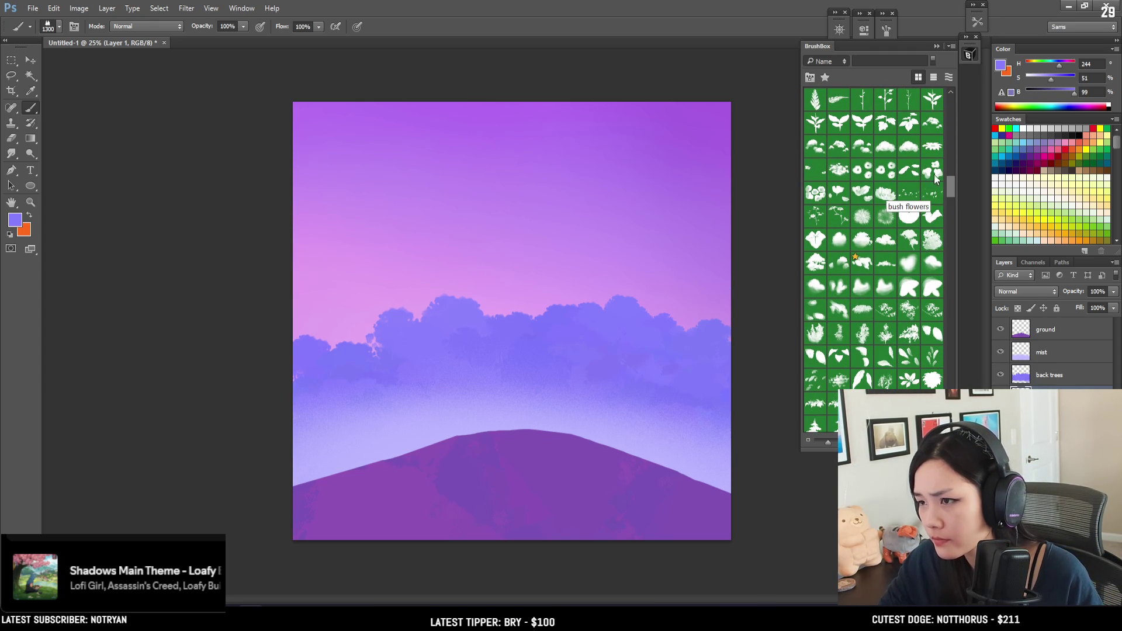
{"action": "left_click_drag", "start_coordinate": [951, 181], "coordinate": [947, 192]}
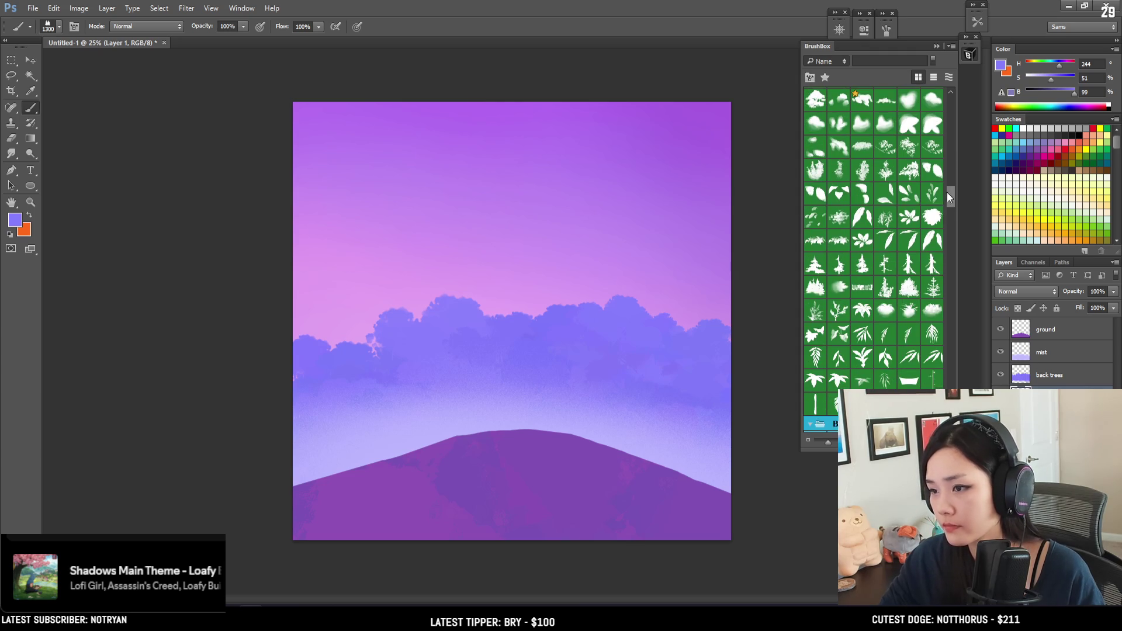
{"action": "left_click", "coordinate": [817, 286]}
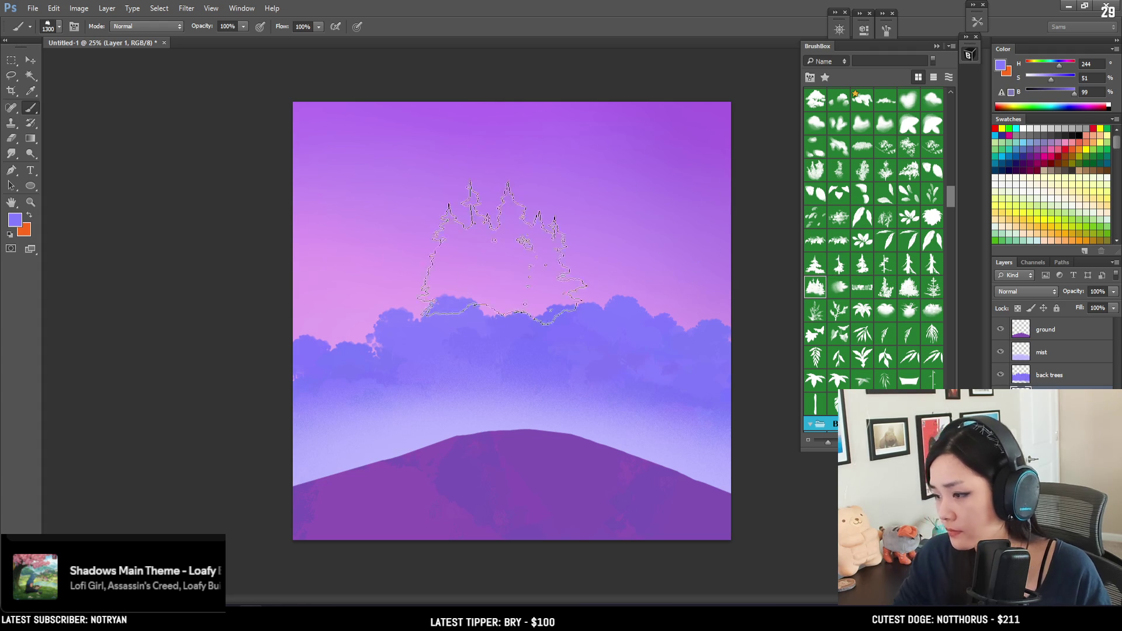
{"action": "key", "text": "bracketright"}
{"action": "key", "text": "bracketright"}
{"action": "left_click", "coordinate": [309, 322]}
{"action": "key", "text": "ctrl+z"}
{"action": "key", "text": "bracketleft"}
{"action": "key", "text": "bracketleft"}
{"action": "key", "text": "bracketleft"}
{"action": "left_click", "coordinate": [1045, 377]}
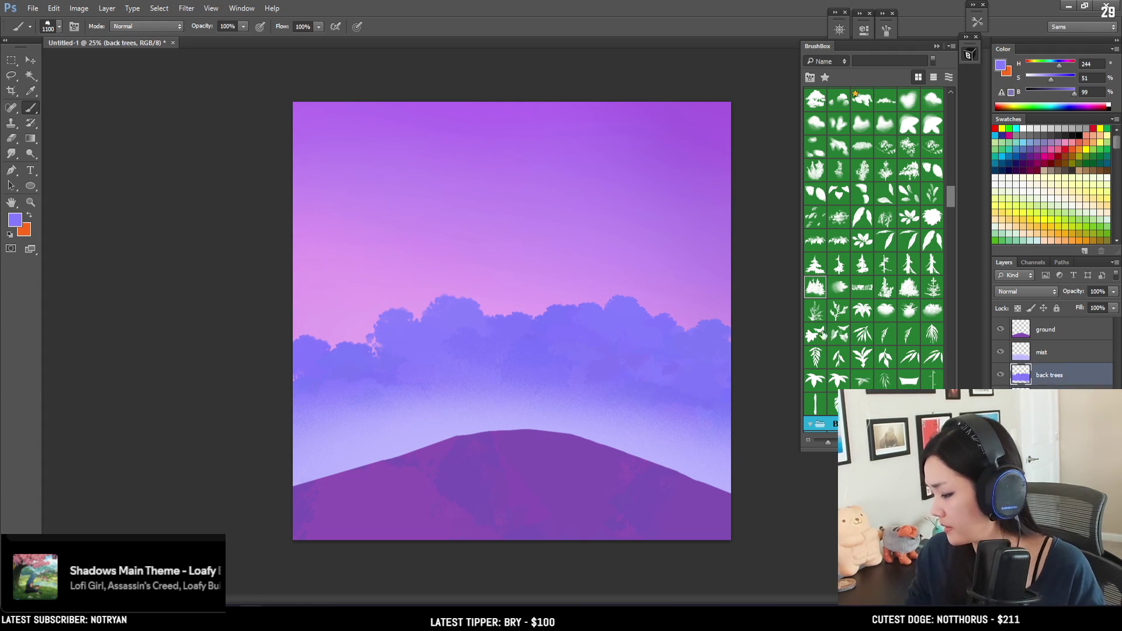
Scale the back trees layer down and squeeze it against the left edge.
{"action": "key", "text": "ctrl+t"}
{"action": "left_click_drag", "start_coordinate": [730, 292], "coordinate": [651, 366]}
{"action": "left_click_drag", "start_coordinate": [608, 401], "coordinate": [523, 401]}
{"action": "key", "text": "Return"}
Sample the trees' periwinkle colour and choose a cloud brush after one discarded trial stroke.
{"action": "key", "text": "b"}
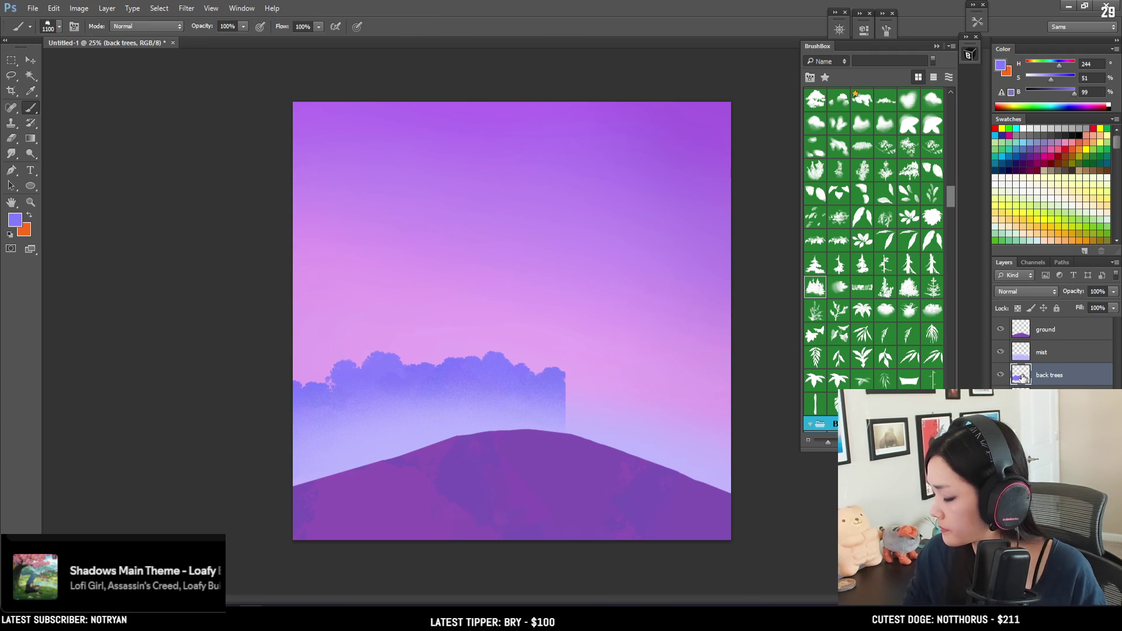
{"action": "key", "text": "x"}
{"action": "left_click", "coordinate": [501, 357], "text": "alt"}
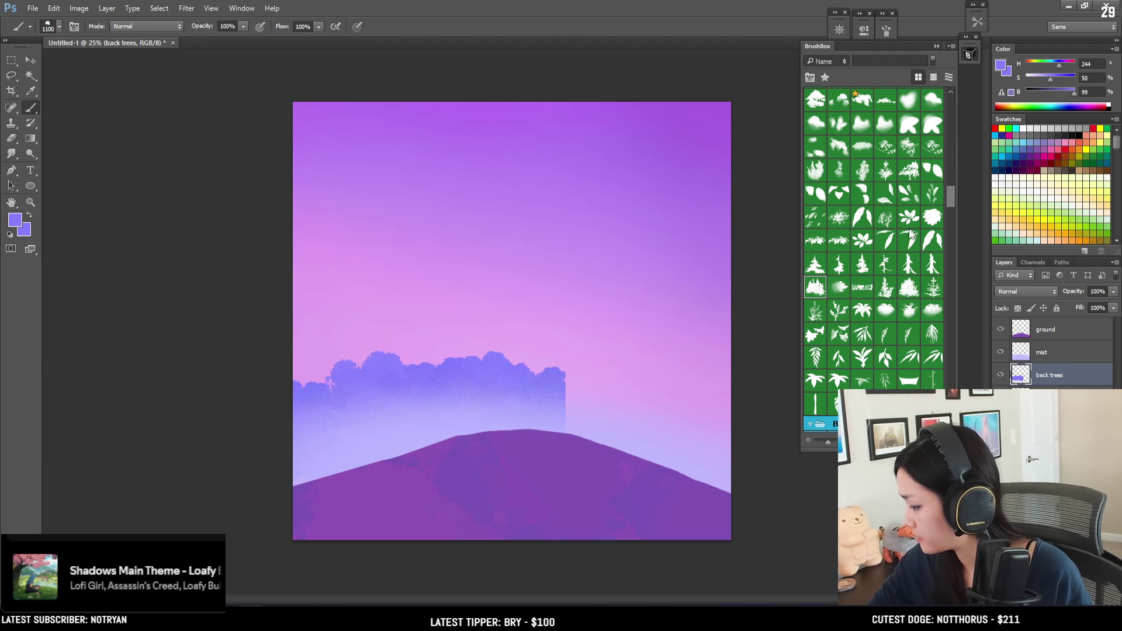
{"action": "left_click_drag", "start_coordinate": [950, 199], "coordinate": [948, 189]}
{"action": "left_click", "coordinate": [819, 218]}
{"action": "mouse_move", "coordinate": [591, 351]}
{"action": "left_mouse_down"}
{"action": "mouse_move", "coordinate": [585, 377]}
{"action": "mouse_move", "coordinate": [608, 408]}
{"action": "left_mouse_up"}
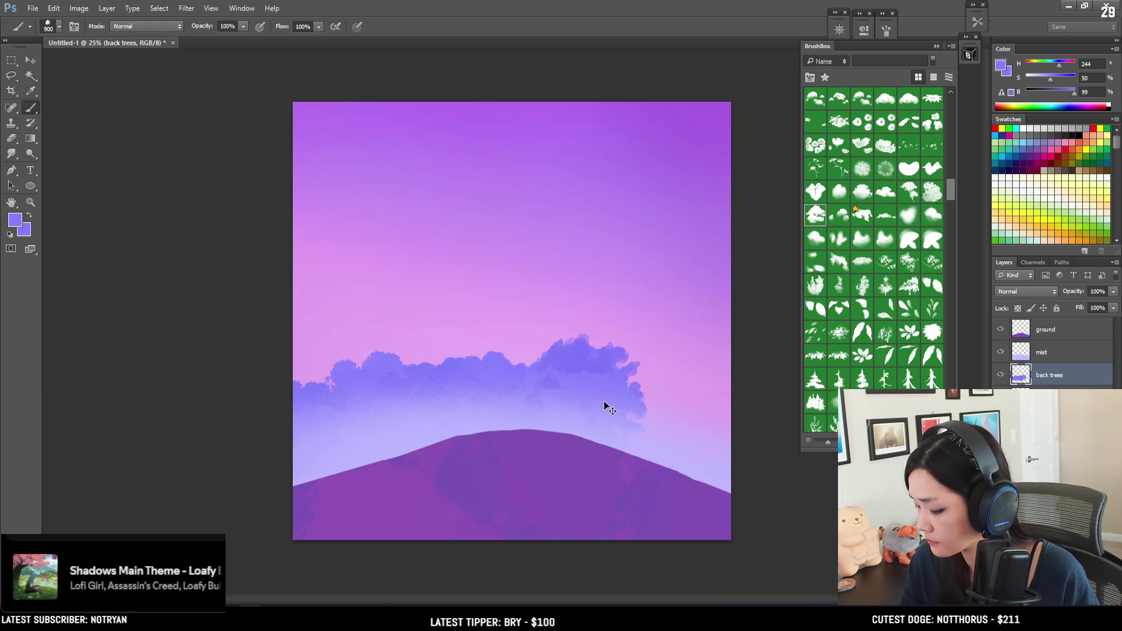
{"action": "key", "text": "ctrl+z"}
{"action": "key", "text": "bracketleft"}
{"action": "key", "text": "bracketleft"}
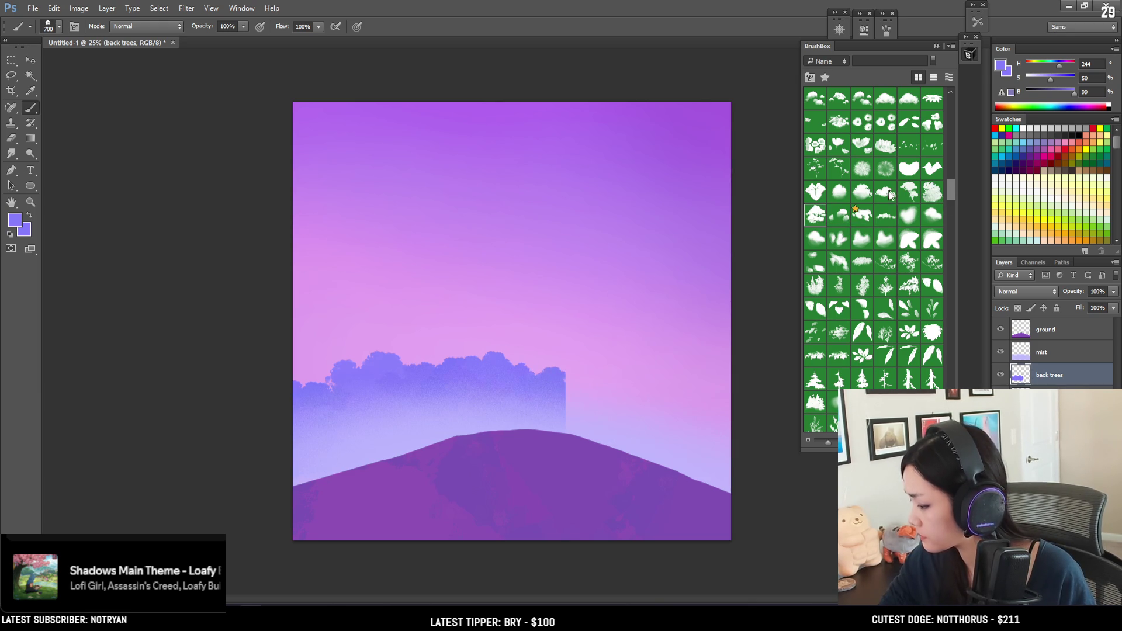
{"action": "left_click", "coordinate": [884, 195]}
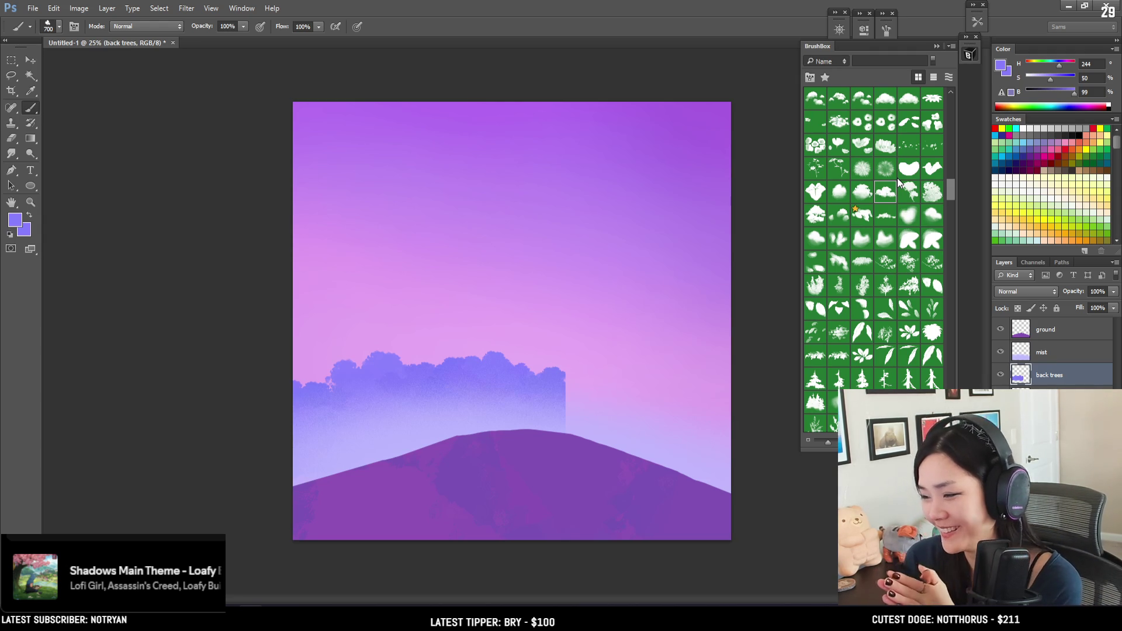
Try cloud-brush foliage to the right of the back trees, undoing both strokes.
{"action": "mouse_move", "coordinate": [579, 381]}
{"action": "left_mouse_down"}
{"action": "mouse_move", "coordinate": [605, 392]}
{"action": "mouse_move", "coordinate": [564, 380]}
{"action": "mouse_move", "coordinate": [573, 377]}
{"action": "left_mouse_up"}
{"action": "key", "text": "ctrl+z"}
{"action": "key", "text": "bracketright"}
{"action": "key", "text": "bracketleft"}
{"action": "key", "text": "bracketleft"}
{"action": "key", "text": "bracketleft"}
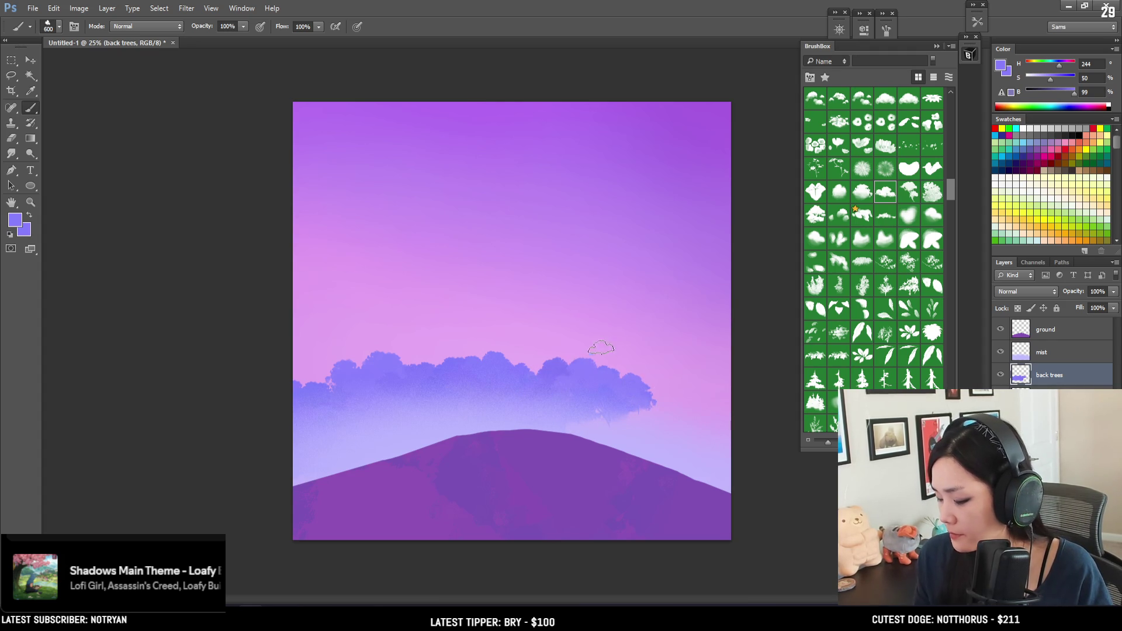
{"action": "mouse_move", "coordinate": [675, 377]}
{"action": "left_mouse_down"}
{"action": "mouse_move", "coordinate": [702, 387]}
{"action": "mouse_move", "coordinate": [696, 417]}
{"action": "mouse_move", "coordinate": [652, 438]}
{"action": "left_mouse_up"}
{"action": "key", "text": "ctrl+z"}
{"action": "key", "text": "bracketright"}
{"action": "key", "text": "bracketright"}
{"action": "key", "text": "bracketright"}
{"action": "key", "text": "bracketright"}
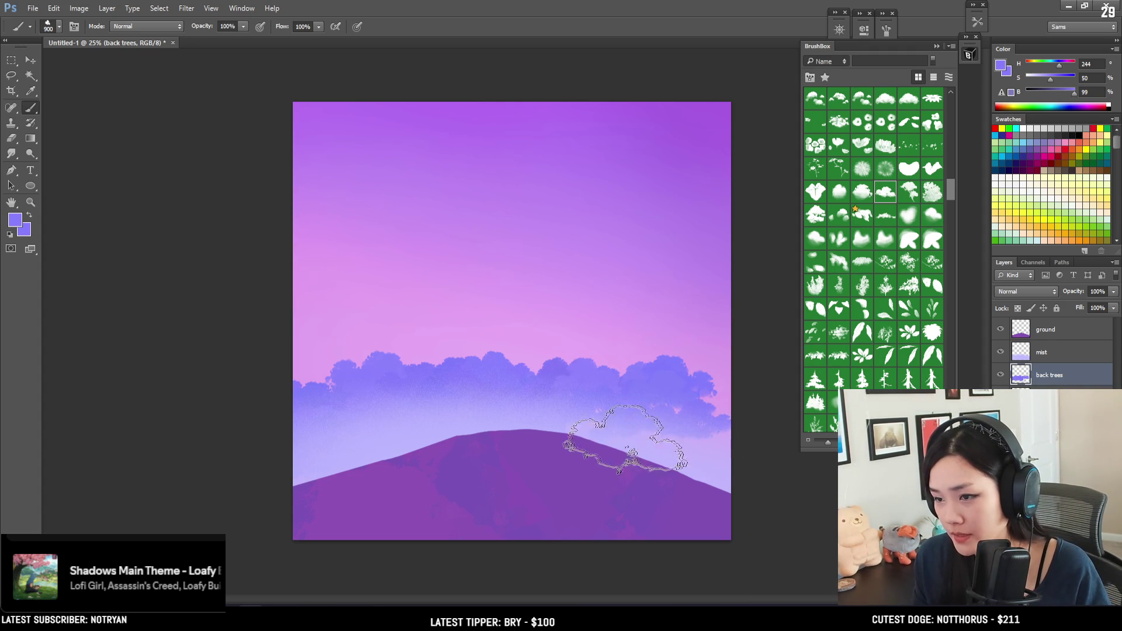
{"action": "key", "text": "bracketleft"}
{"action": "key", "text": "bracketleft"}
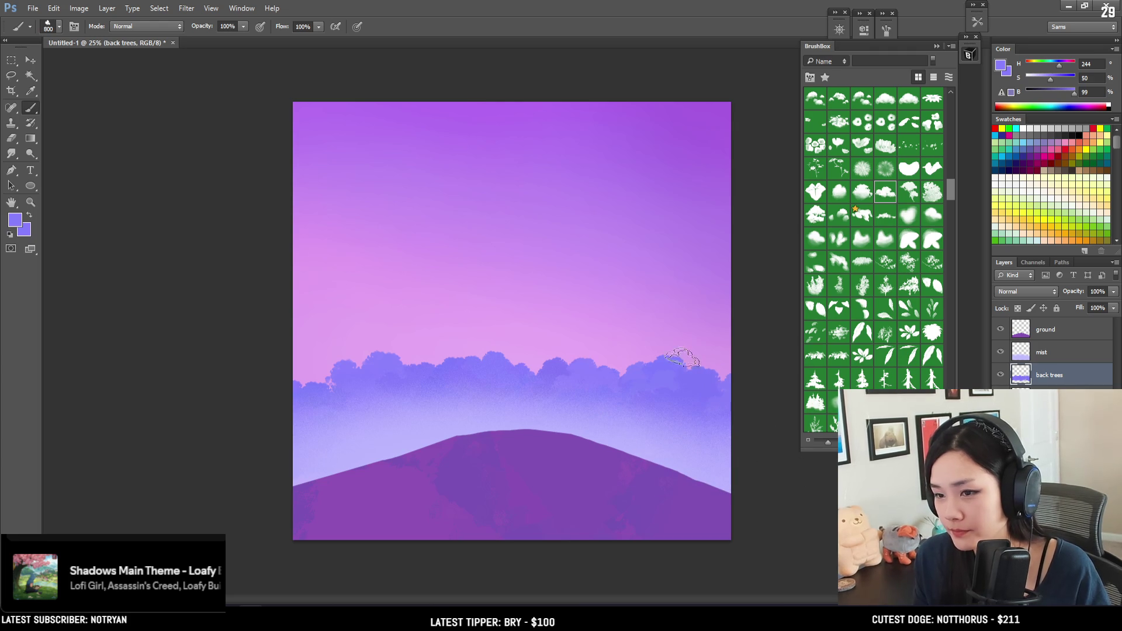
Paint periwinkle cloud foliage on top of the back trees and along the left canvas edge.
{"action": "left_click_drag", "start_coordinate": [380, 368], "coordinate": [438, 374]}
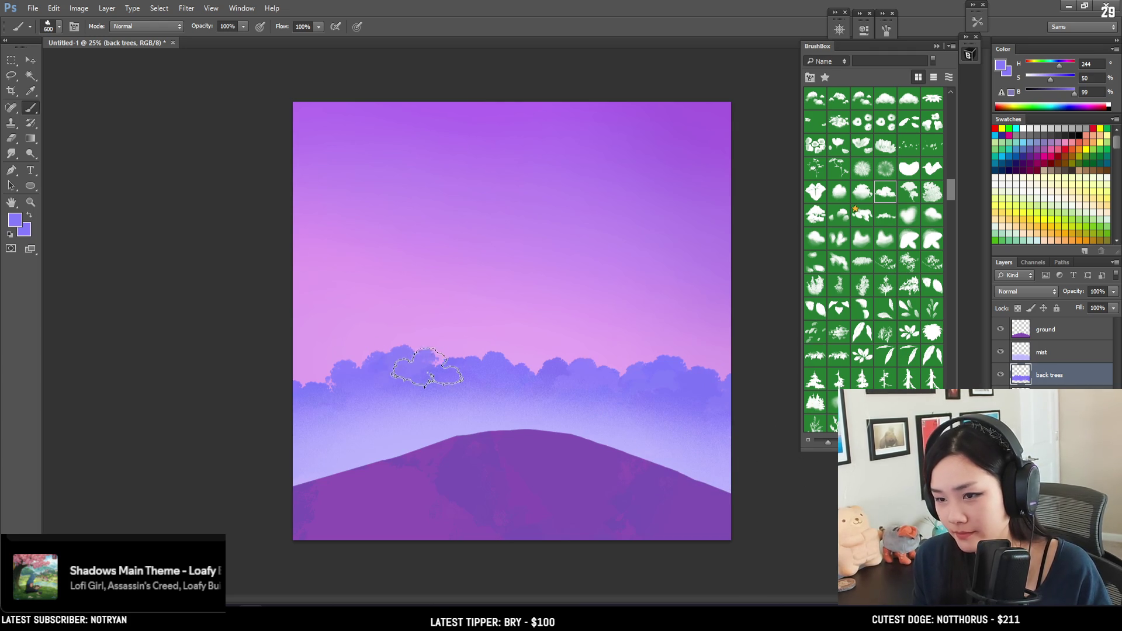
{"action": "key", "text": "bracketleft"}
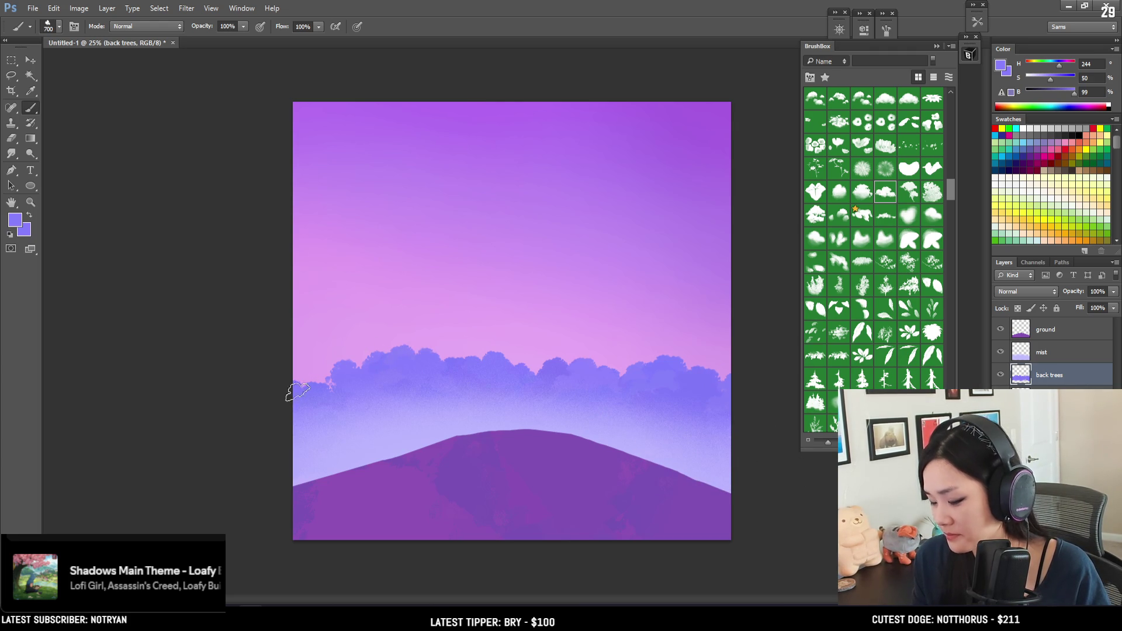
{"action": "left_click_drag", "start_coordinate": [293, 383], "coordinate": [321, 388]}
{"action": "key", "text": "bracketleft"}
{"action": "key", "text": "bracketleft"}
{"action": "key", "text": "bracketleft"}
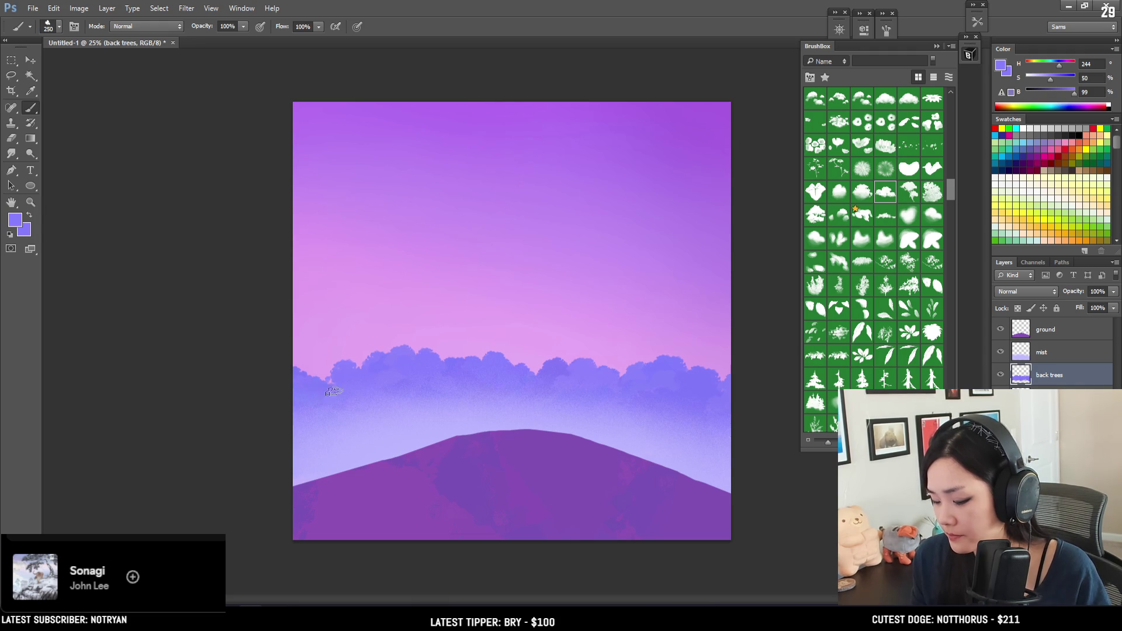
{"action": "key", "text": "bracketright"}
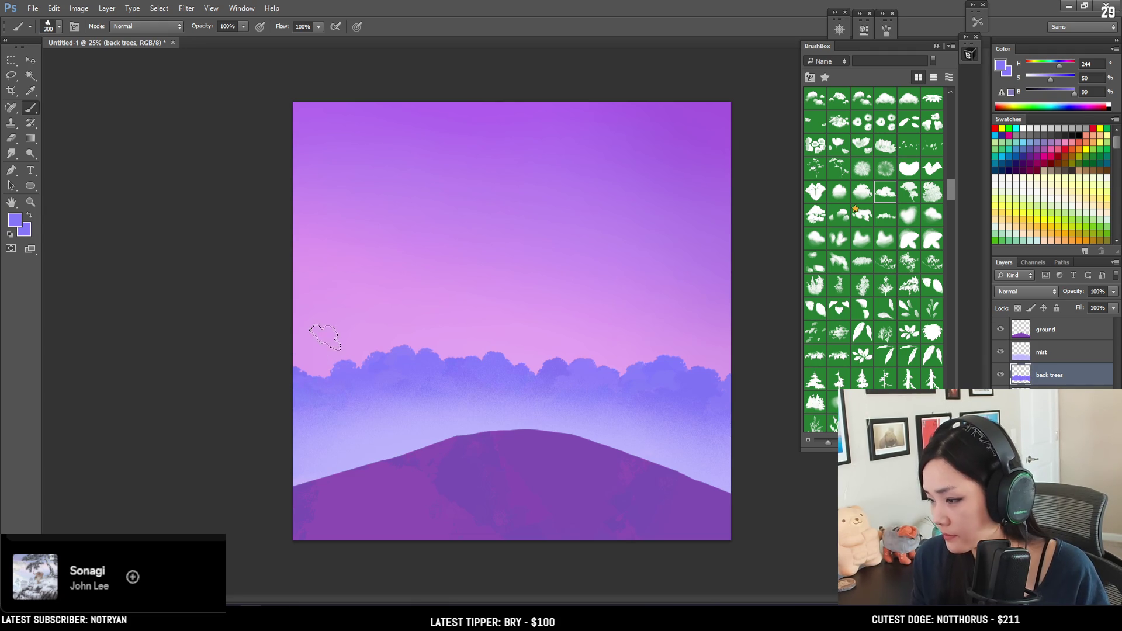
{"action": "key", "text": "bracketright"}
Choose a tree-shaped brush with the back trees layer active and add a new empty layer.
{"action": "left_click", "coordinate": [1043, 356]}
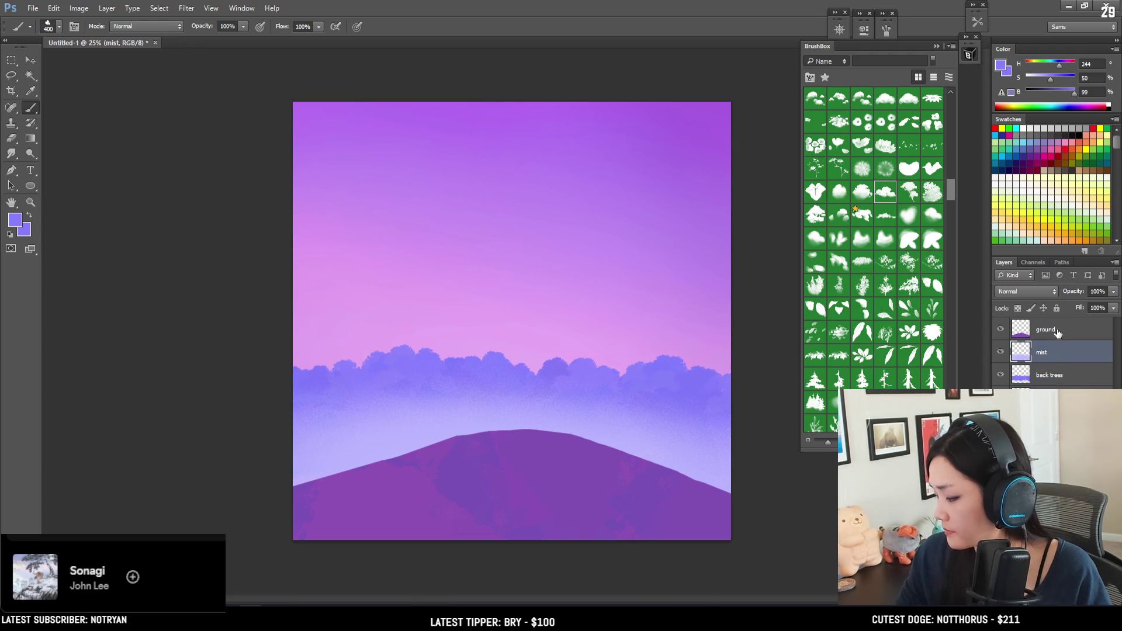
{"action": "left_click", "coordinate": [1045, 375]}
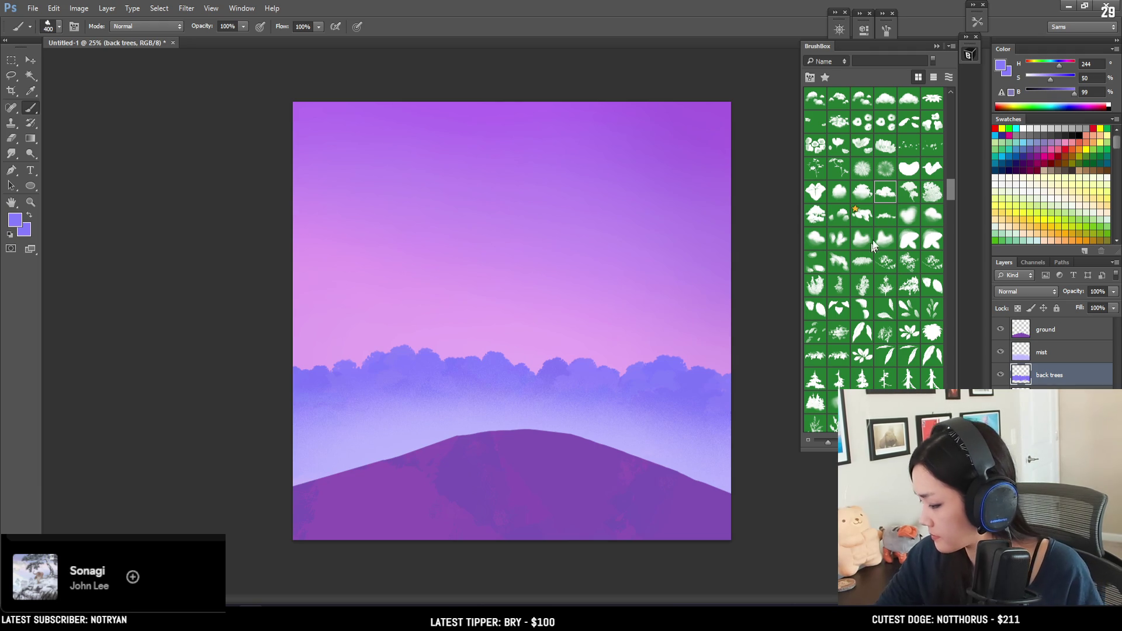
{"action": "left_click", "coordinate": [818, 401]}
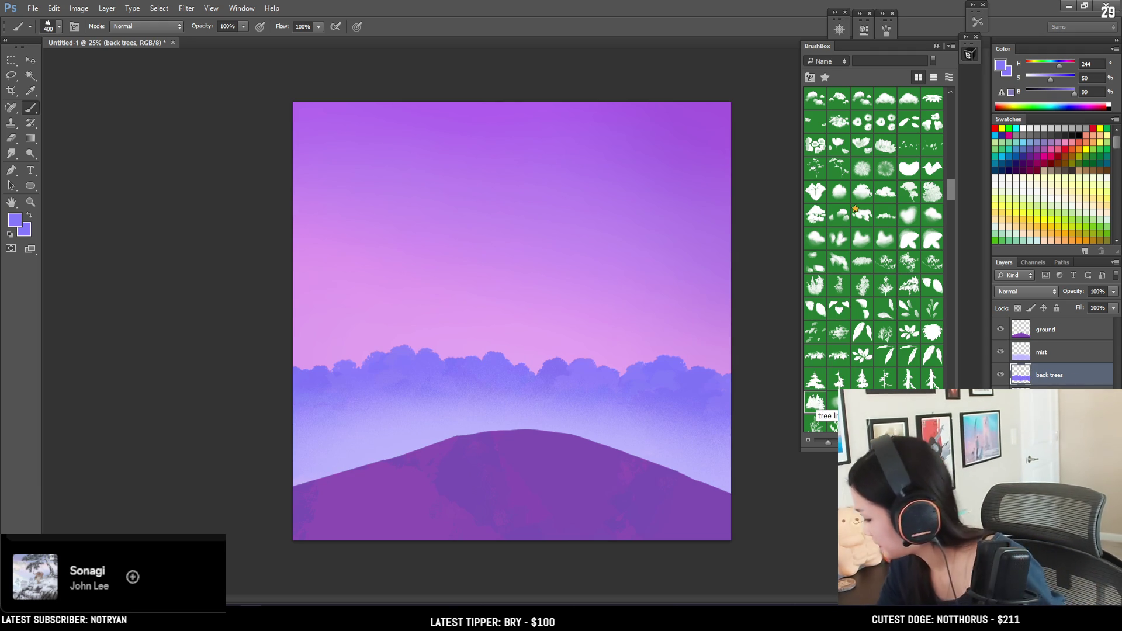
{"action": "key", "text": "ctrl+shift+alt+n"}
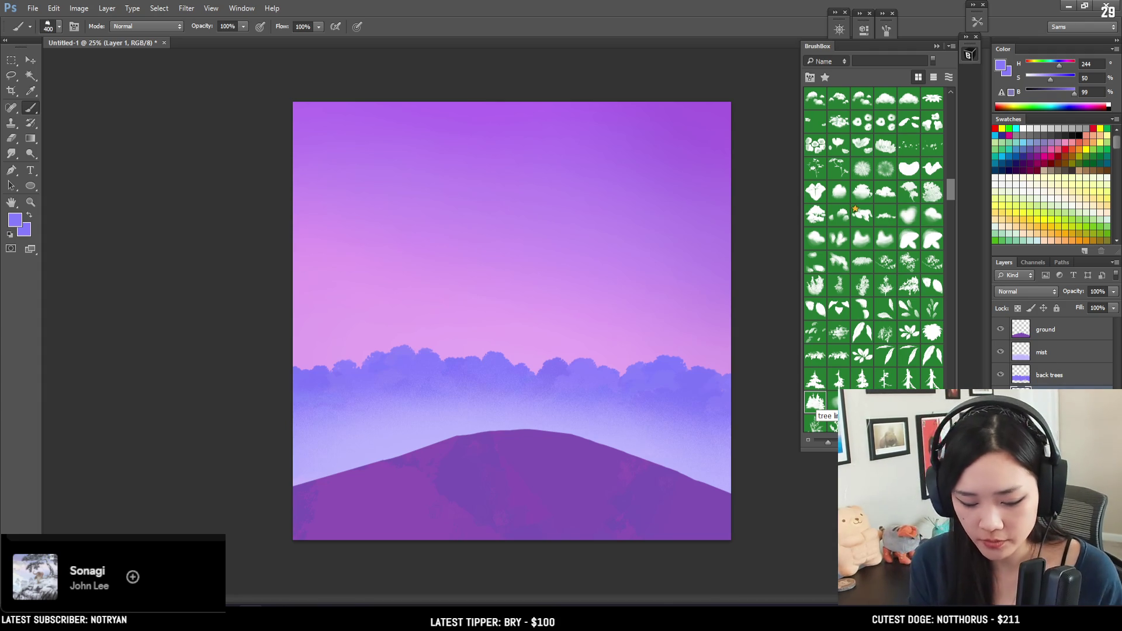
Name the new layer 'pine trees' and enlarge the tree brush.
{"action": "type", "text": "pine trees"}
{"action": "key", "text": "Return"}
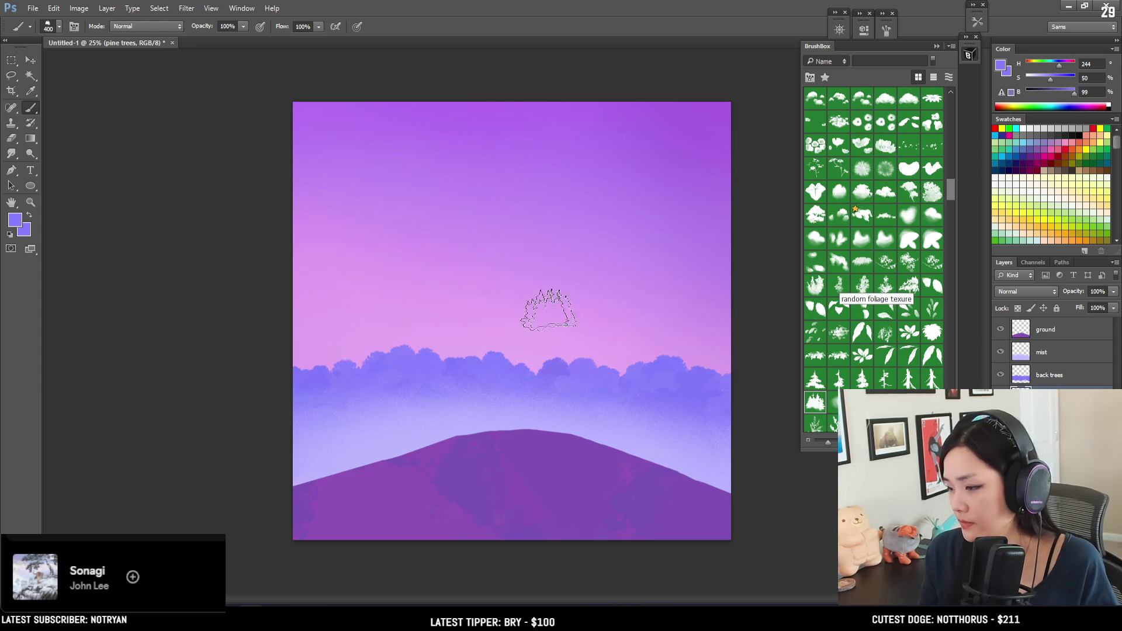
{"action": "key", "text": "bracketright"}
{"action": "key", "text": "bracketright"}
{"action": "key", "text": "bracketright"}
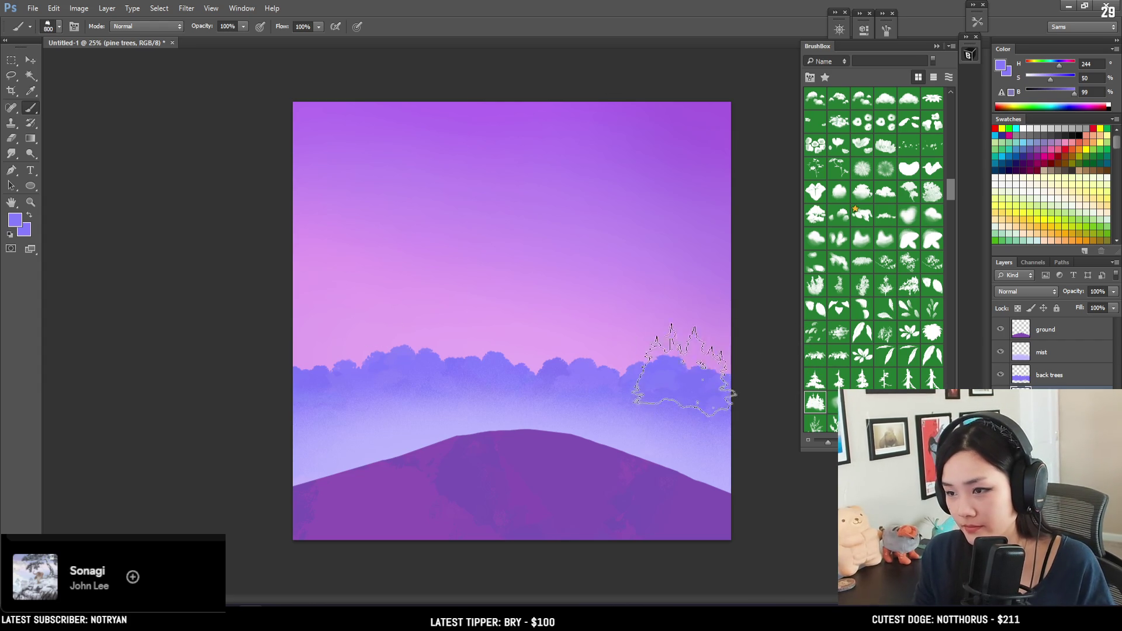
Test pine trees at the right edge while adjusting the colour's saturation, undoing each attempt.
{"action": "key", "text": "ctrl+z"}
{"action": "left_click_drag", "start_coordinate": [1051, 78], "coordinate": [1055, 79]}
{"action": "key", "text": "]"}
{"action": "mouse_move", "coordinate": [707, 362]}
{"action": "left_mouse_down"}
{"action": "mouse_move", "coordinate": [672, 363]}
{"action": "mouse_move", "coordinate": [754, 350]}
{"action": "left_mouse_up"}
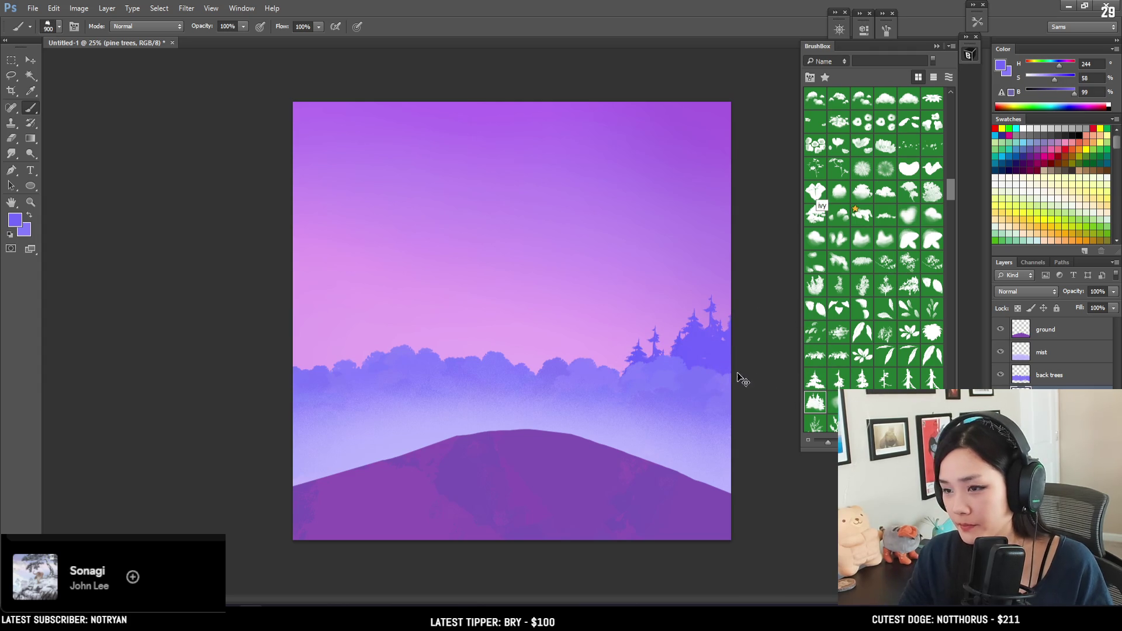
{"action": "key", "text": "ctrl+z"}
{"action": "left_click_drag", "start_coordinate": [1072, 93], "coordinate": [1047, 80]}
{"action": "mouse_move", "coordinate": [643, 359]}
{"action": "left_mouse_down"}
{"action": "mouse_move", "coordinate": [752, 350]}
{"action": "mouse_move", "coordinate": [614, 360]}
{"action": "left_mouse_up"}
{"action": "key", "text": "ctrl+z"}
Paint pale pine trees along the left edge of the treeline.
{"action": "key", "text": "]"}
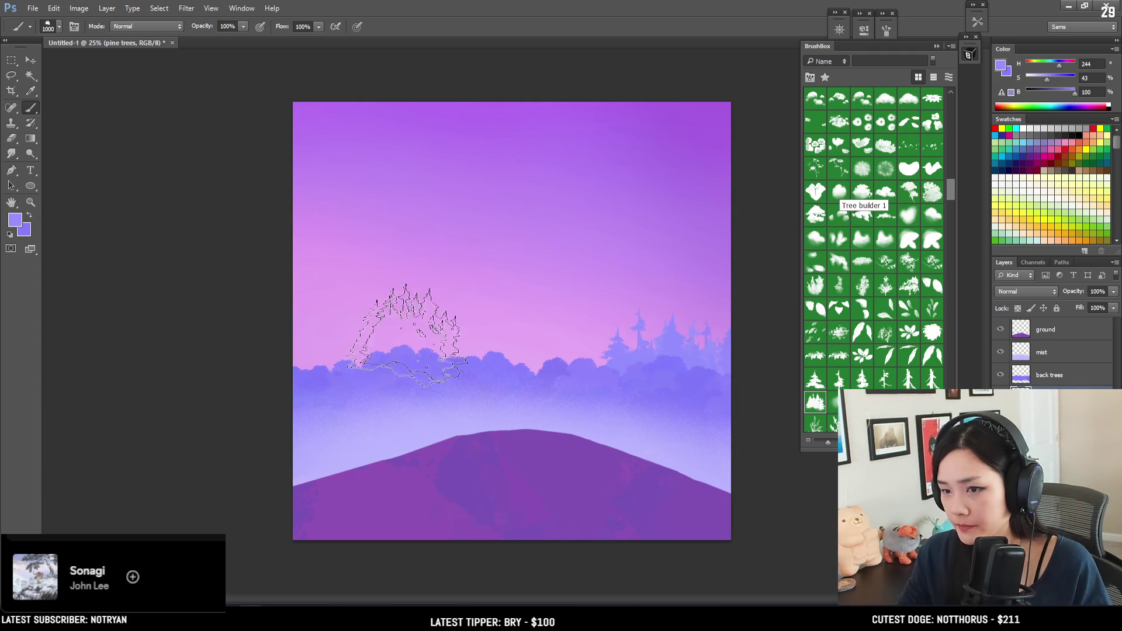
{"action": "left_click_drag", "start_coordinate": [376, 363], "coordinate": [300, 377]}
{"action": "key", "text": "["}
{"action": "key", "text": "["}
{"action": "key", "text": "["}
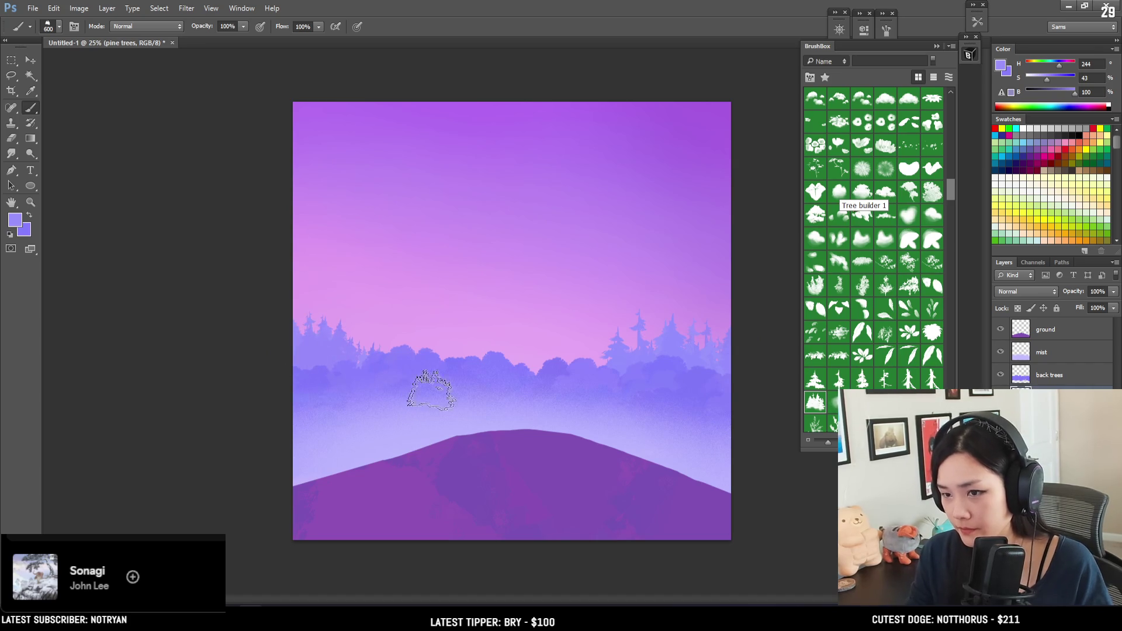
{"action": "key", "text": "]"}
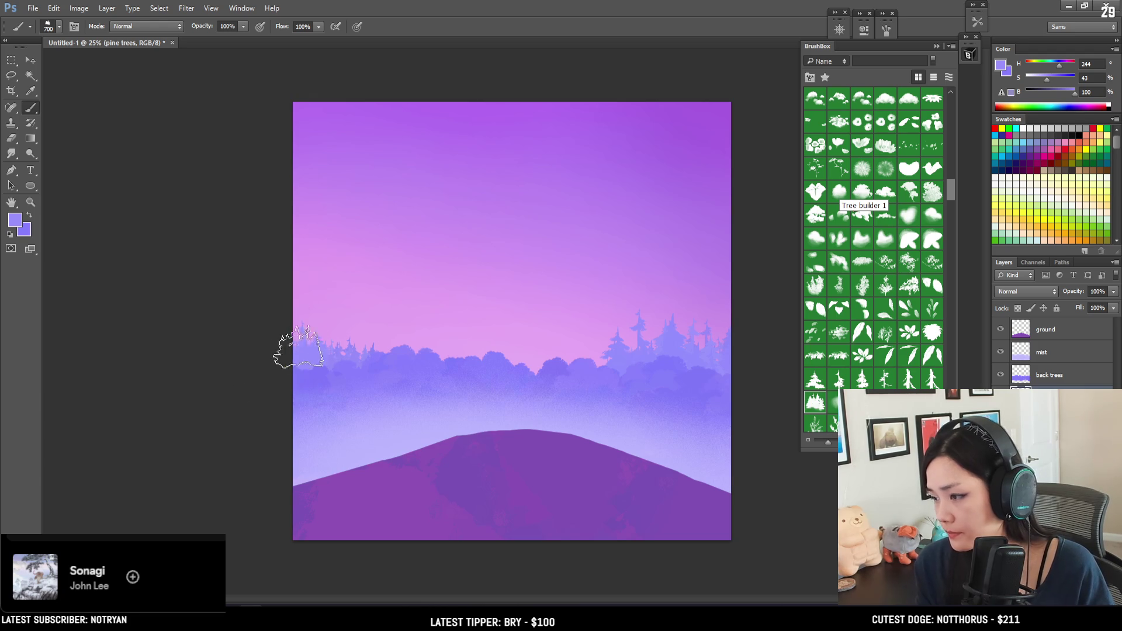
{"action": "left_click", "coordinate": [322, 325]}
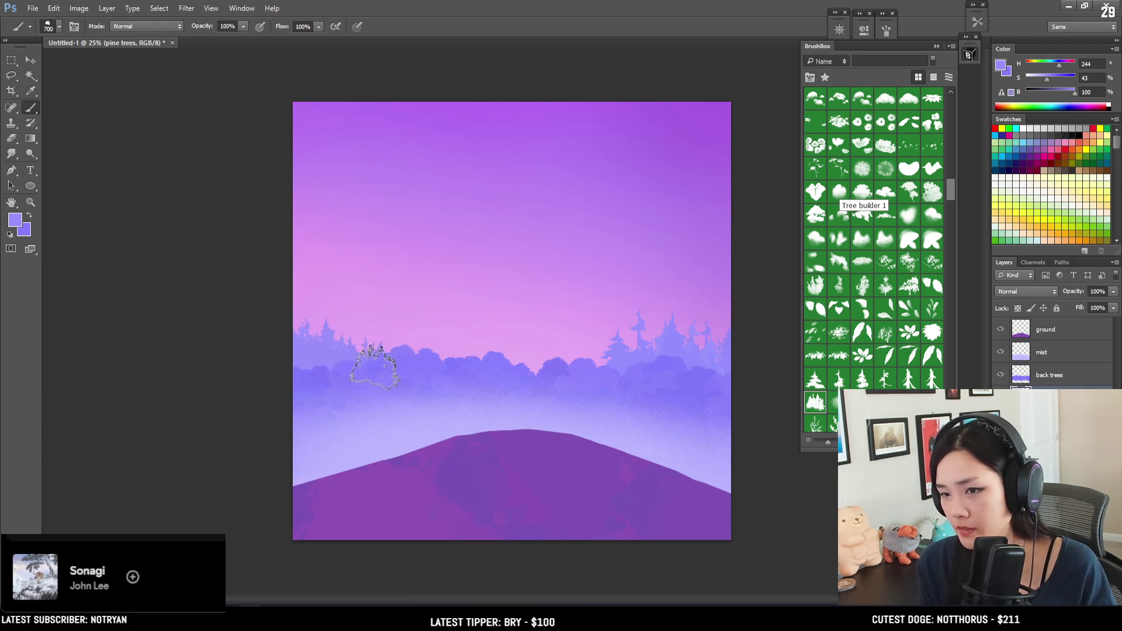
{"action": "key", "text": "bracketleft"}
{"action": "key", "text": "bracketleft"}
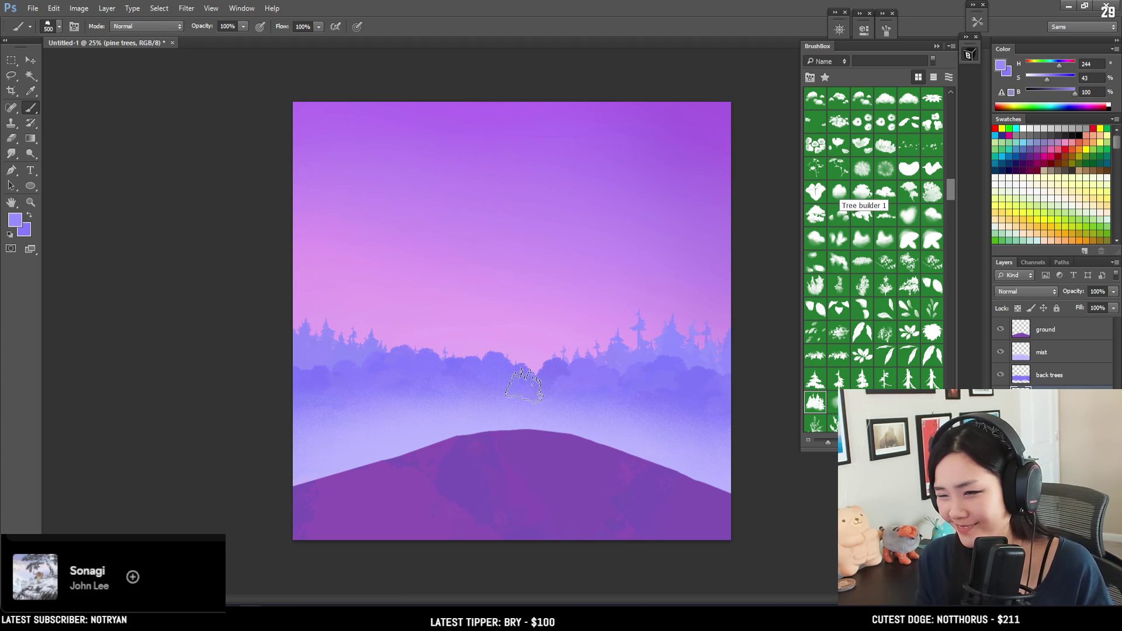
Apply a Perspective transform widening the top of the pine trees.
{"action": "key", "text": "ctrl+t"}
{"action": "right_click", "coordinate": [632, 376]}
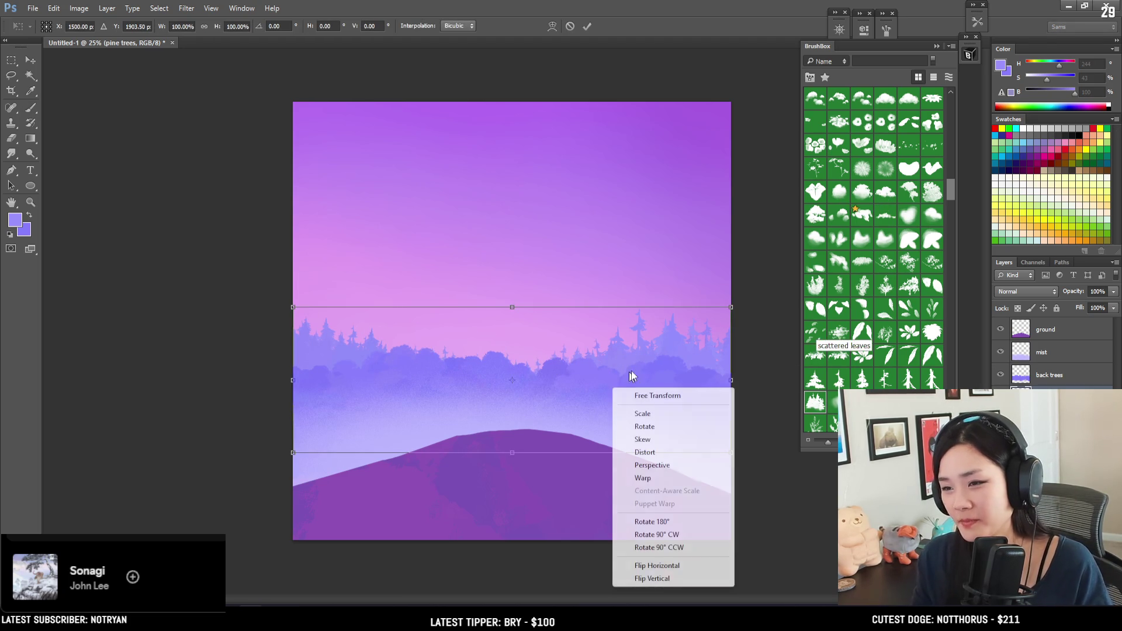
{"action": "left_click", "coordinate": [665, 450]}
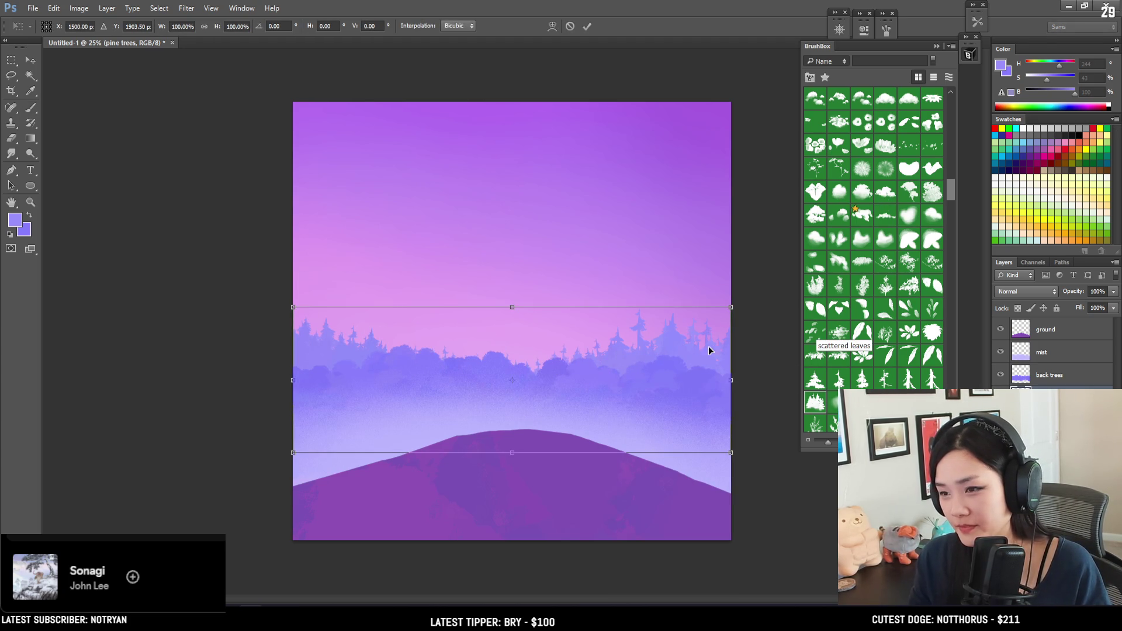
{"action": "left_click_drag", "start_coordinate": [732, 303], "coordinate": [751, 305]}
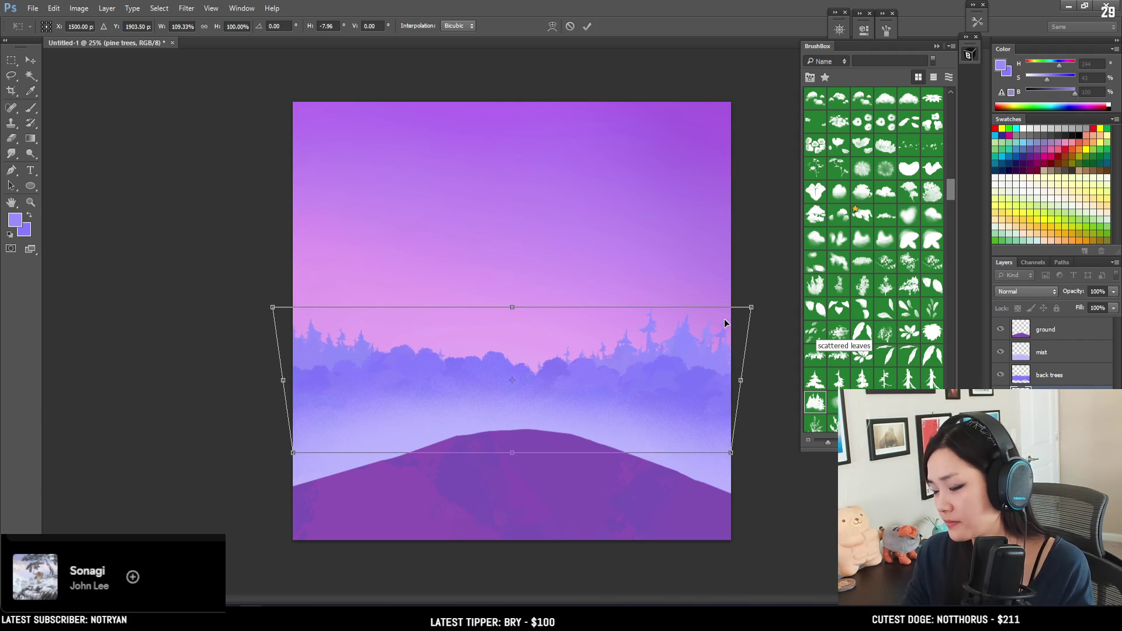
{"action": "key", "text": "Return"}
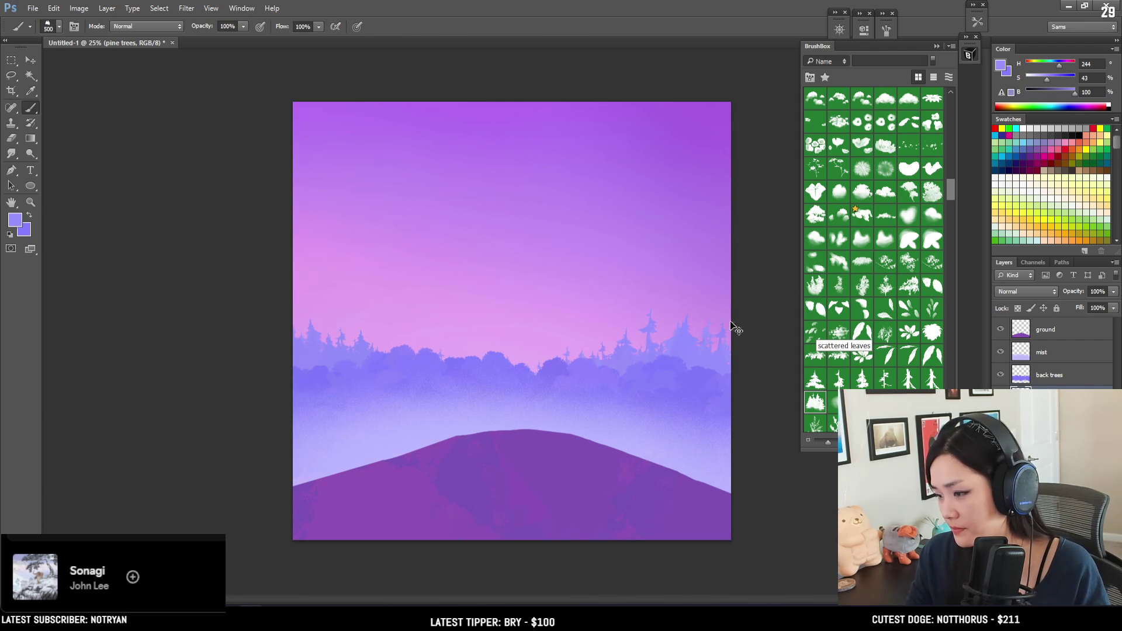
Stretch the pine trees taller and shift them slightly lower.
{"action": "key", "text": "ctrl+t"}
{"action": "left_click_drag", "start_coordinate": [512, 306], "coordinate": [512, 269]}
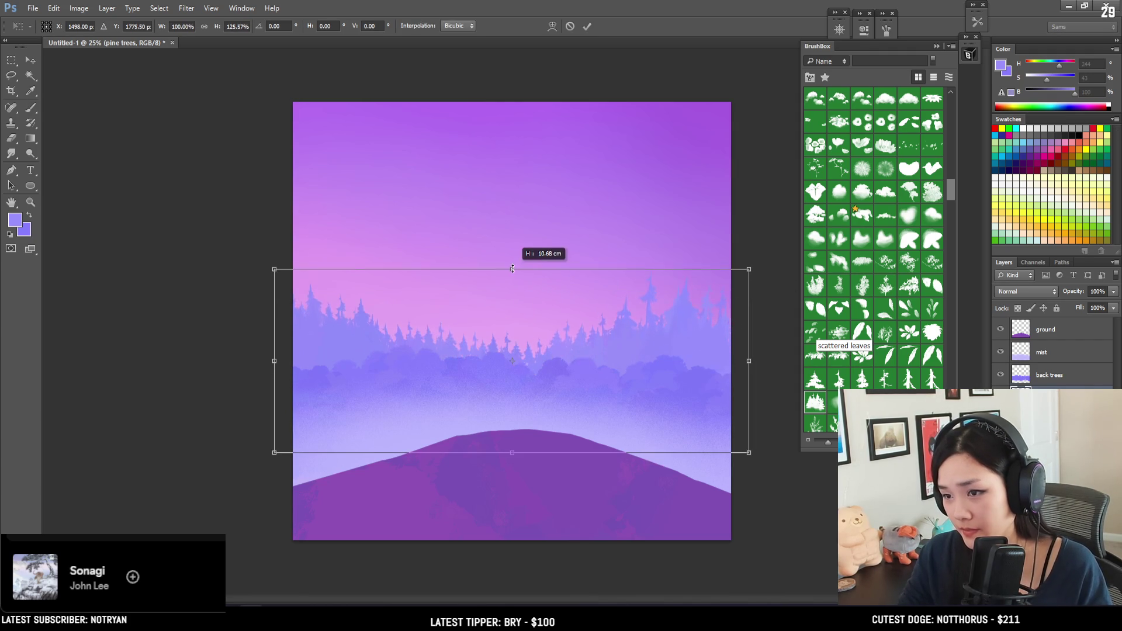
{"action": "left_click_drag", "start_coordinate": [550, 314], "coordinate": [552, 330]}
{"action": "key", "text": "Return"}
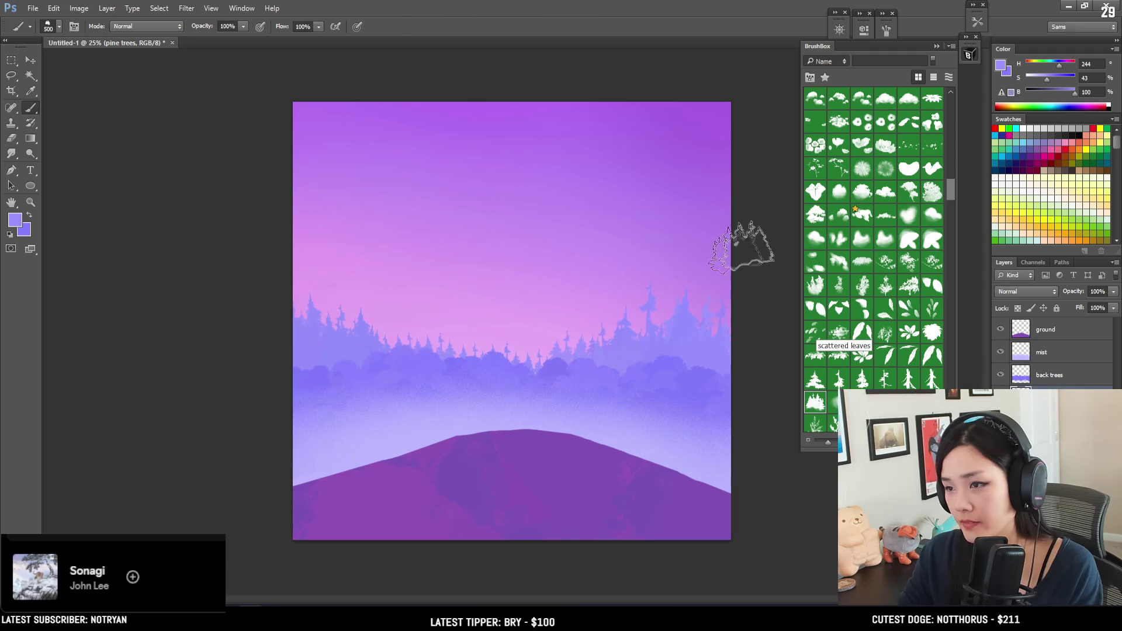
{"action": "left_click_drag", "start_coordinate": [948, 195], "coordinate": [939, 279]}
{"action": "scroll", "coordinate": [939, 279], "scroll_direction": "down", "scroll_amount": 2}
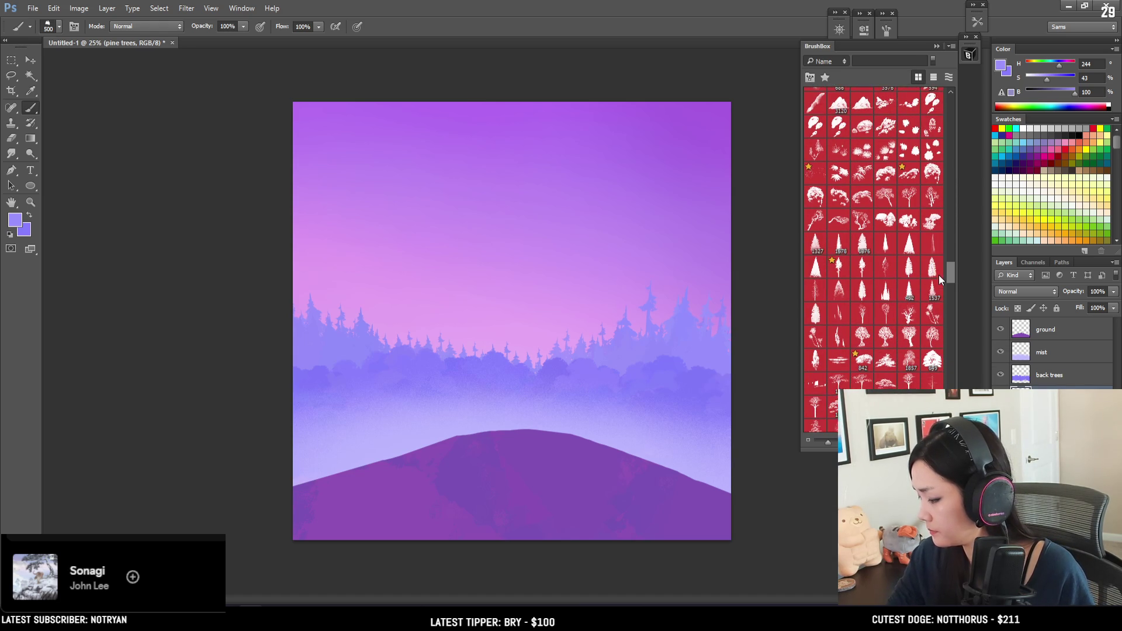
Choose a pine tree brush stamp and adjust its size.
{"action": "left_click", "coordinate": [885, 283]}
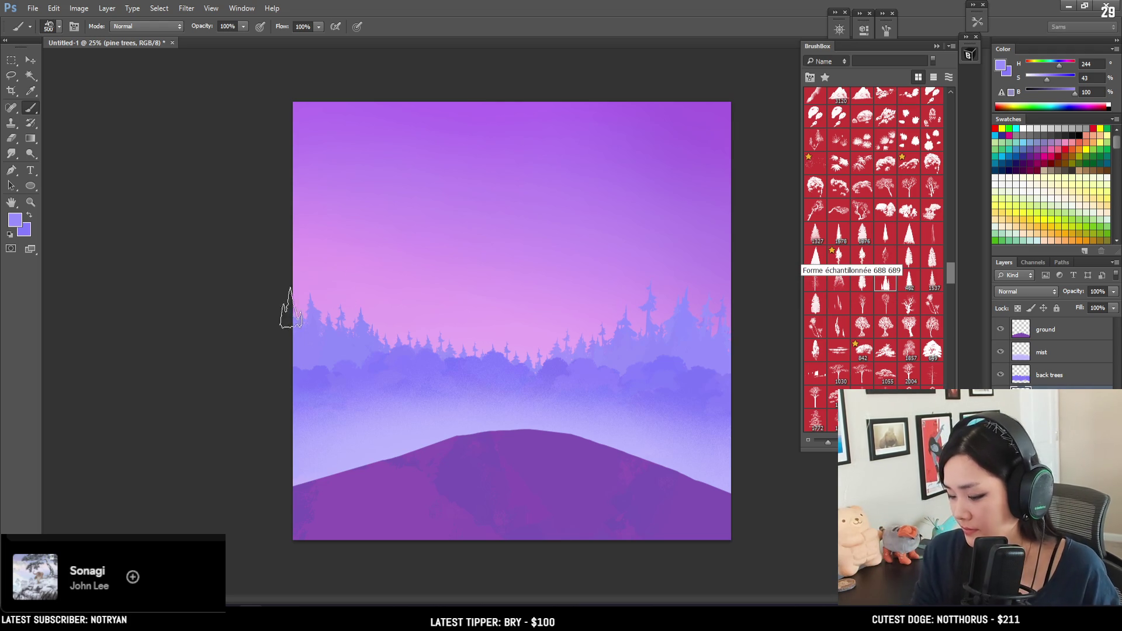
{"action": "key", "text": "bracketright"}
{"action": "key", "text": "bracketright"}
{"action": "key", "text": "bracketright"}
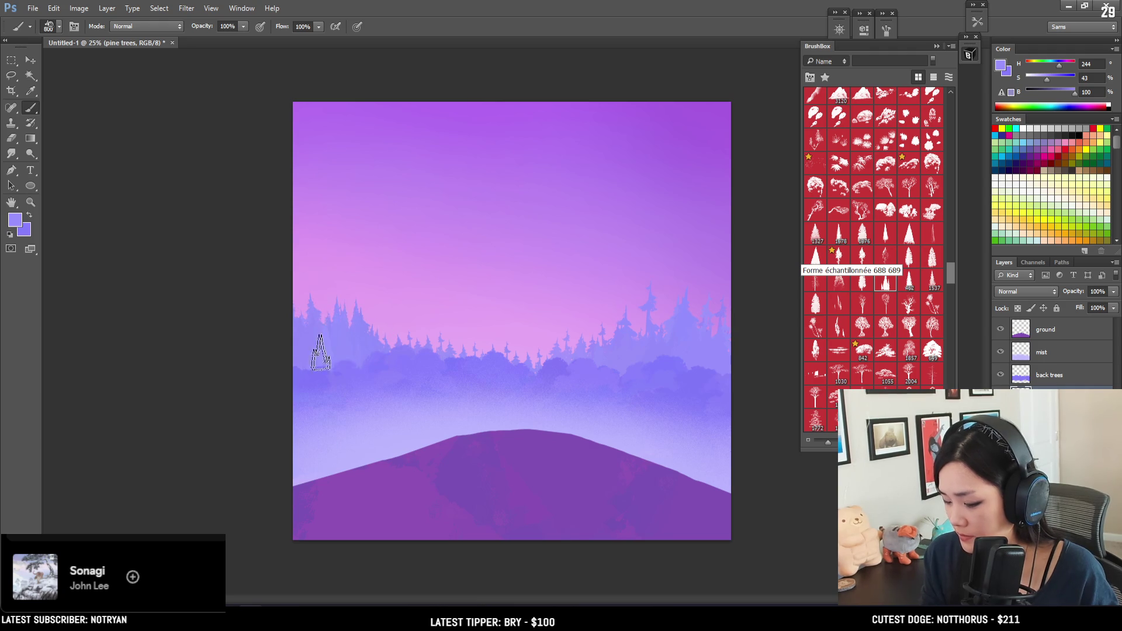
{"action": "key", "text": "bracketright"}
{"action": "key", "text": "bracketright"}
{"action": "key", "text": "bracketleft"}
{"action": "key", "text": "bracketleft"}
{"action": "key", "text": "bracketright"}
{"action": "key", "text": "bracketright"}
{"action": "key", "text": "bracketright"}
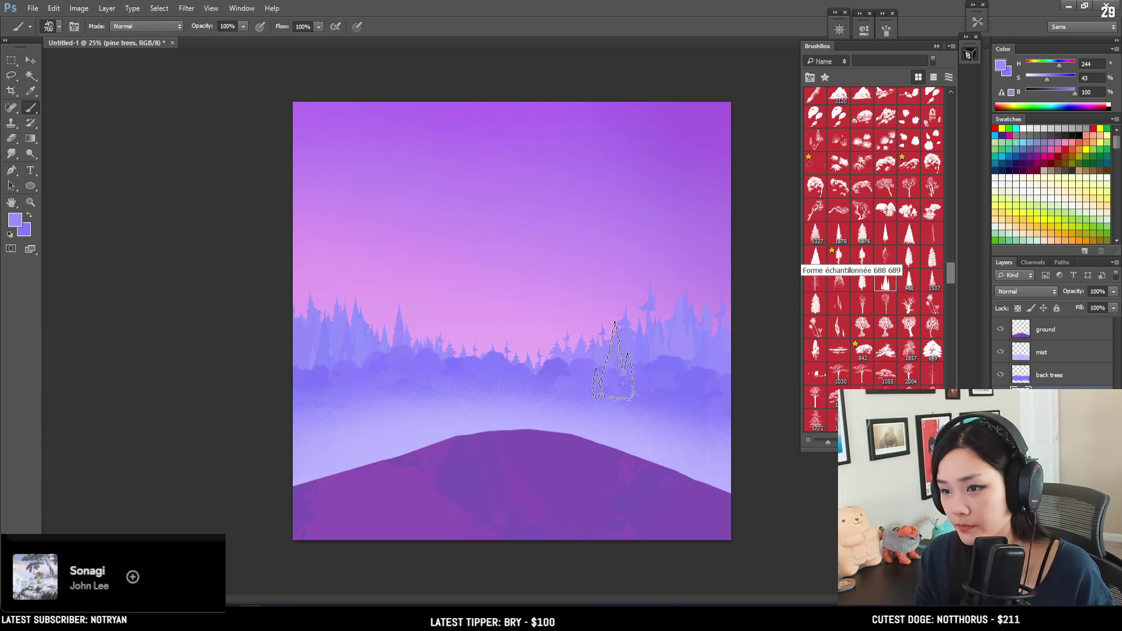
{"action": "key", "text": "bracketleft"}
{"action": "key", "text": "bracketleft"}
{"action": "key", "text": "bracketleft"}
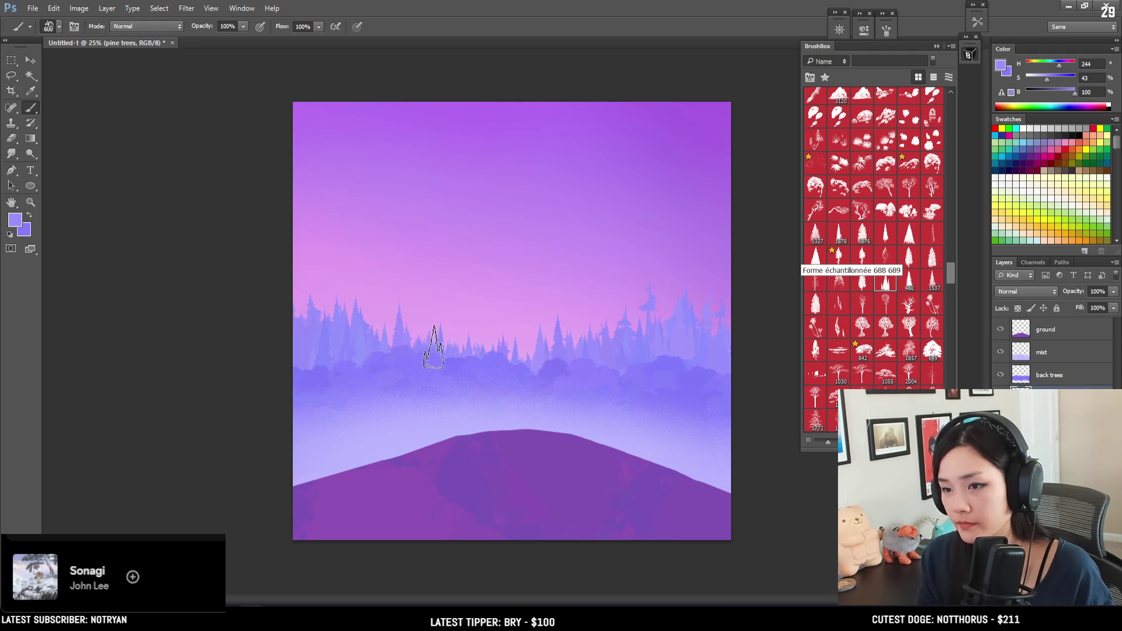
Move the back trees layer slightly lower with the Move tool.
{"action": "left_click", "coordinate": [1032, 372]}
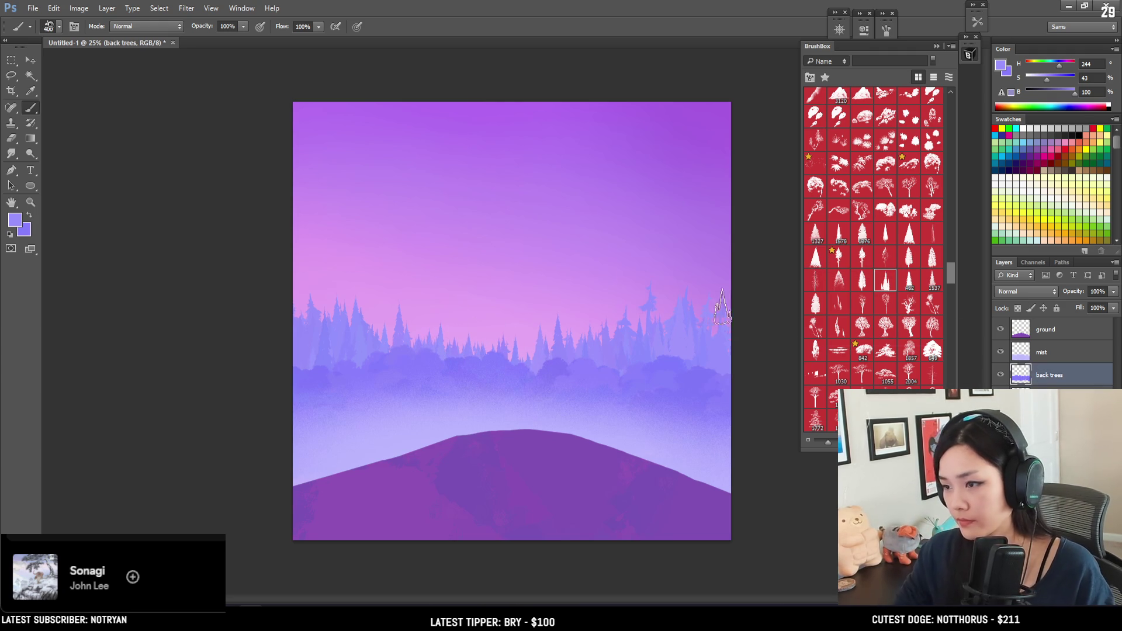
{"action": "left_click", "coordinate": [30, 60]}
{"action": "mouse_move", "coordinate": [528, 374]}
{"action": "left_mouse_down"}
{"action": "mouse_move", "coordinate": [539, 403]}
{"action": "mouse_move", "coordinate": [542, 389]}
{"action": "left_mouse_up"}
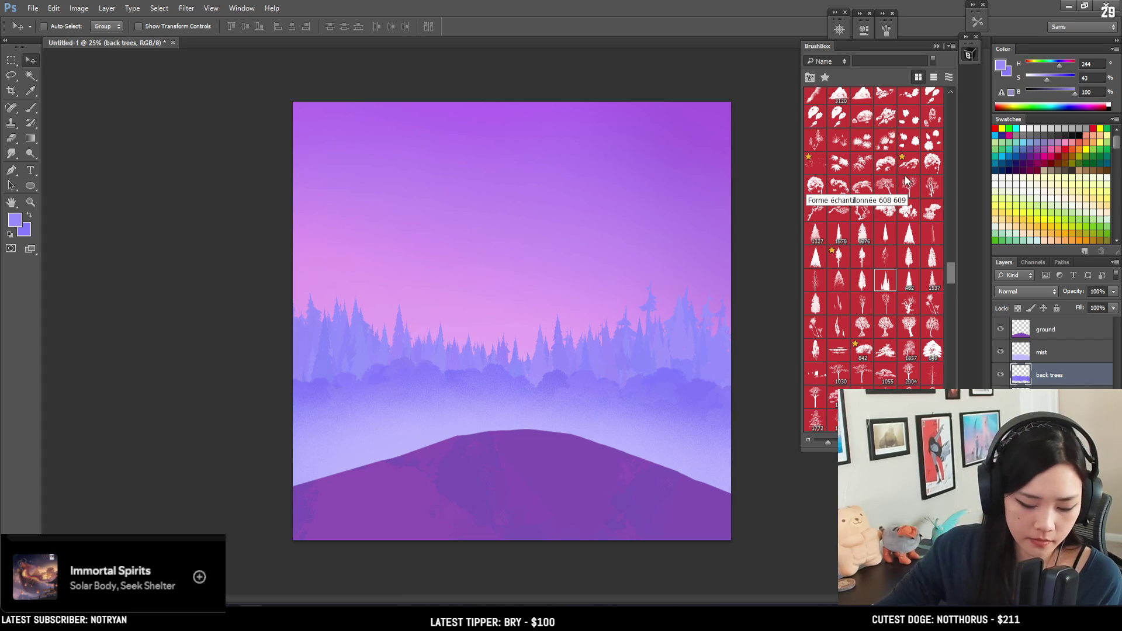
Apply Levels to the back trees with the black input level at 11.
{"action": "key", "text": "ctrl+l"}
{"action": "left_click_drag", "start_coordinate": [886, 184], "coordinate": [893, 187]}
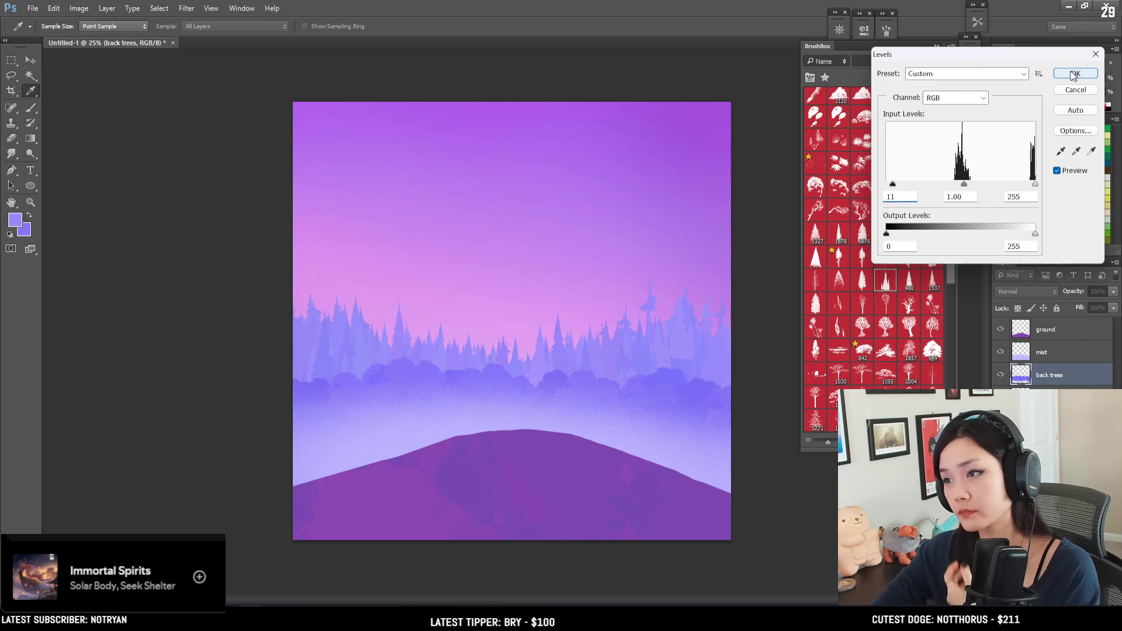
{"action": "left_click", "coordinate": [1074, 75]}
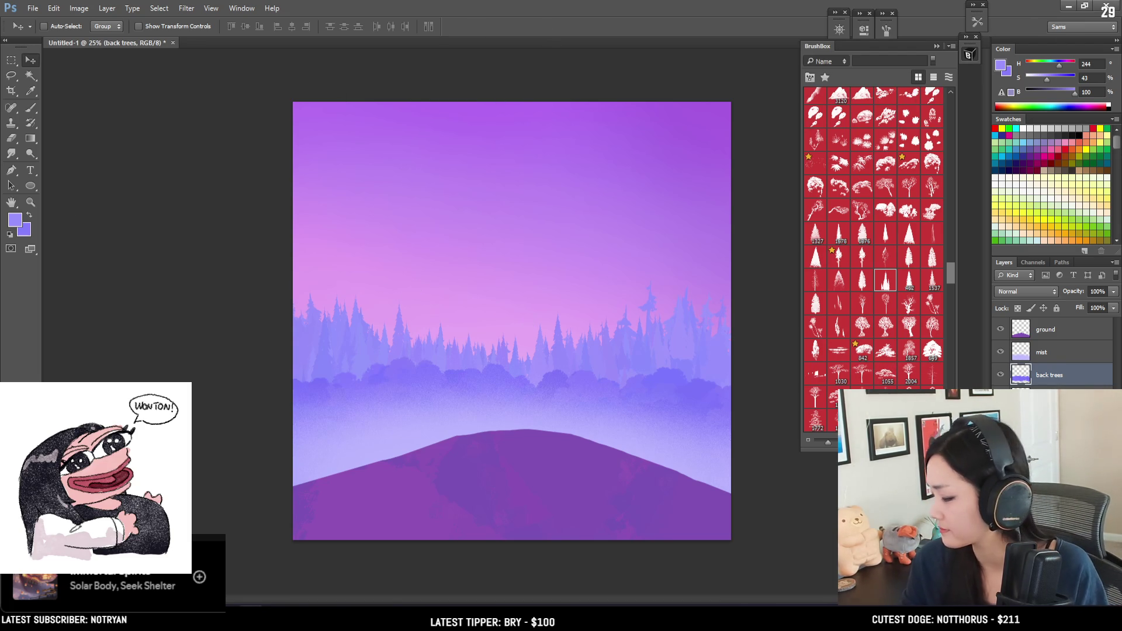
Toggle the back trees visibility to compare, then select the sky layer.
{"action": "left_click", "coordinate": [1001, 375]}
{"action": "left_click", "coordinate": [1001, 374]}
{"action": "left_click", "coordinate": [1001, 375]}
{"action": "left_click", "coordinate": [1000, 374]}
{"action": "left_click", "coordinate": [1046, 420]}
Pick an EyvindEarle brush, sample a light pink and enlarge the brush to 1100.
{"action": "scroll", "coordinate": [886, 265], "scroll_direction": "up", "scroll_amount": 15}
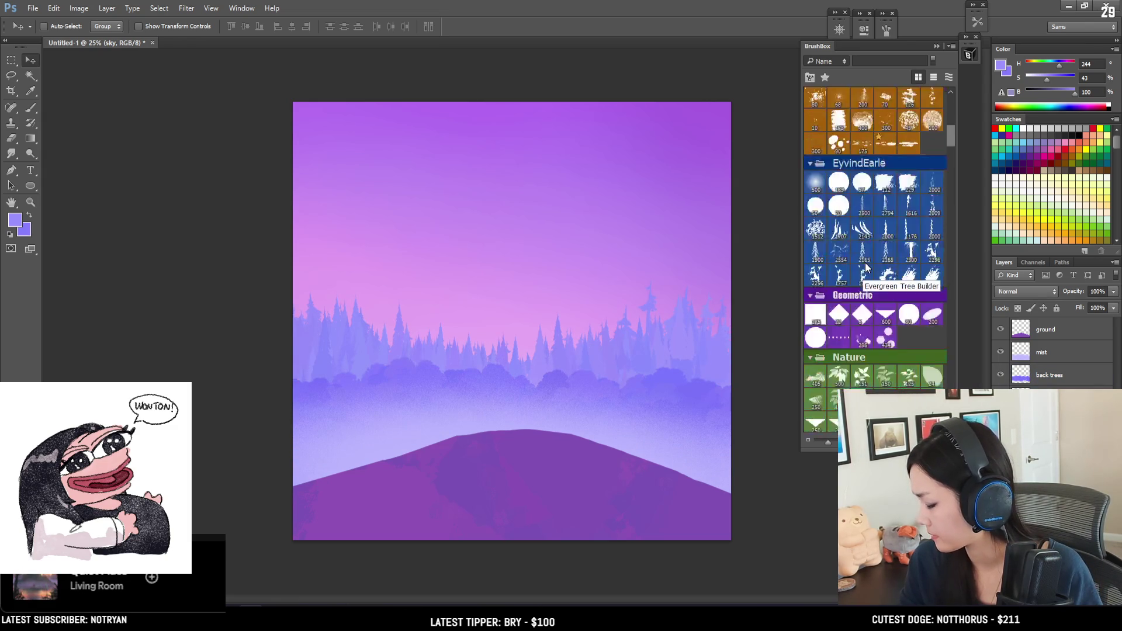
{"action": "scroll", "coordinate": [865, 269], "scroll_direction": "up", "scroll_amount": 5}
{"action": "scroll", "coordinate": [818, 324], "scroll_direction": "up", "scroll_amount": 2}
{"action": "left_click", "coordinate": [819, 394]}
{"action": "key", "text": "b"}
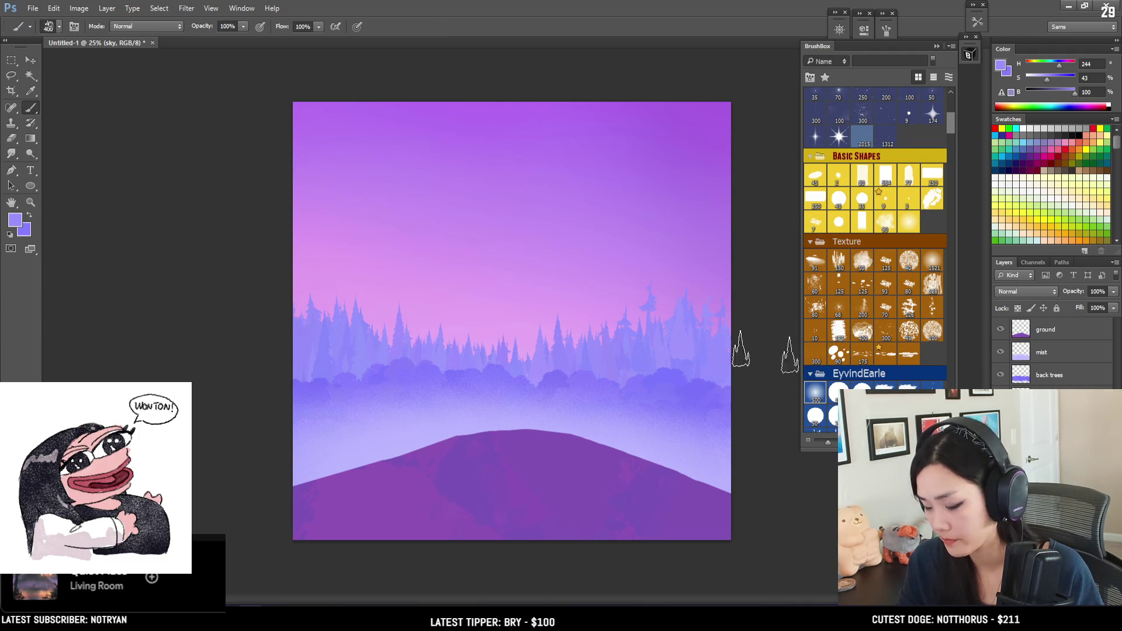
{"action": "left_click", "coordinate": [812, 393]}
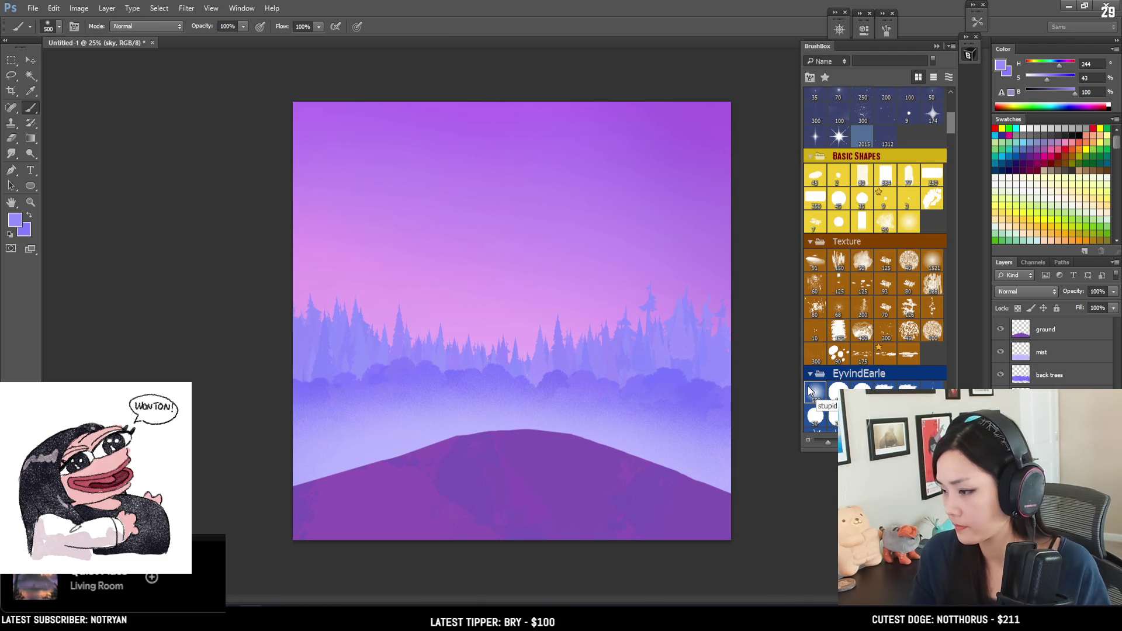
{"action": "left_click", "coordinate": [515, 331], "text": "alt"}
{"action": "key", "text": "bracketright"}
{"action": "key", "text": "bracketright"}
{"action": "key", "text": "bracketright"}
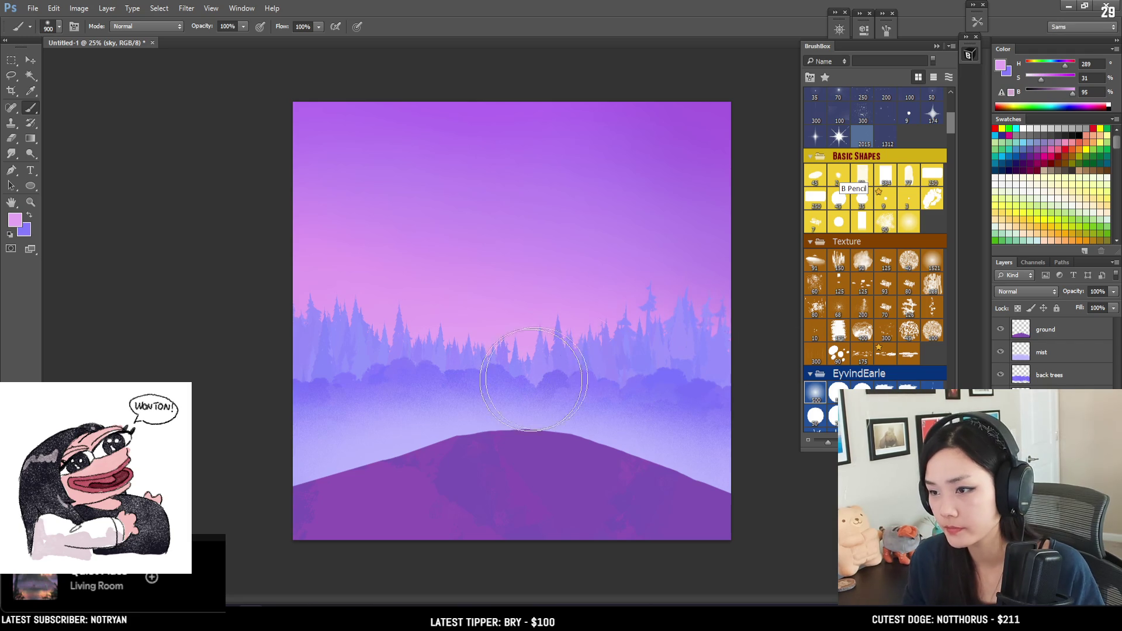
{"action": "key", "text": "bracketright"}
{"action": "key", "text": "bracketright"}
{"action": "key", "text": "bracketright"}
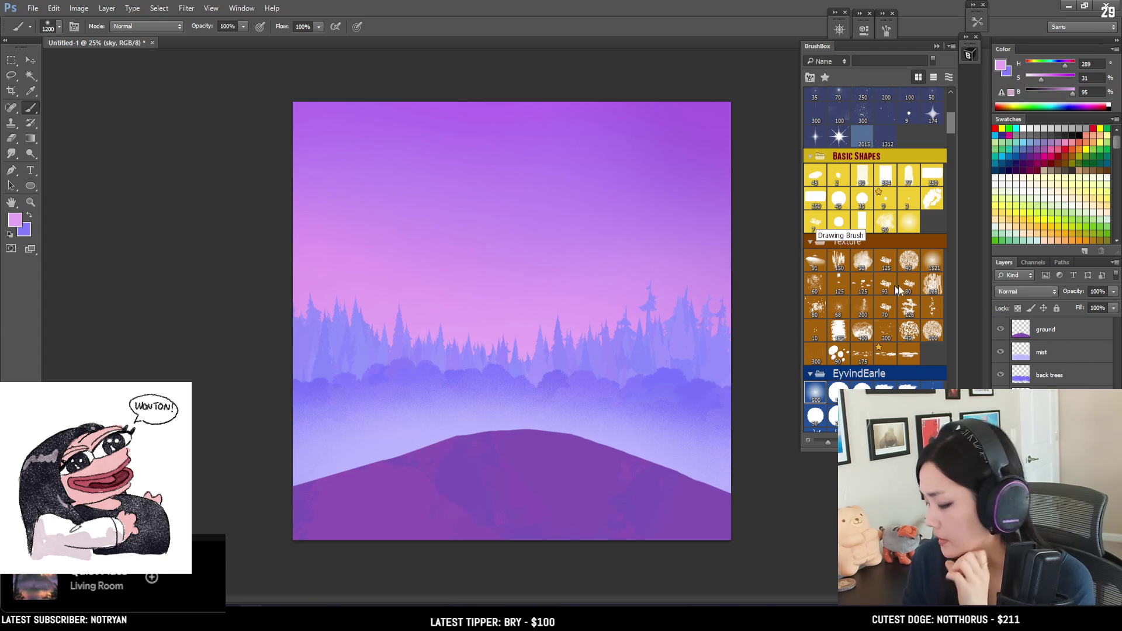
Select the back trees layer and sample a periwinkle of H 241, S 53%, B 99%.
{"action": "left_click", "coordinate": [1049, 375]}
{"action": "left_click", "coordinate": [1001, 376]}
{"action": "left_click", "coordinate": [1001, 374]}
{"action": "left_click_drag", "start_coordinate": [786, 383], "coordinate": [677, 370], "text": "alt"}
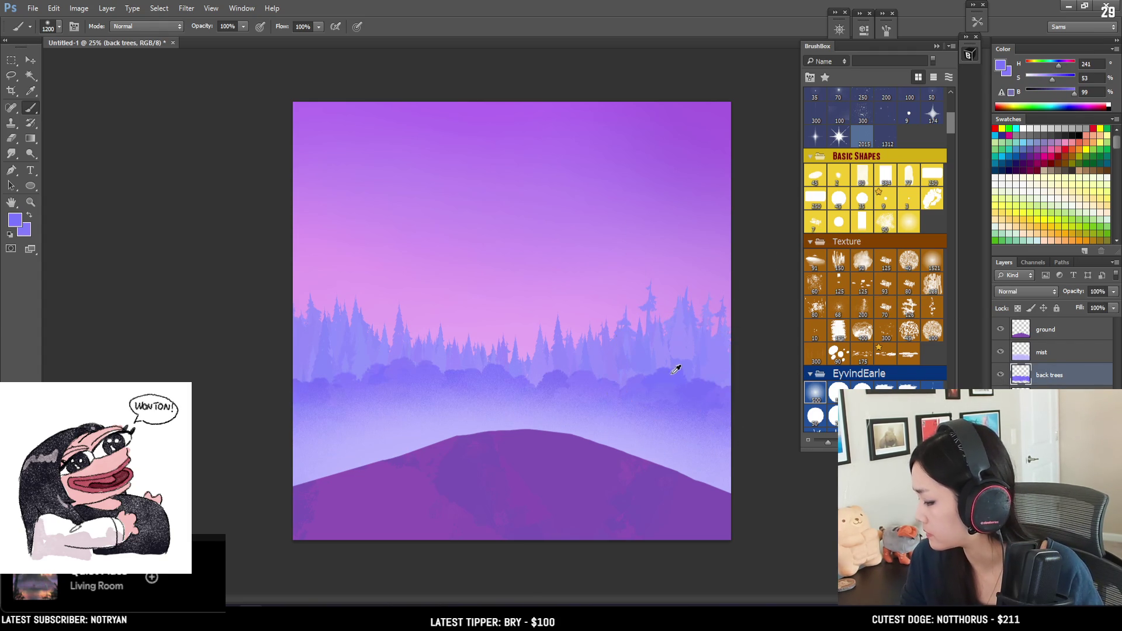
Select and delete the lower bush row from the back trees layer.
{"action": "left_click", "coordinate": [12, 60]}
{"action": "left_click_drag", "start_coordinate": [205, 162], "coordinate": [876, 562]}
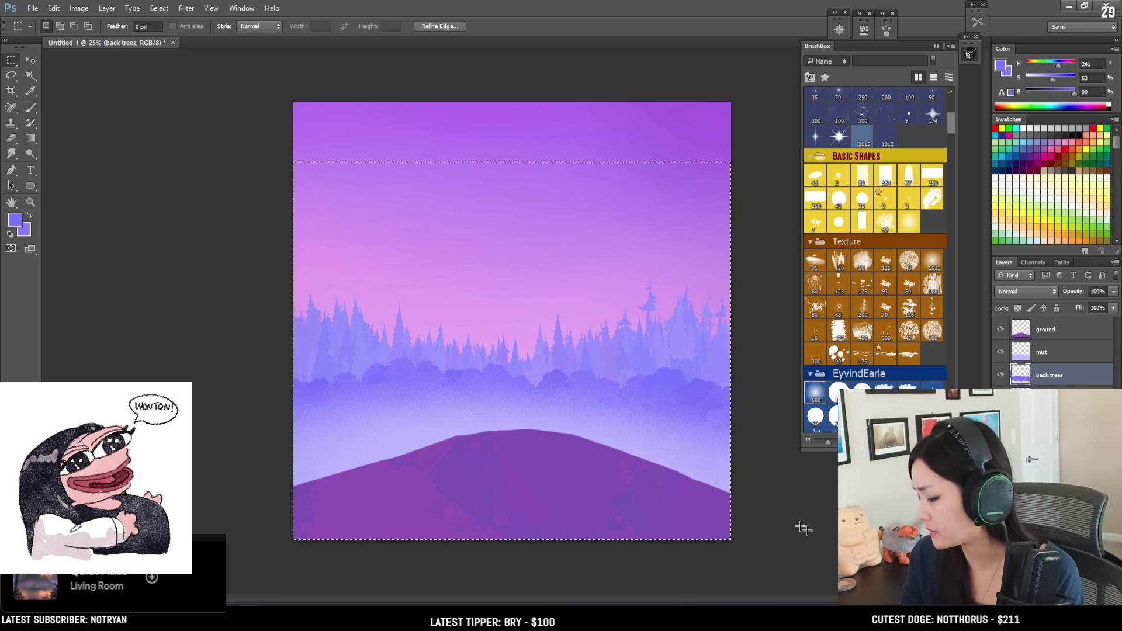
{"action": "key", "text": "Delete"}
{"action": "key", "text": "ctrl+d"}
Pick the Evergreens brush at size 1000 and raise colour saturation to 60%.
{"action": "scroll", "coordinate": [892, 199], "scroll_direction": "up", "scroll_amount": 5}
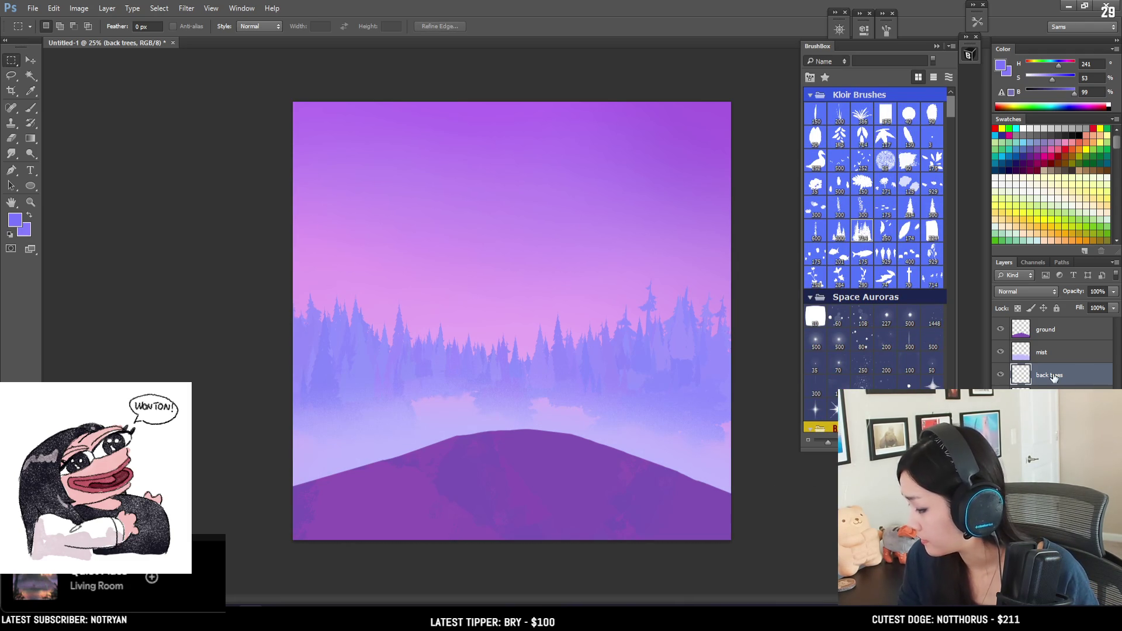
{"action": "left_click", "coordinate": [869, 235]}
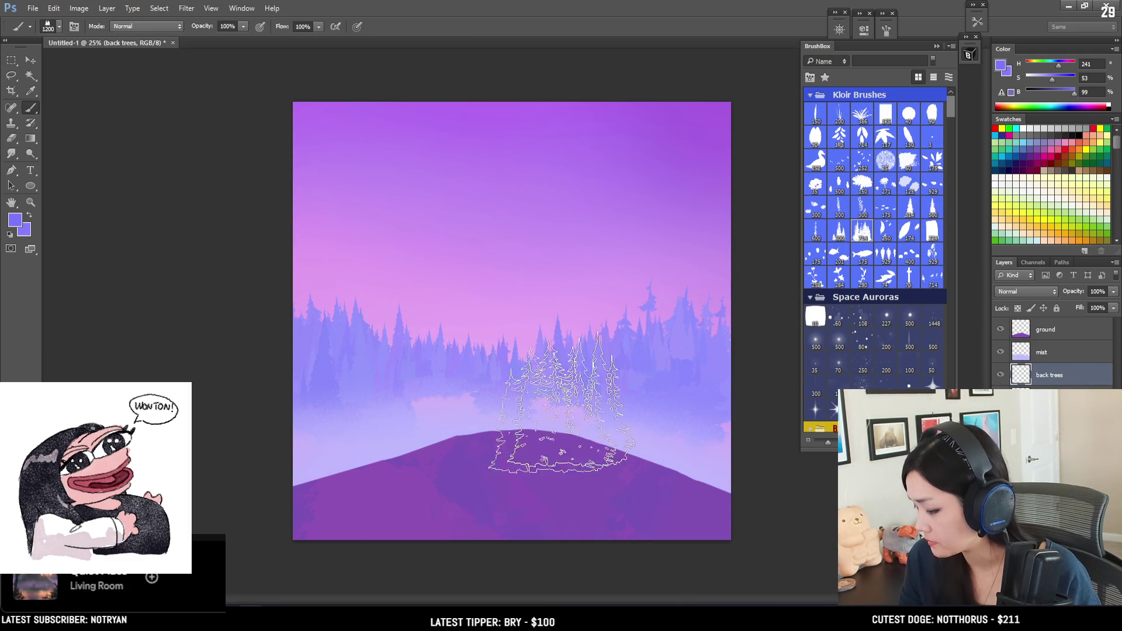
{"action": "key", "text": "bracketleft"}
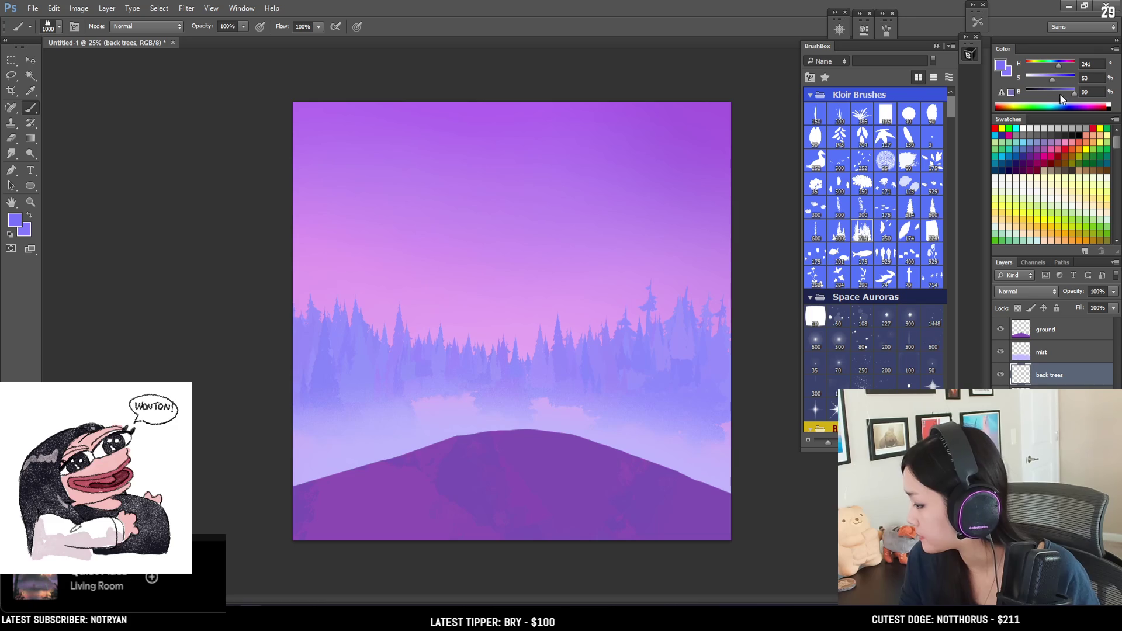
{"action": "key", "text": "bracketleft"}
{"action": "left_click_drag", "start_coordinate": [1053, 78], "coordinate": [1055, 77]}
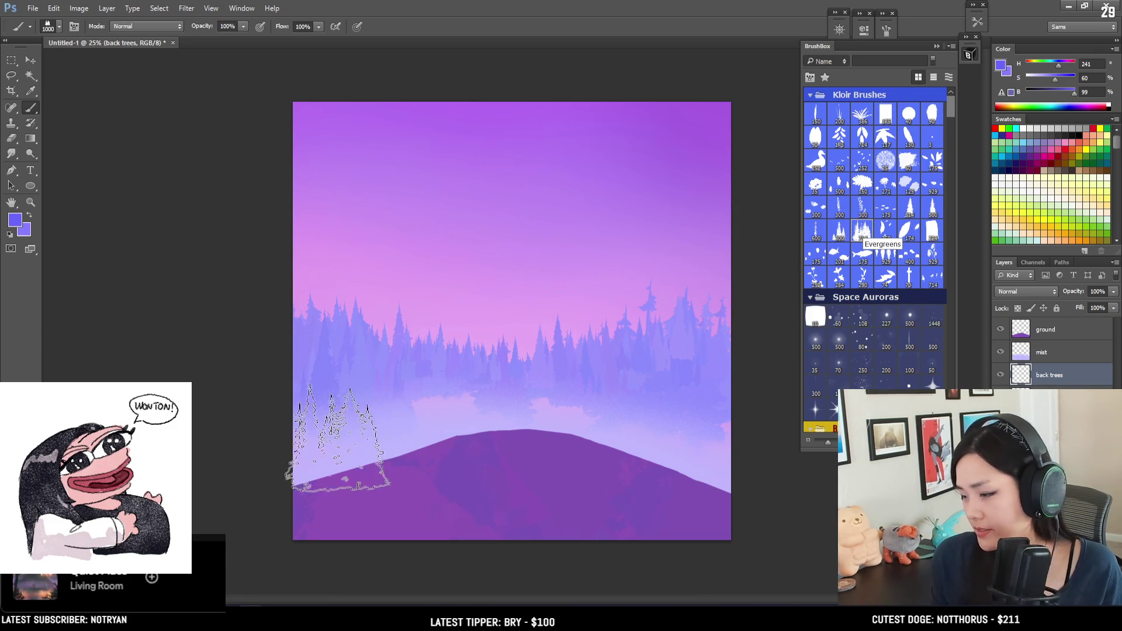
Stamp a row of darker evergreens across the mist, including a cluster at the right edge.
{"action": "mouse_move", "coordinate": [359, 422]}
{"action": "left_mouse_down"}
{"action": "mouse_move", "coordinate": [406, 427]}
{"action": "mouse_move", "coordinate": [426, 413]}
{"action": "mouse_move", "coordinate": [324, 422]}
{"action": "left_mouse_up"}
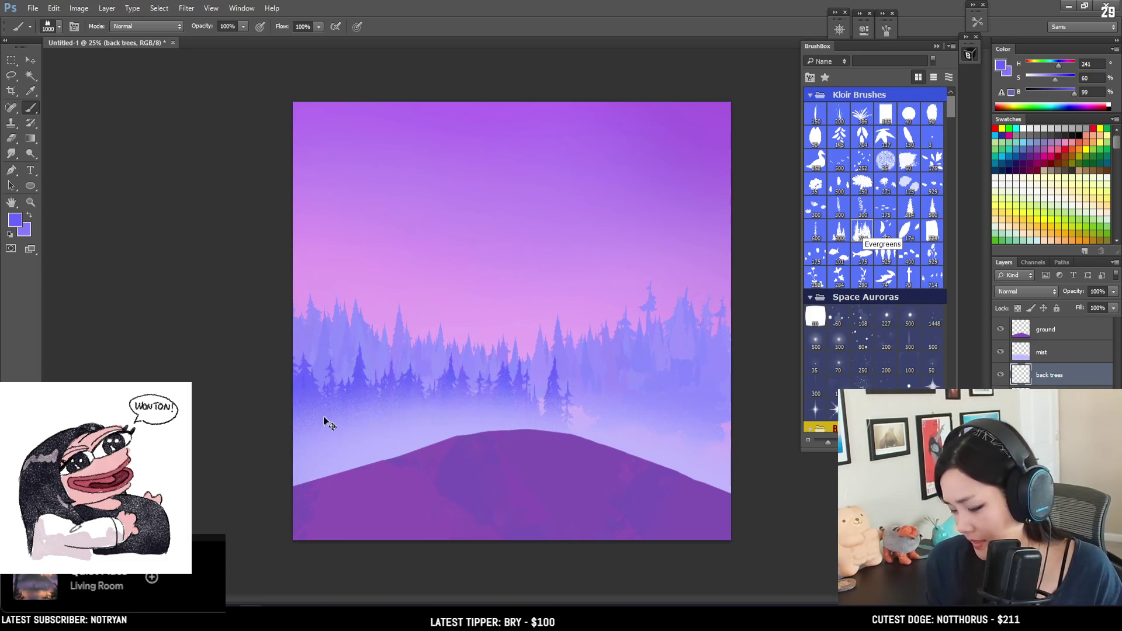
{"action": "key", "text": "bracketleft"}
{"action": "key", "text": "bracketright"}
{"action": "left_click", "coordinate": [739, 422]}
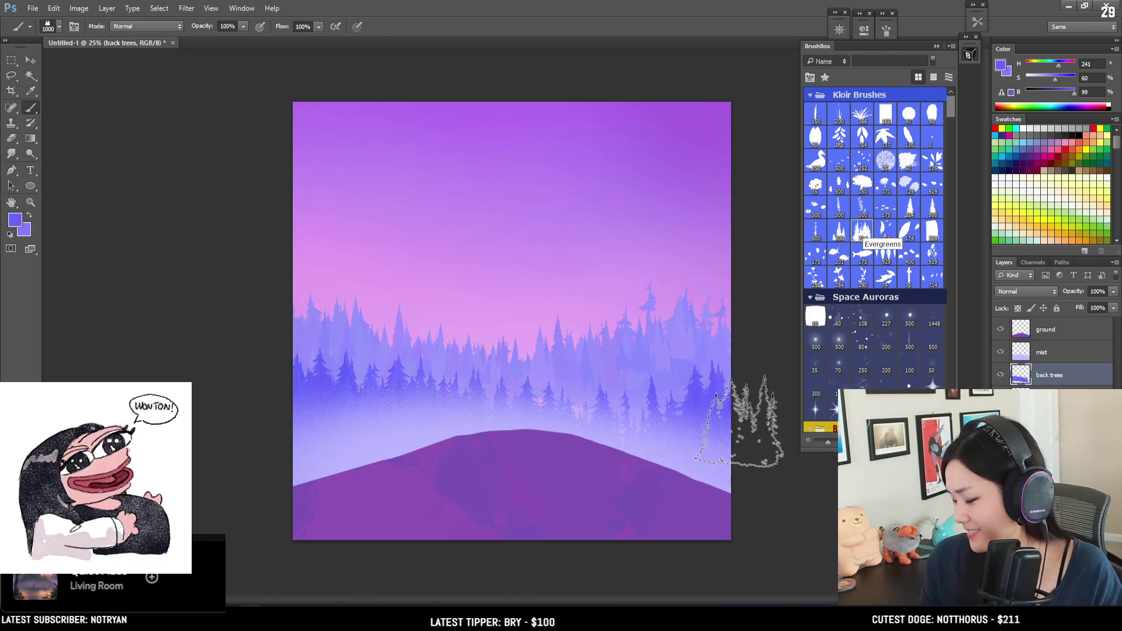
{"action": "key", "text": "bracketleft"}
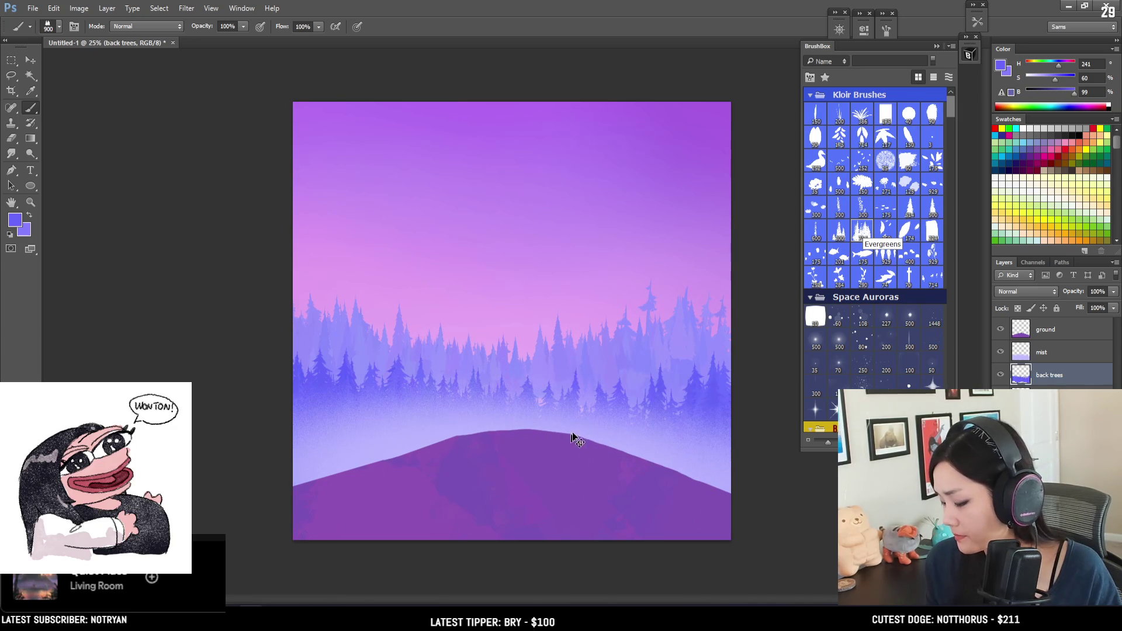
{"action": "key", "text": "bracketleft"}
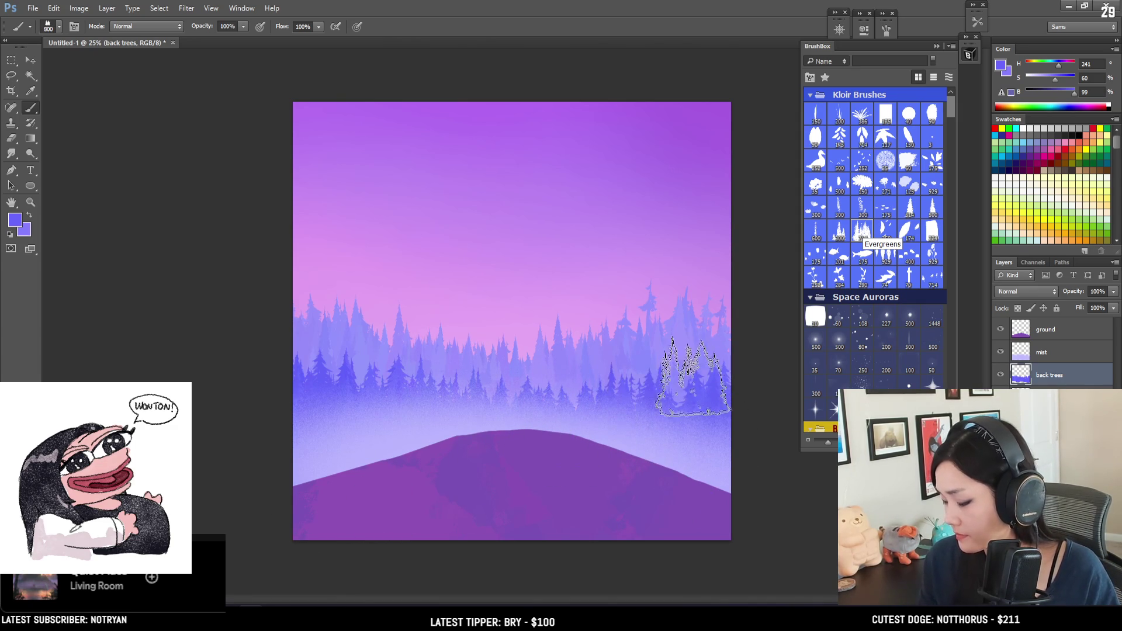
{"action": "left_click", "coordinate": [722, 368]}
{"action": "key", "text": "bracketright"}
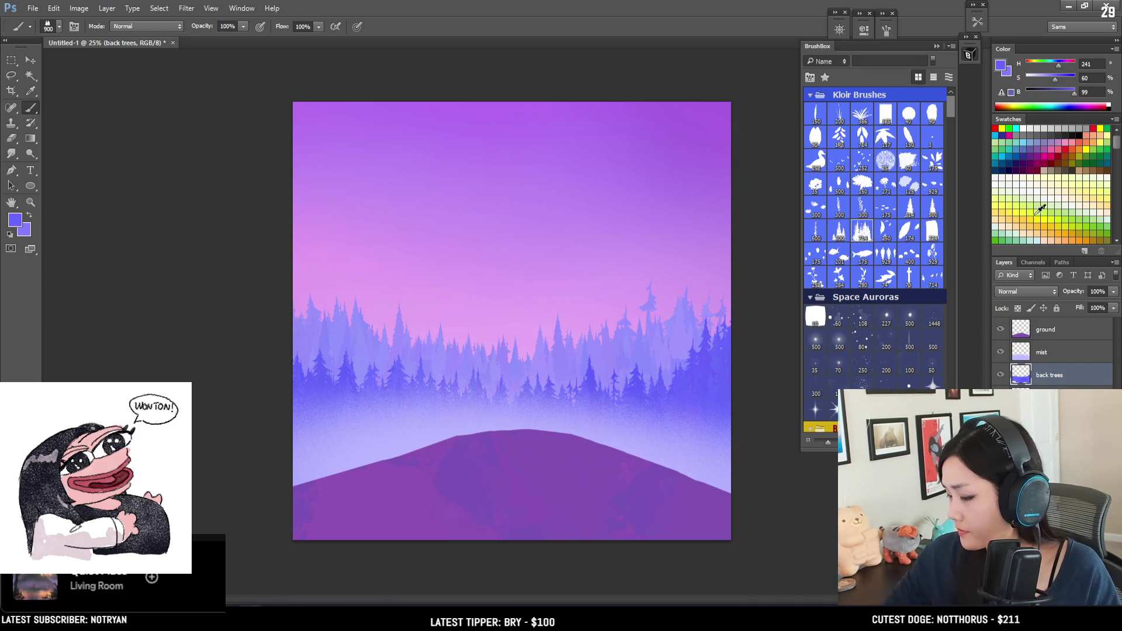
{"action": "left_click", "coordinate": [1001, 375]}
{"action": "left_click", "coordinate": [1001, 375]}
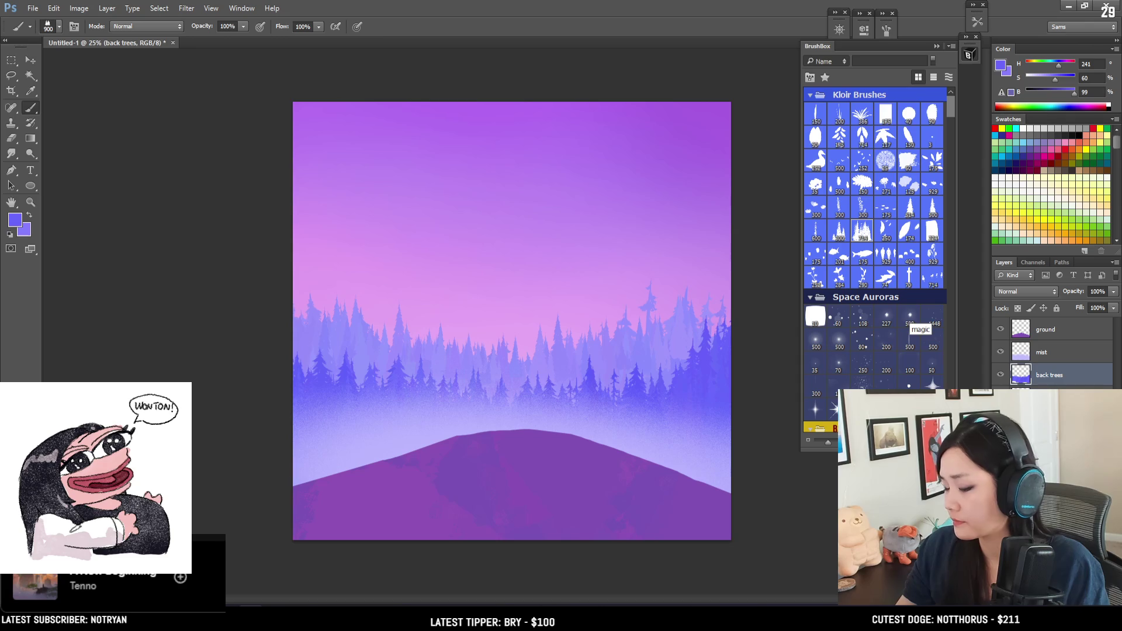
{"action": "key", "text": "ctrl+t"}
Skew the back trees layer's bottom-right corner outward, lower it about 120 px, and commit.
{"action": "left_click_drag", "start_coordinate": [731, 541], "coordinate": [738, 546]}
{"action": "left_click_drag", "start_coordinate": [678, 419], "coordinate": [678, 436]}
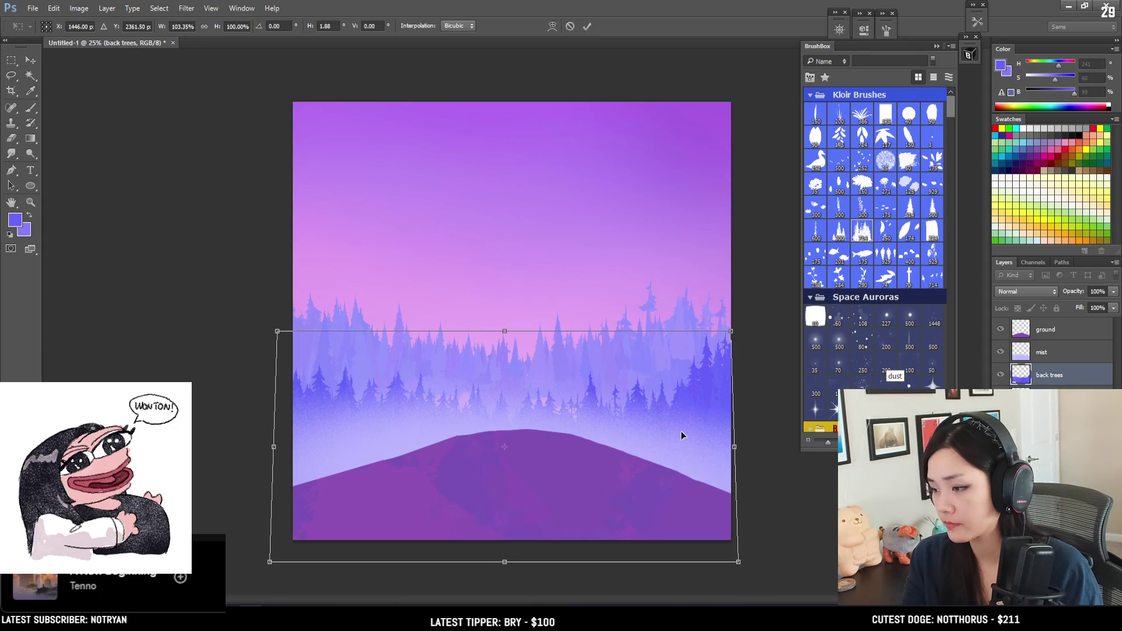
{"action": "key", "text": "Return"}
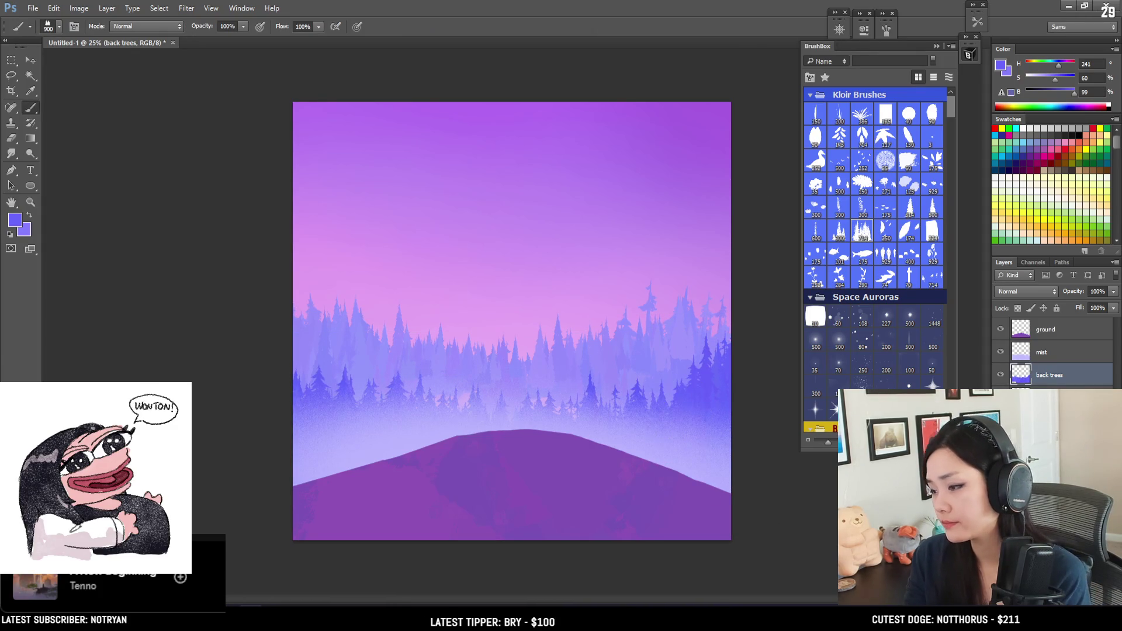
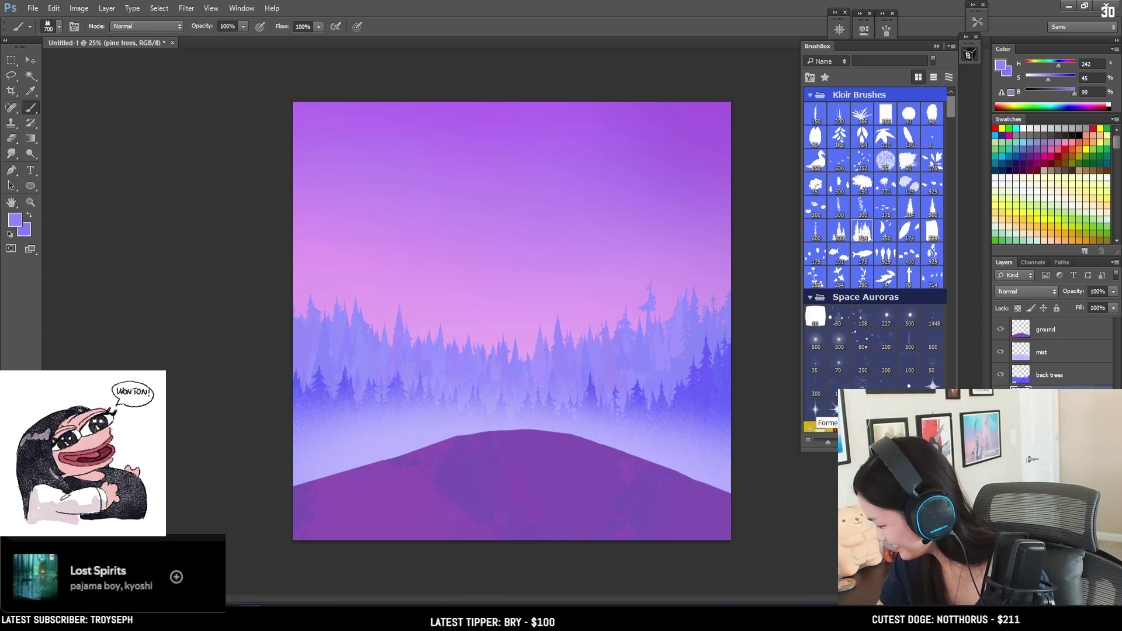
Briefly hide and restore the pale back pine trees, then select the sky layer.
{"action": "left_click", "coordinate": [1001, 397]}
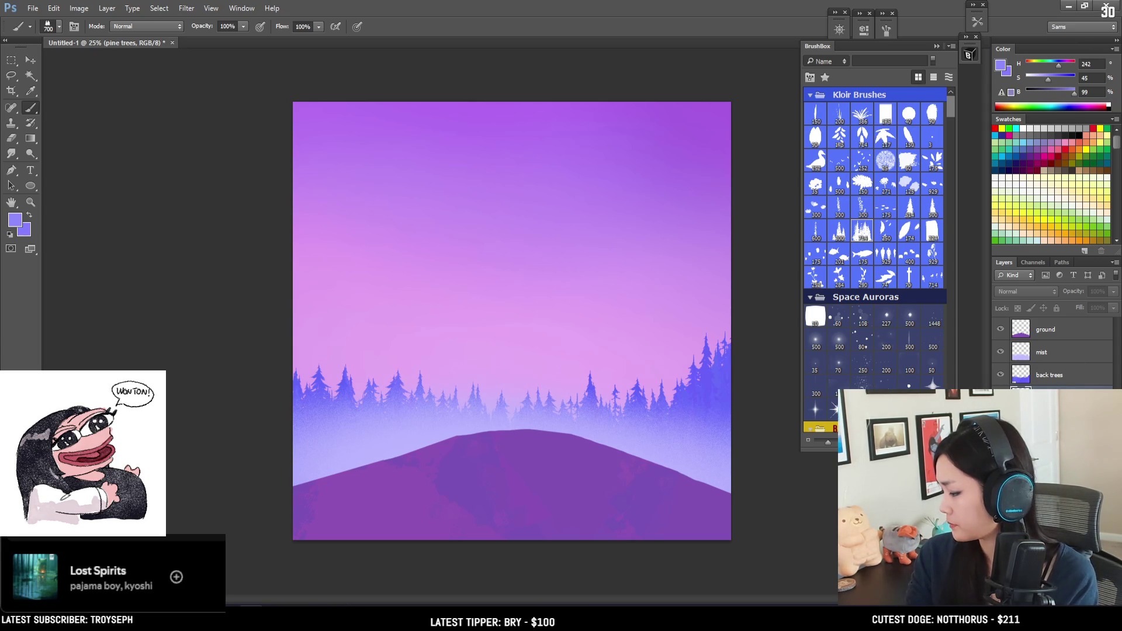
{"action": "key", "text": "ctrl+z"}
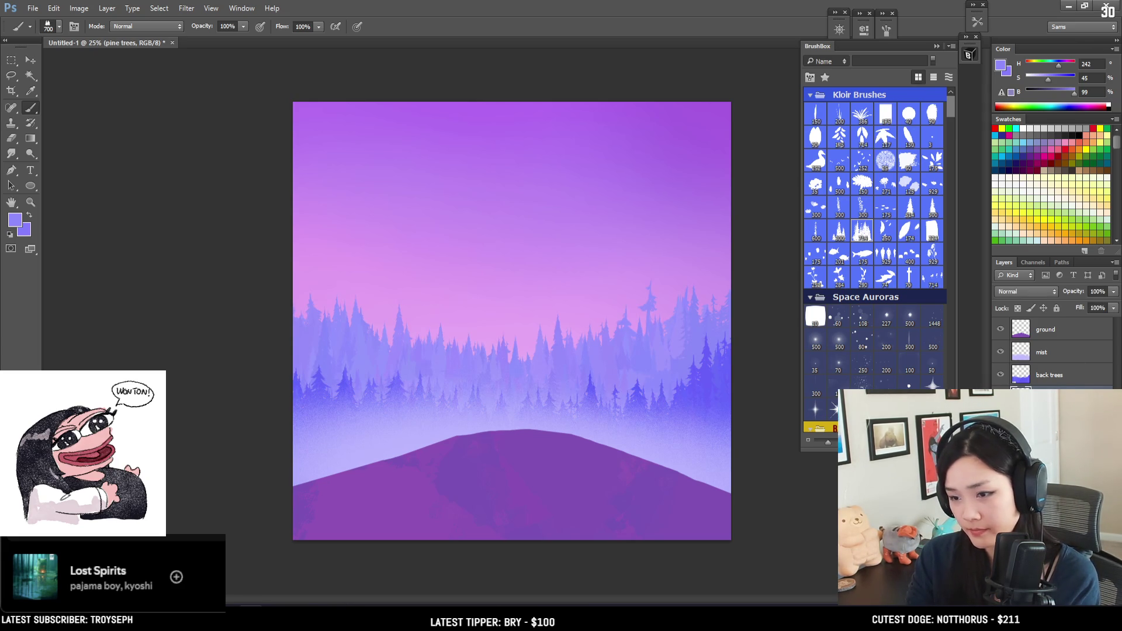
{"action": "scroll", "coordinate": [886, 231], "scroll_direction": "down", "scroll_amount": 10}
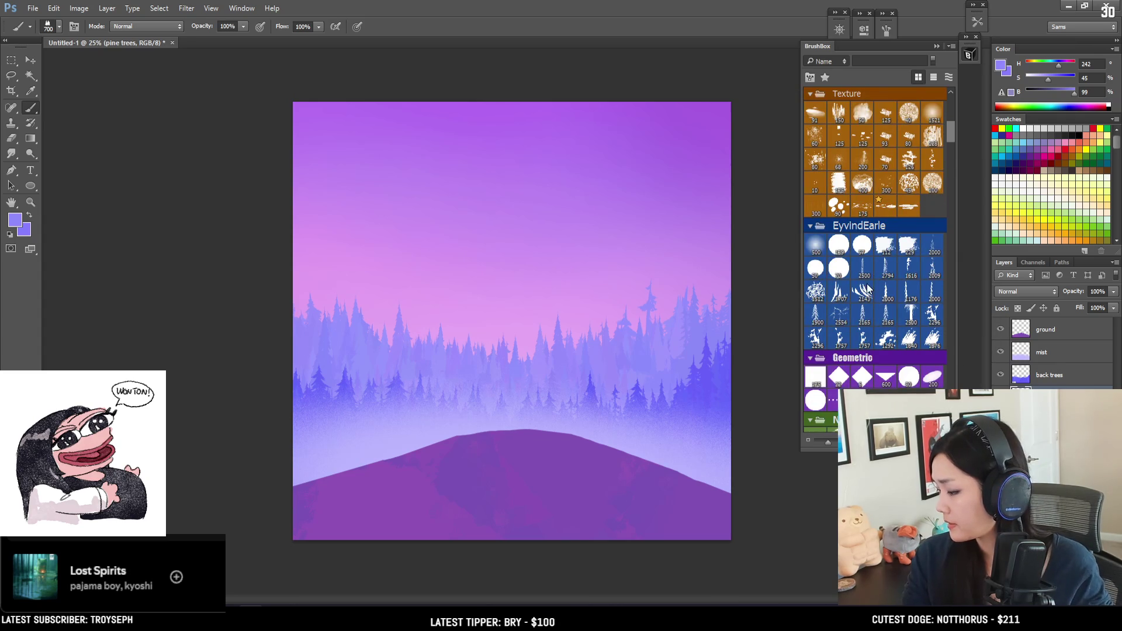
{"action": "scroll", "coordinate": [867, 289], "scroll_direction": "down", "scroll_amount": 8}
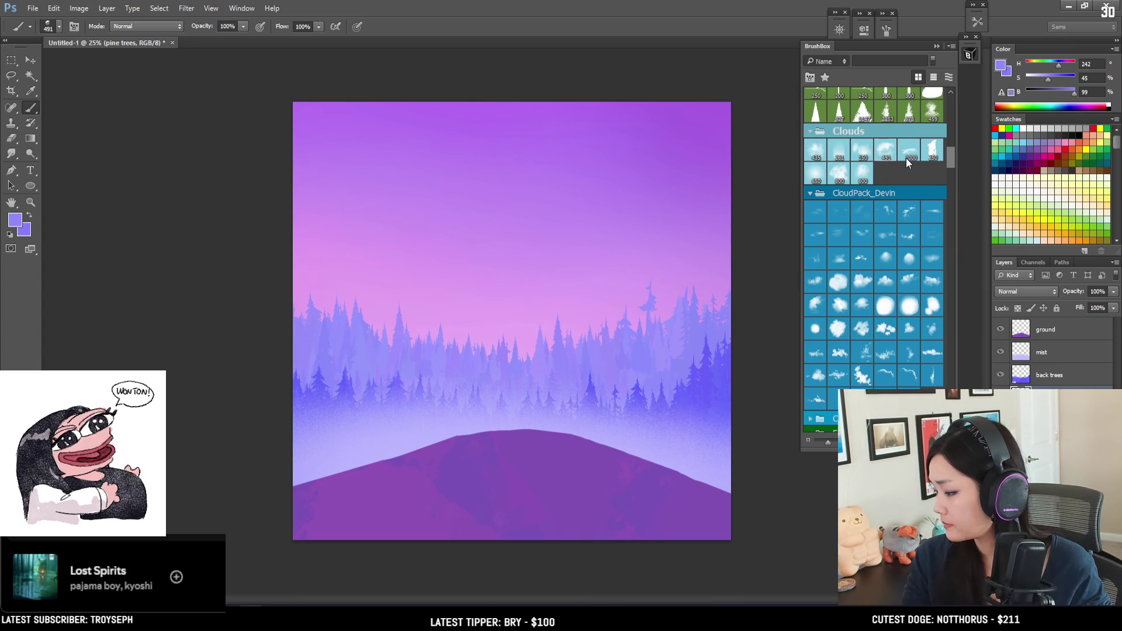
{"action": "left_click", "coordinate": [1052, 443]}
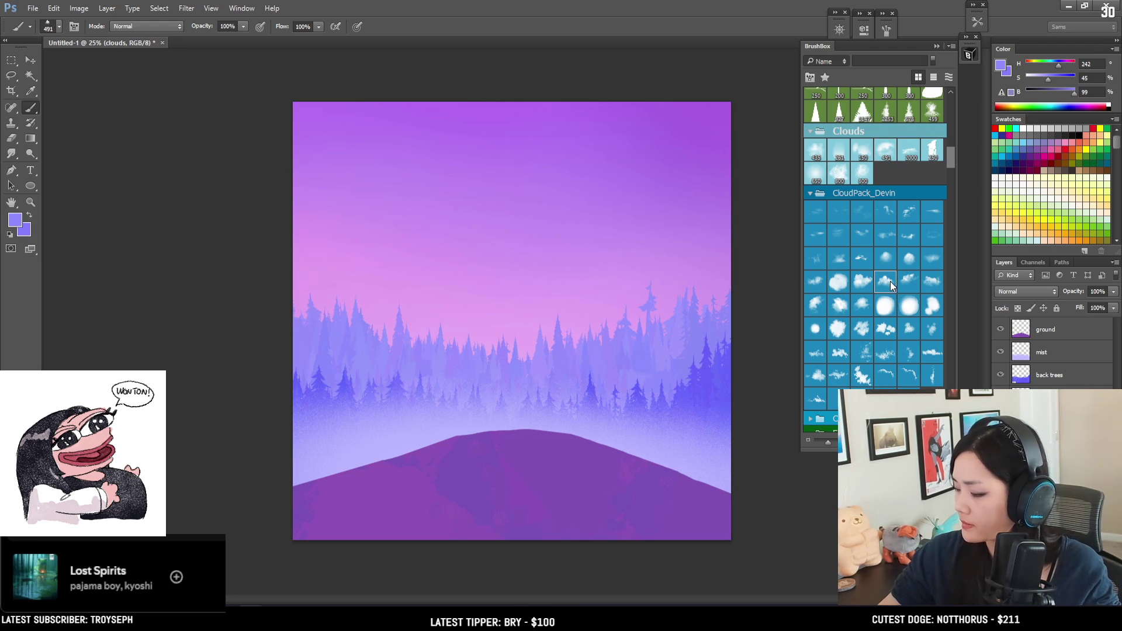
Try cloud strokes in sampled sky colours, undo them, and sample the top-right purple.
{"action": "left_click", "coordinate": [444, 105], "text": "alt"}
{"action": "key", "text": "bracketright"}
{"action": "key", "text": "bracketright"}
{"action": "mouse_move", "coordinate": [324, 231]}
{"action": "left_mouse_down"}
{"action": "mouse_move", "coordinate": [356, 246]}
{"action": "mouse_move", "coordinate": [402, 243]}
{"action": "left_mouse_up"}
{"action": "key", "text": "ctrl+z"}
{"action": "left_click_drag", "start_coordinate": [288, 275], "coordinate": [403, 246]}
{"action": "key", "text": "ctrl+z"}
{"action": "key", "text": "bracketright"}
{"action": "key", "text": "bracketright"}
{"action": "left_click", "coordinate": [672, 137], "text": "alt"}
{"action": "mouse_move", "coordinate": [672, 137]}
{"action": "left_mouse_down"}
{"action": "mouse_move", "coordinate": [664, 142]}
{"action": "mouse_move", "coordinate": [683, 154]}
{"action": "mouse_move", "coordinate": [696, 137]}
{"action": "left_mouse_up"}
Squash the sky gradient layer vertically to 75% of its height with Free Transform.
{"action": "key", "text": "ctrl+t"}
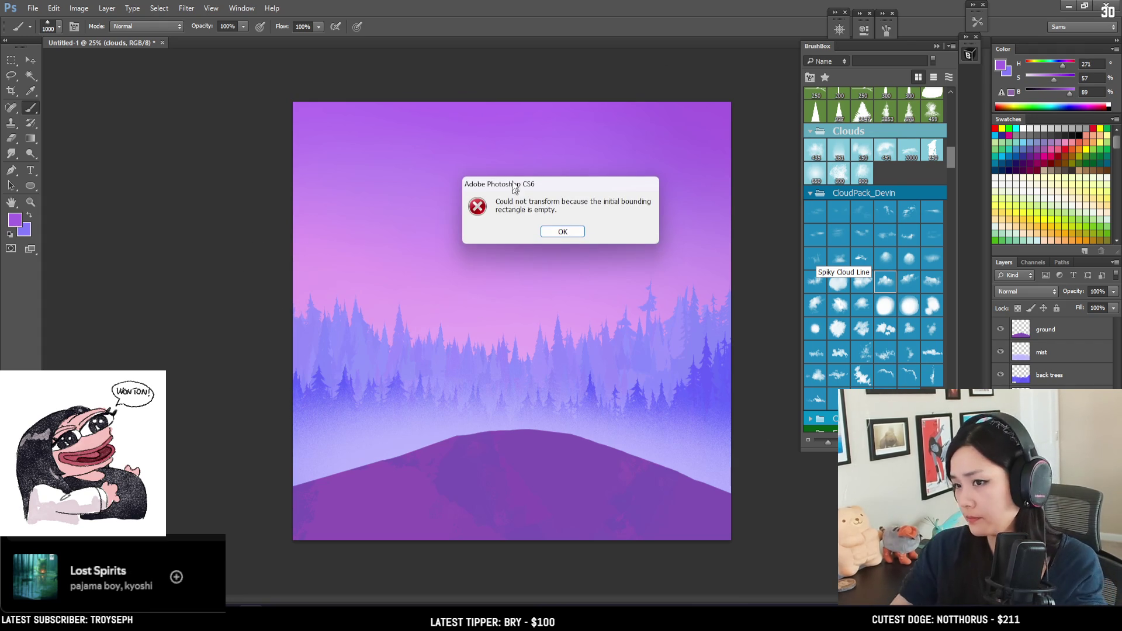
{"action": "left_click", "coordinate": [551, 229]}
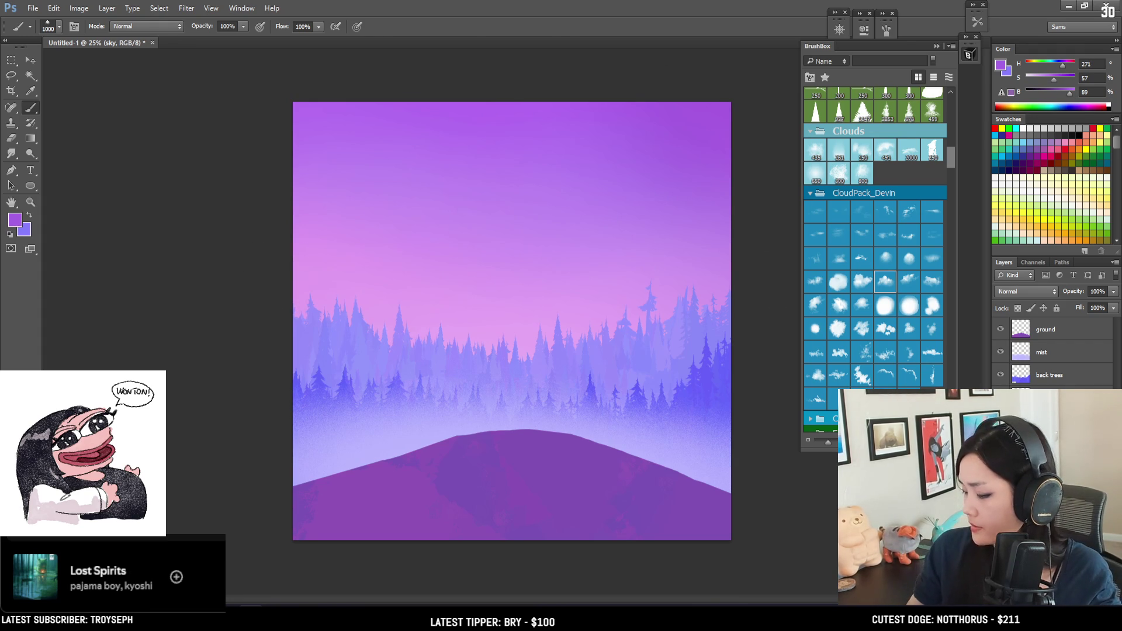
{"action": "key", "text": "ctrl+t"}
{"action": "mouse_move", "coordinate": [515, 541]}
{"action": "left_mouse_down"}
{"action": "mouse_move", "coordinate": [550, 392]}
{"action": "mouse_move", "coordinate": [548, 440]}
{"action": "mouse_move", "coordinate": [567, 435]}
{"action": "left_mouse_up"}
{"action": "key", "text": "Return"}
{"action": "key", "text": "b"}
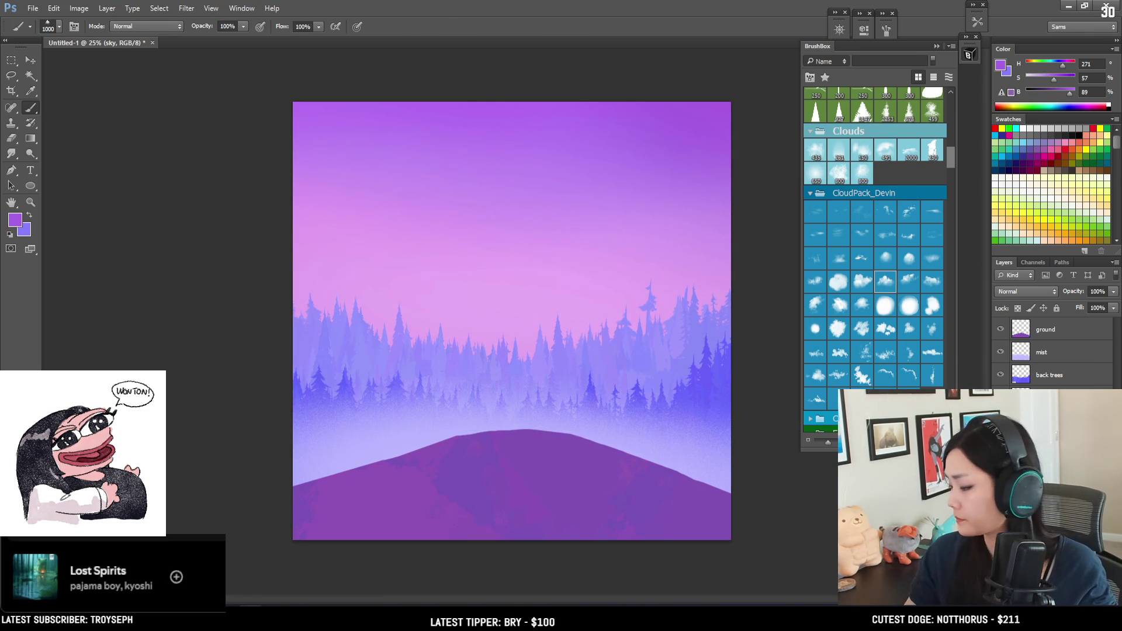
{"action": "left_click", "coordinate": [1041, 332]}
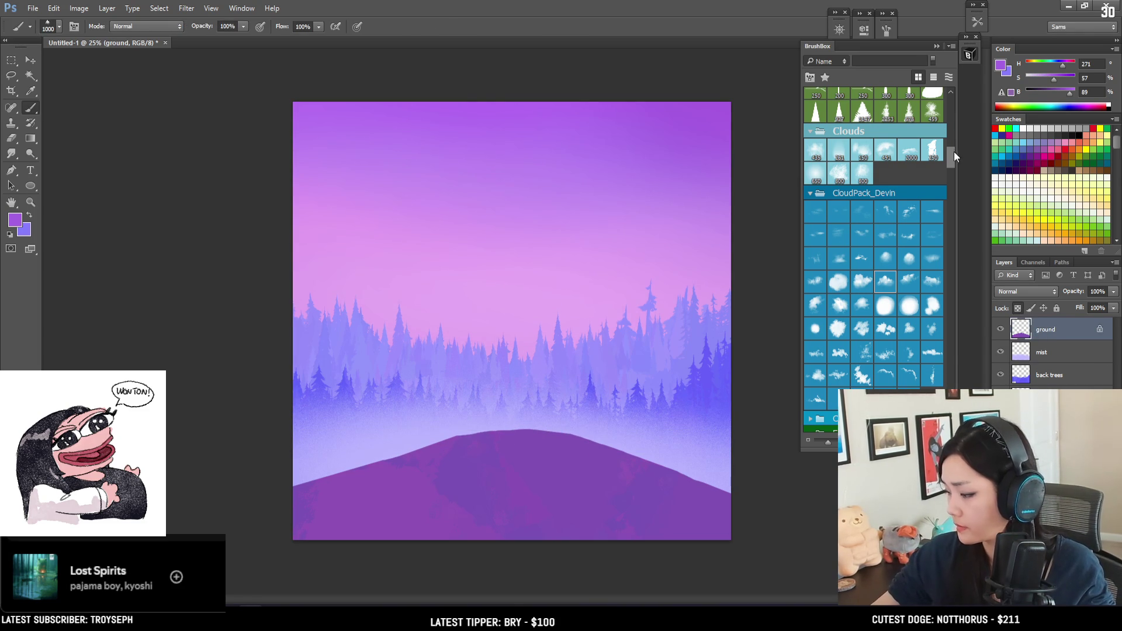
Paint dark purple textured streaks over the hill, heaviest along its base.
{"action": "scroll", "coordinate": [951, 134], "scroll_direction": "down", "scroll_amount": 15}
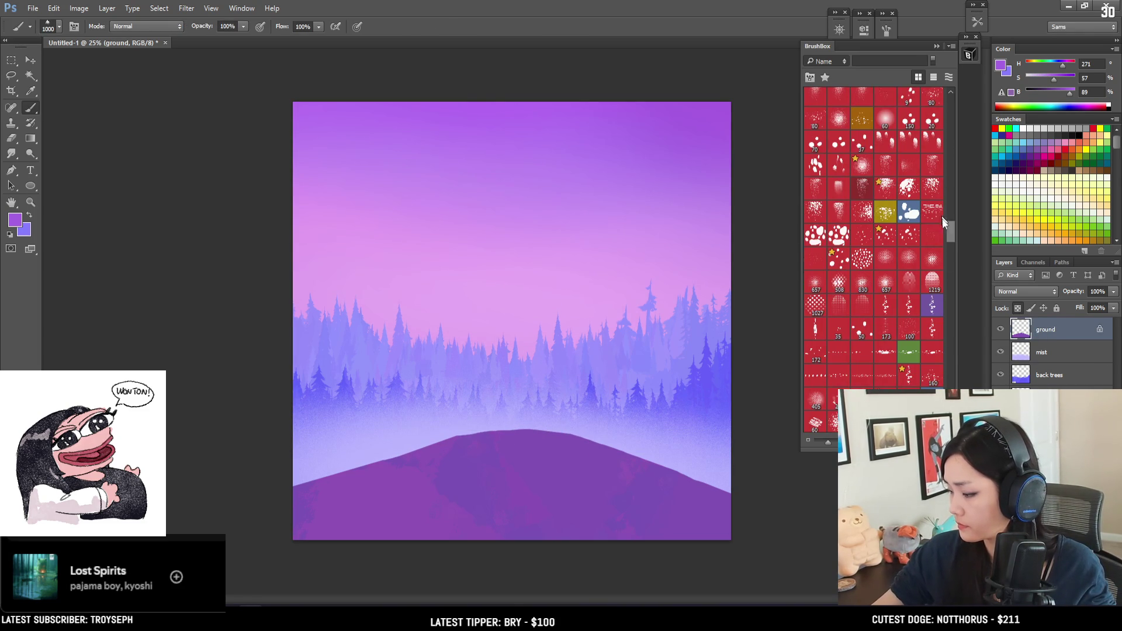
{"action": "mouse_move", "coordinate": [951, 228]}
{"action": "left_mouse_down"}
{"action": "mouse_move", "coordinate": [942, 97]}
{"action": "mouse_move", "coordinate": [946, 113]}
{"action": "left_mouse_up"}
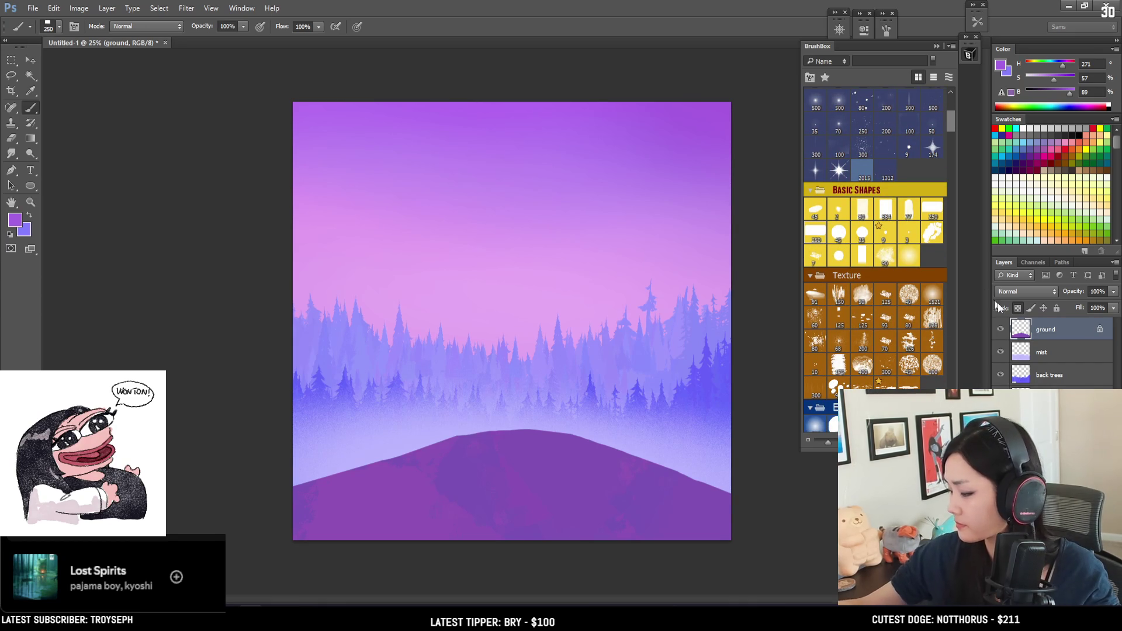
{"action": "left_click", "coordinate": [459, 426], "text": "alt"}
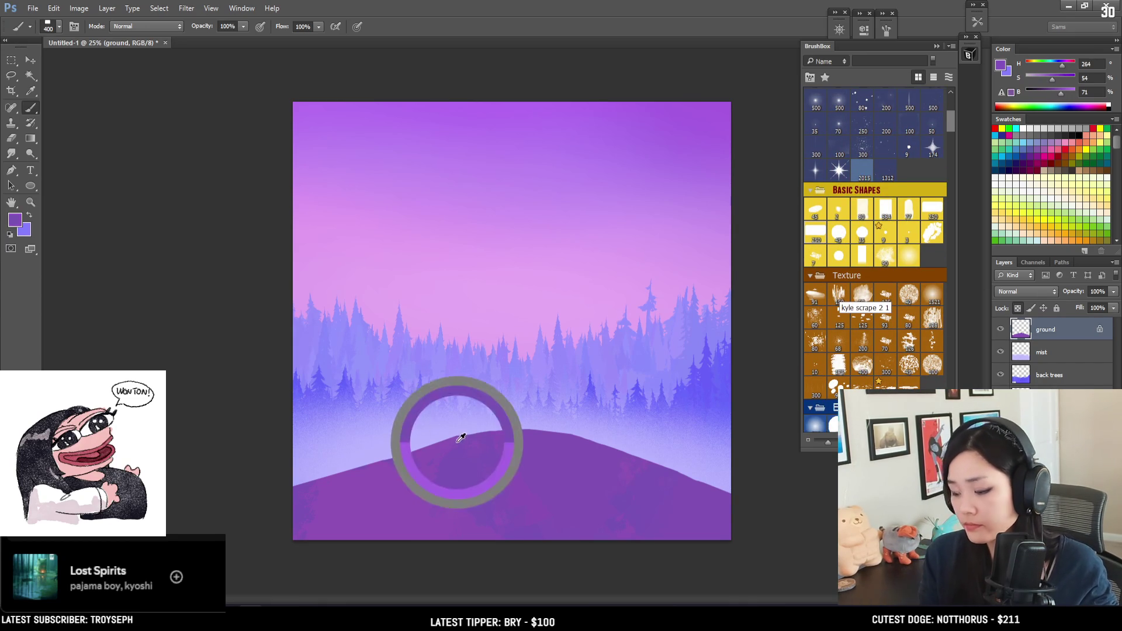
{"action": "key", "text": "bracketright"}
{"action": "key", "text": "bracketright"}
{"action": "key", "text": "bracketright"}
{"action": "left_click_drag", "start_coordinate": [454, 443], "coordinate": [365, 550]}
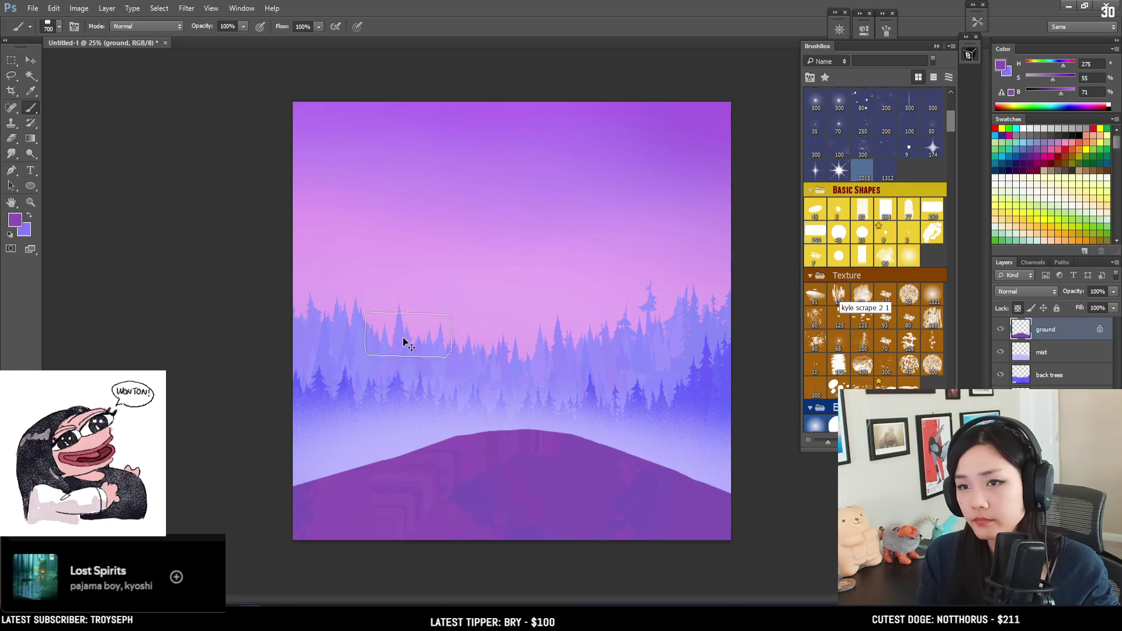
{"action": "left_click", "coordinate": [419, 484], "text": "alt"}
{"action": "key", "text": "bracketright"}
{"action": "key", "text": "bracketright"}
{"action": "key", "text": "bracketright"}
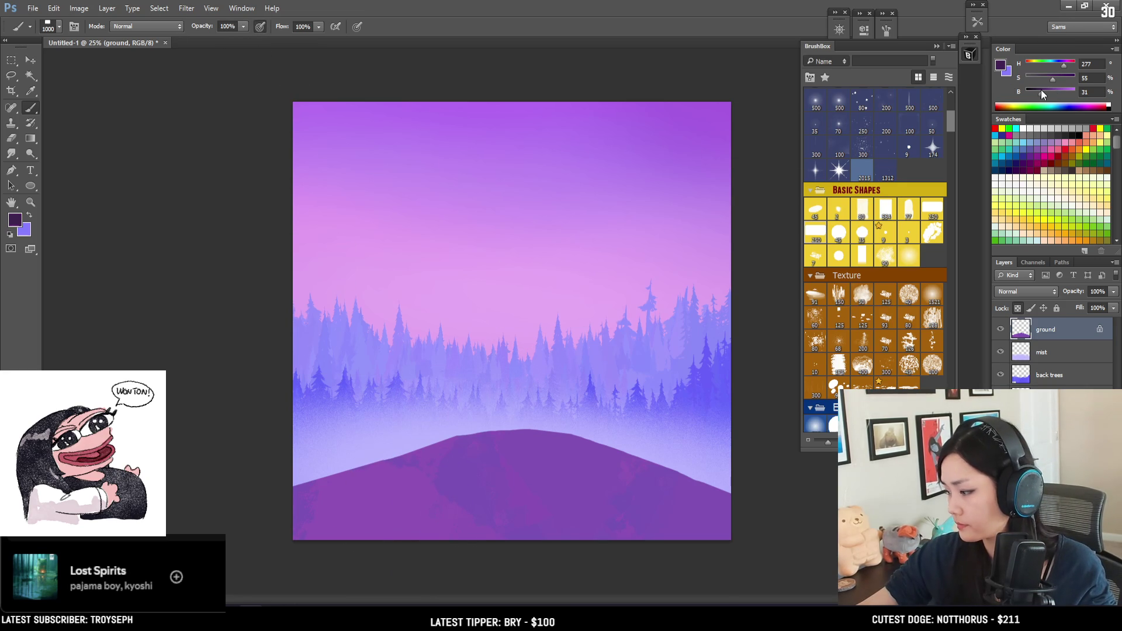
{"action": "key", "text": "bracketright"}
{"action": "mouse_move", "coordinate": [354, 563]}
{"action": "left_mouse_down"}
{"action": "mouse_move", "coordinate": [463, 513]}
{"action": "mouse_move", "coordinate": [714, 515]}
{"action": "left_mouse_up"}
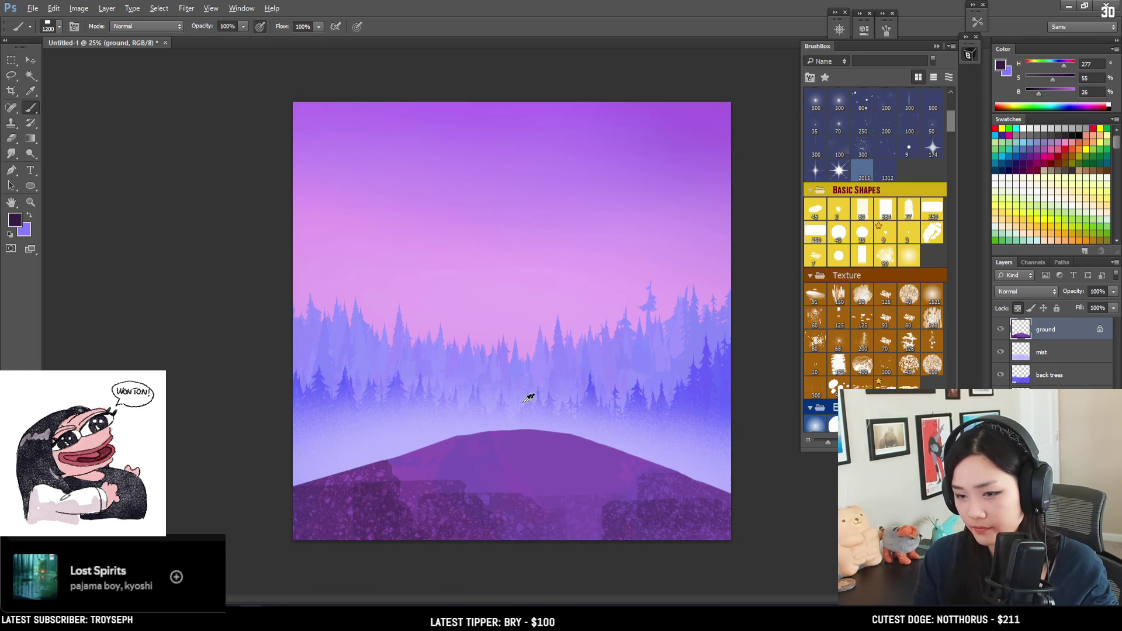
Sample lighter hill purple and mist blue, and mix a lighter, less saturated purple.
{"action": "left_click", "coordinate": [523, 451], "text": "alt"}
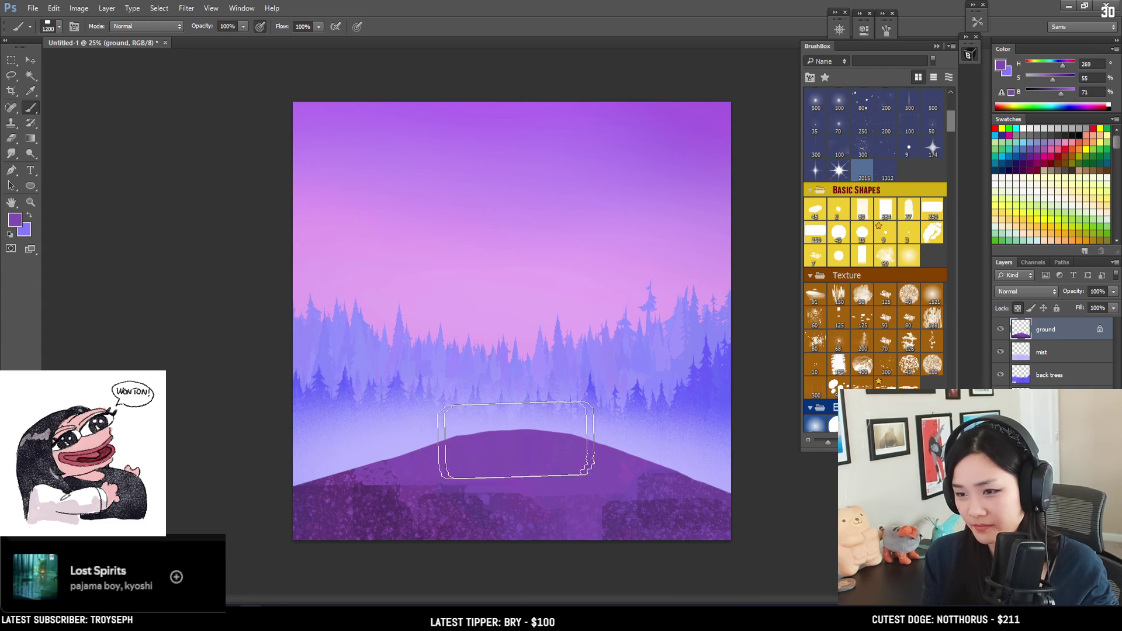
{"action": "mouse_move", "coordinate": [481, 319]}
{"action": "left_mouse_down"}
{"action": "mouse_move", "coordinate": [571, 193]}
{"action": "mouse_move", "coordinate": [639, 393]}
{"action": "mouse_move", "coordinate": [707, 390]}
{"action": "left_mouse_up"}
{"action": "key", "text": "bracketright"}
{"action": "key", "text": "bracketright"}
{"action": "key", "text": "bracketright"}
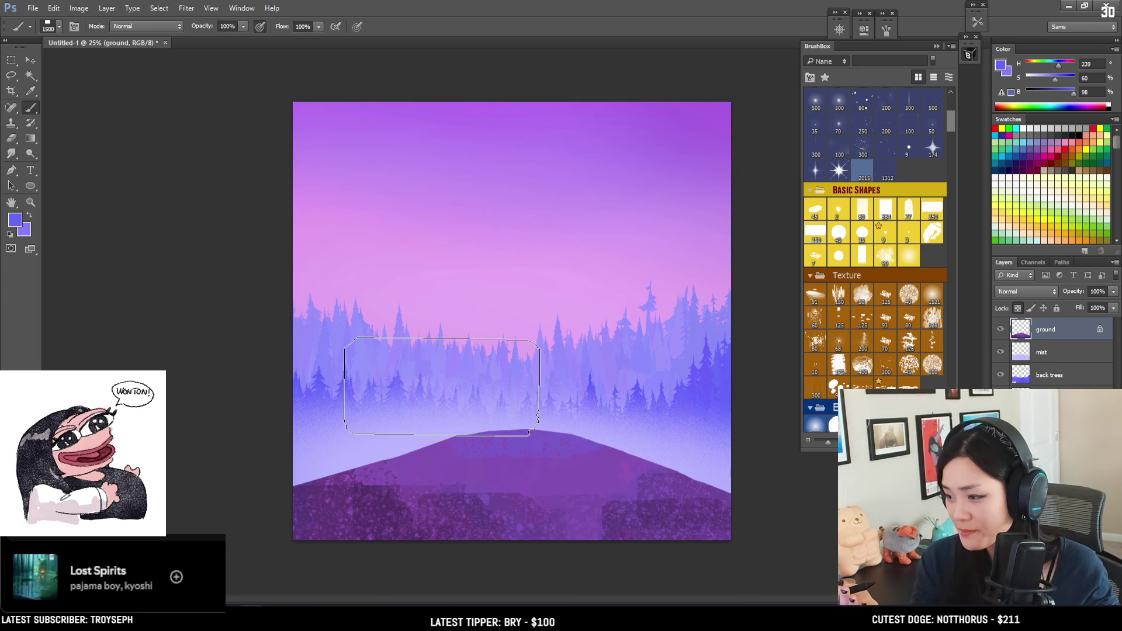
{"action": "key", "text": "bracketright"}
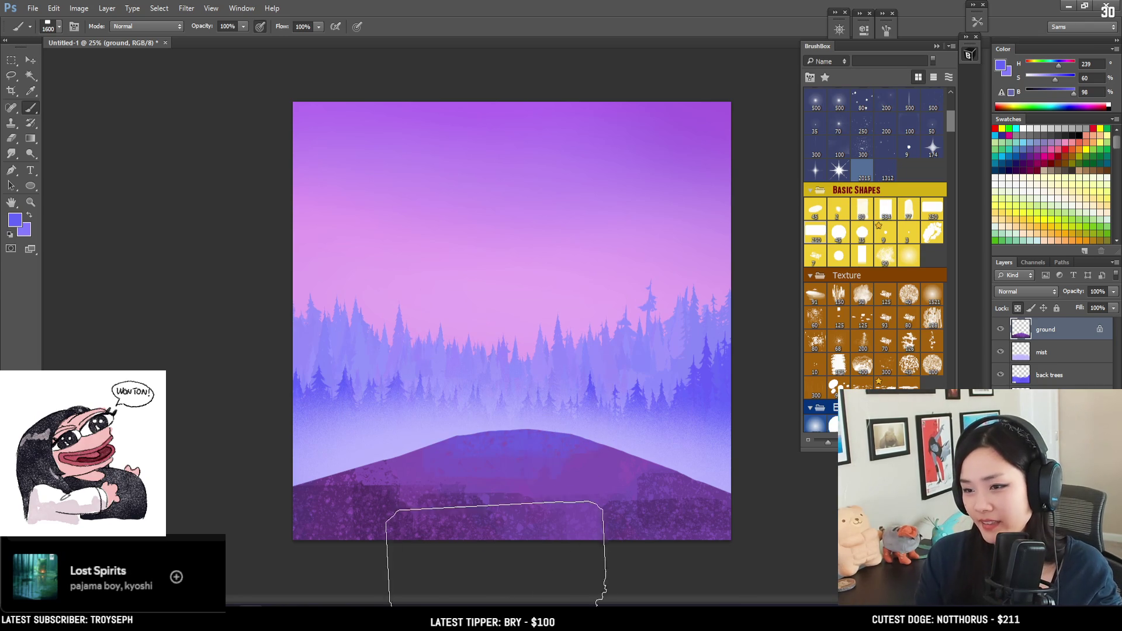
{"action": "key", "text": "bracketleft"}
{"action": "key", "text": "bracketleft"}
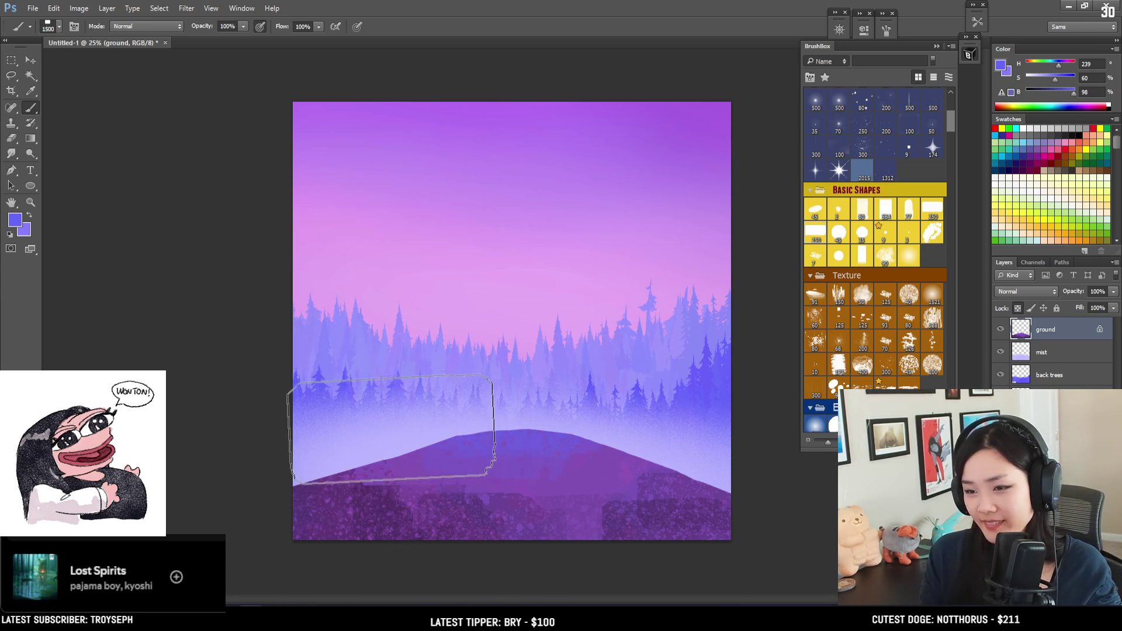
{"action": "left_click", "coordinate": [488, 484], "text": "alt"}
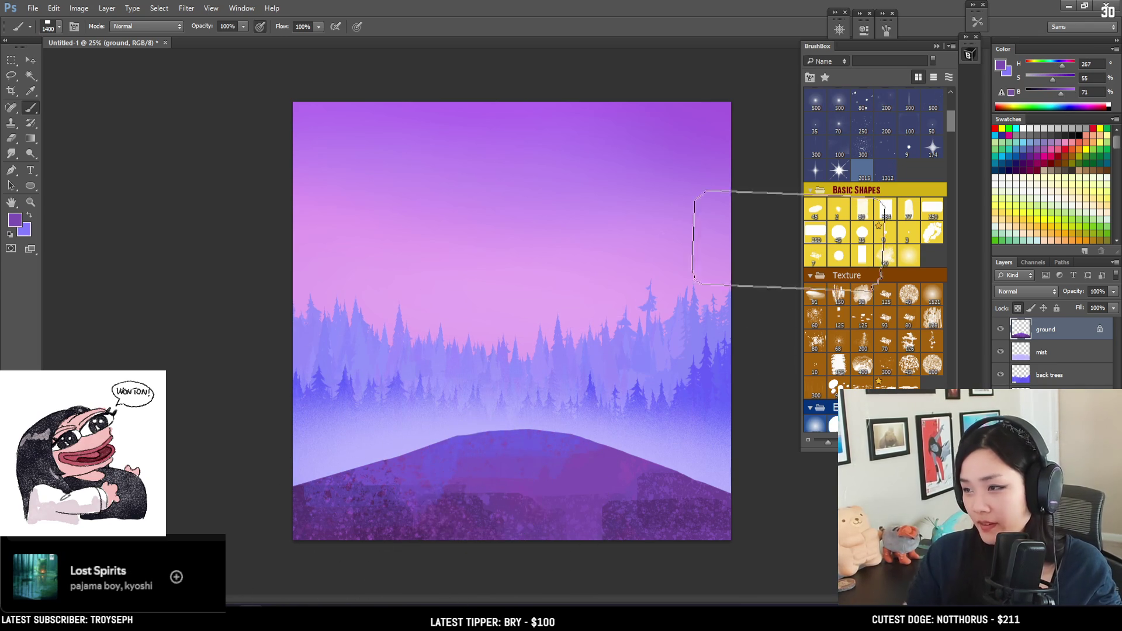
{"action": "left_click_drag", "start_coordinate": [1061, 93], "coordinate": [1072, 91]}
{"action": "left_click", "coordinate": [1047, 79]}
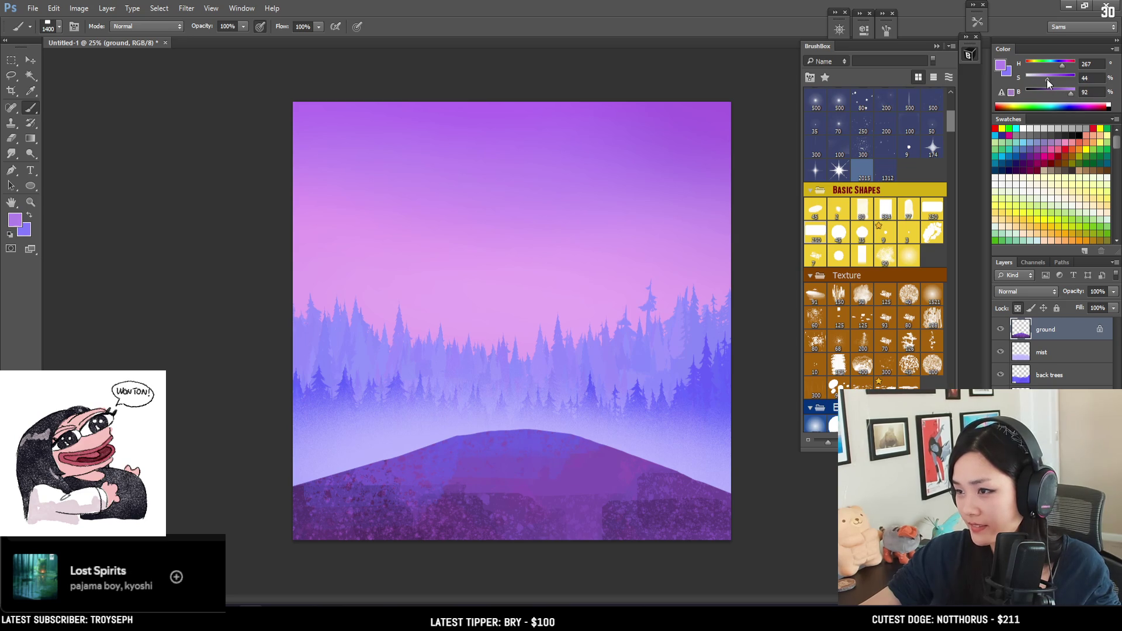
{"action": "key", "text": "bracketleft"}
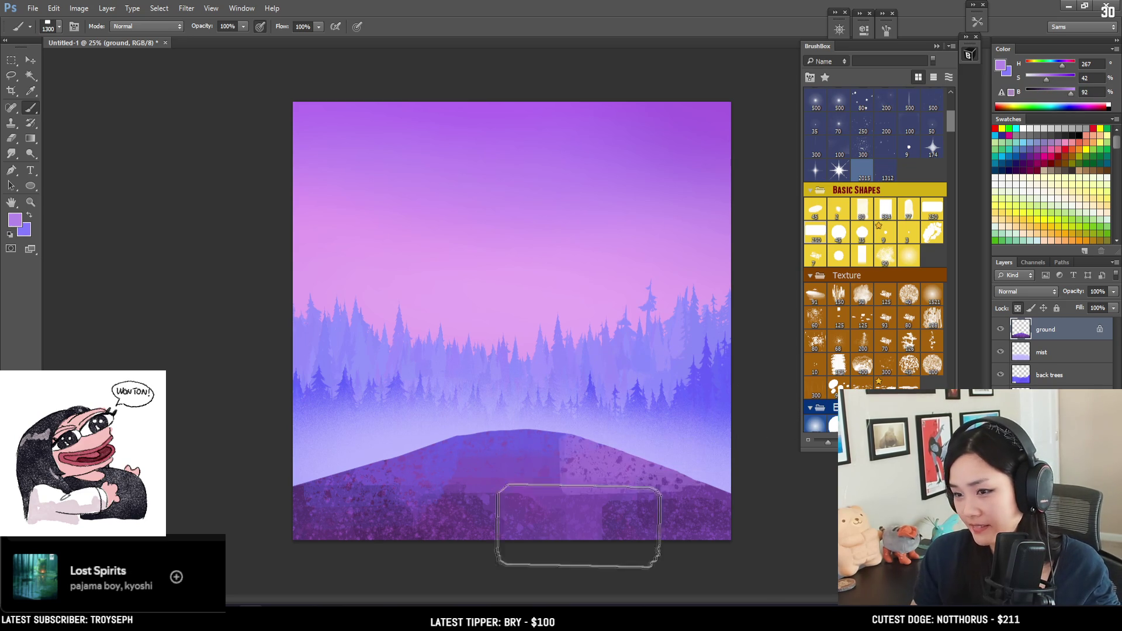
Undo the light patch on the hill's right and mix a bright, desaturated blue-violet.
{"action": "left_click", "coordinate": [536, 254], "text": "alt"}
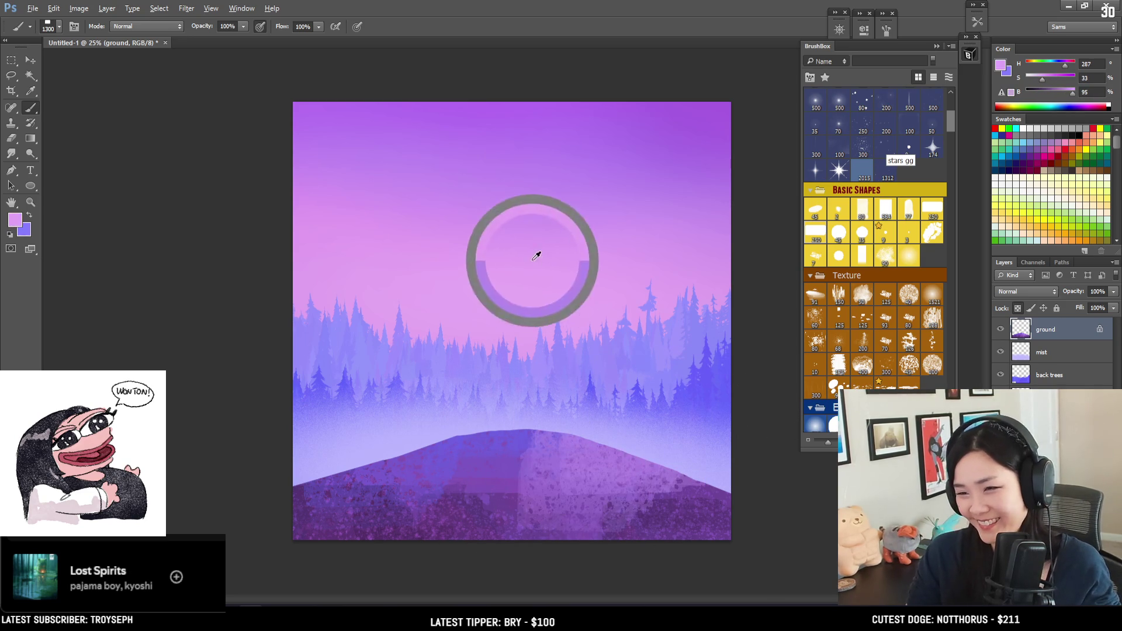
{"action": "key", "text": "ctrl+z"}
{"action": "key", "text": "bracketleft"}
{"action": "key", "text": "bracketleft"}
{"action": "key", "text": "bracketleft"}
{"action": "key", "text": "bracketright"}
{"action": "key", "text": "bracketright"}
{"action": "mouse_move", "coordinate": [477, 504]}
{"action": "left_mouse_down", "text": "alt"}
{"action": "mouse_move", "coordinate": [428, 522]}
{"action": "mouse_move", "coordinate": [409, 513]}
{"action": "left_mouse_up", "text": "alt"}
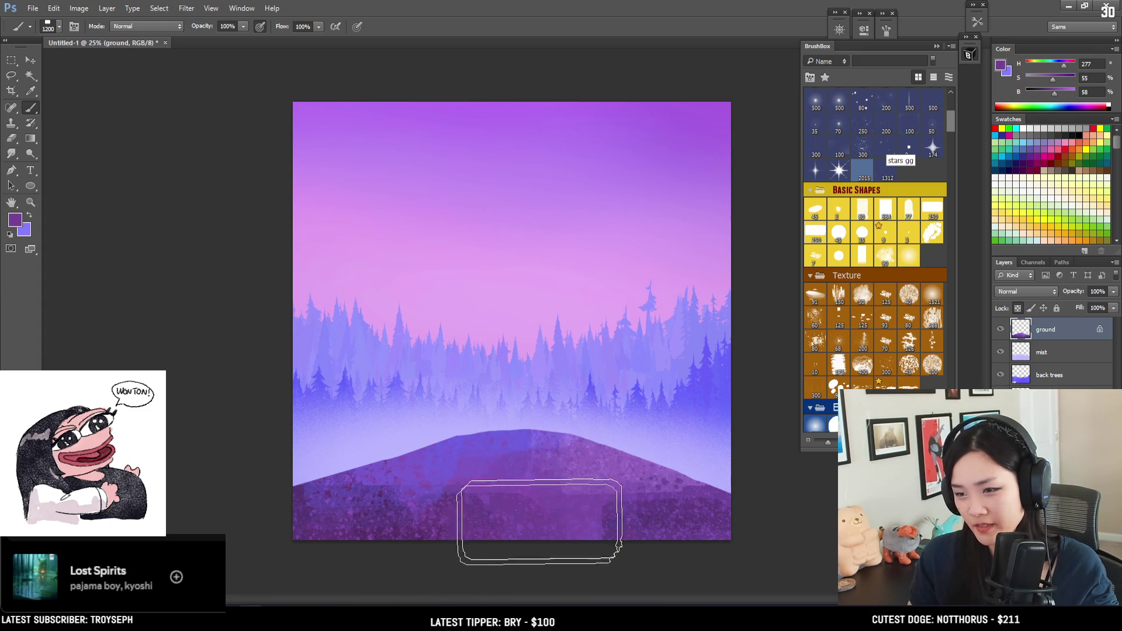
{"action": "left_click", "coordinate": [517, 436], "text": "alt"}
{"action": "left_click_drag", "start_coordinate": [516, 436], "coordinate": [520, 432], "text": "alt"}
{"action": "key", "text": "bracketleft"}
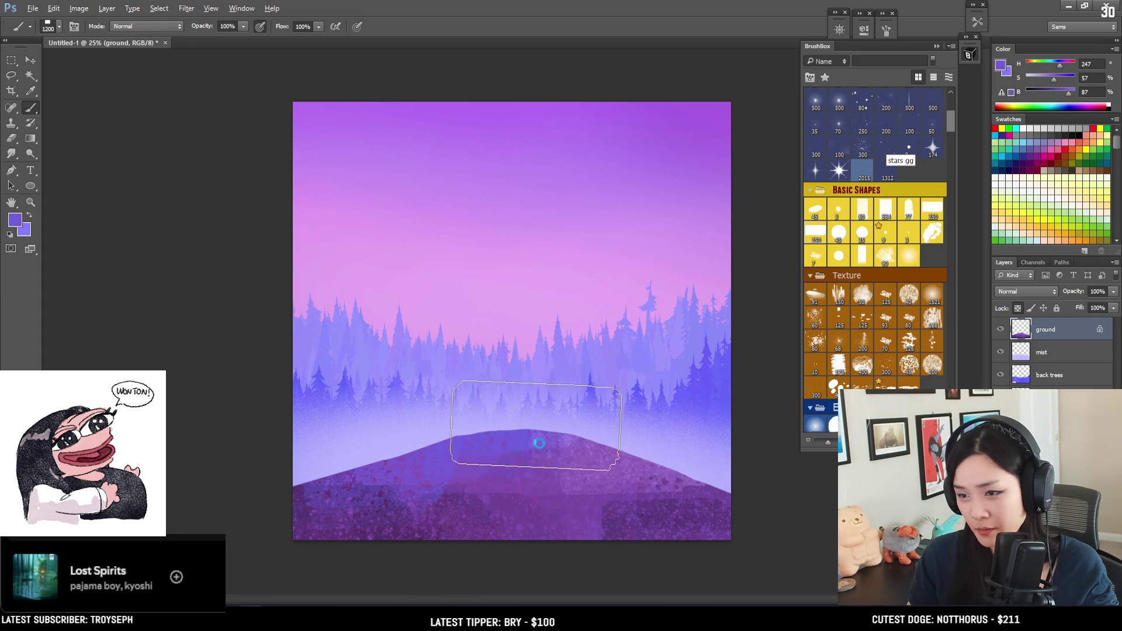
{"action": "key", "text": "bracketright"}
{"action": "key", "text": "bracketright"}
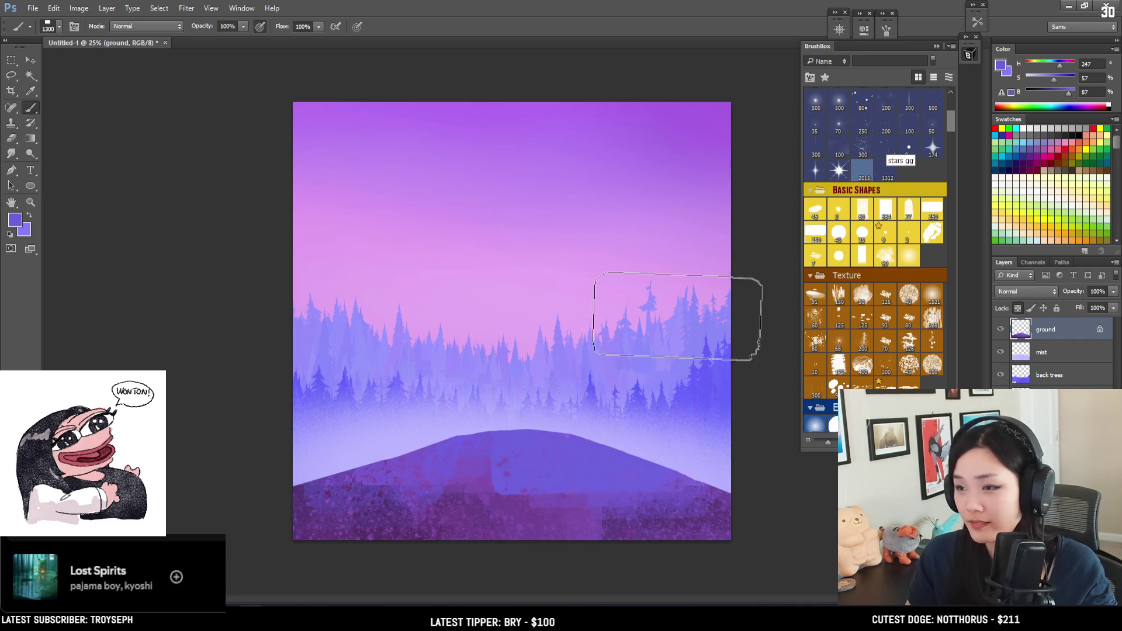
{"action": "left_click", "coordinate": [1075, 95]}
{"action": "left_click", "coordinate": [1049, 78]}
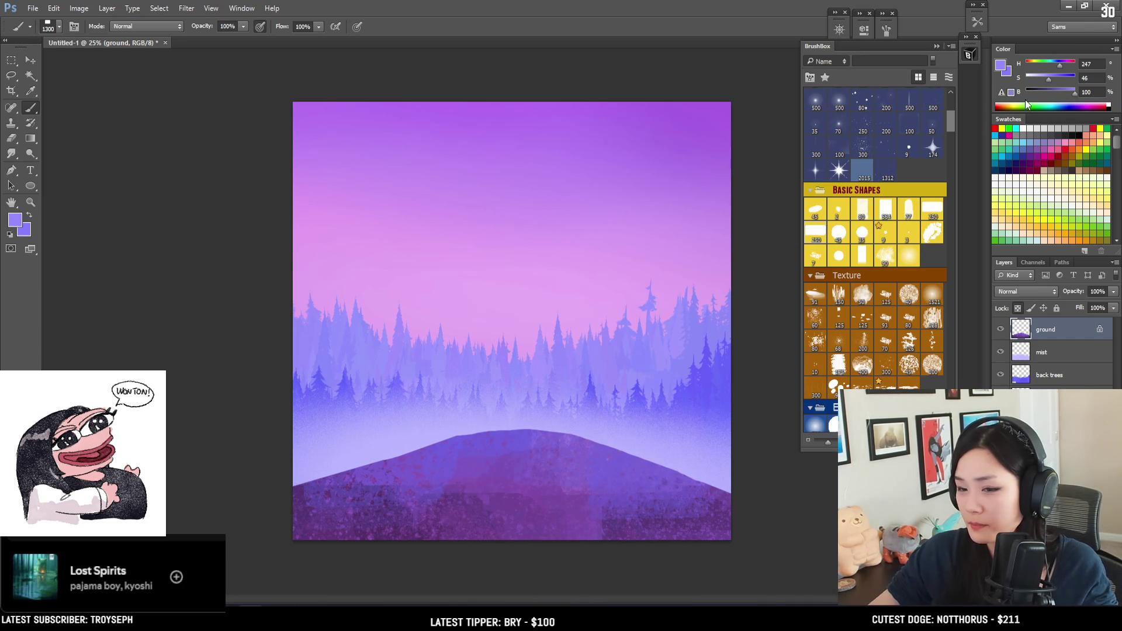
Try a pinkish sky-colour dab on the hill top, then undo it.
{"action": "key", "text": "bracketright"}
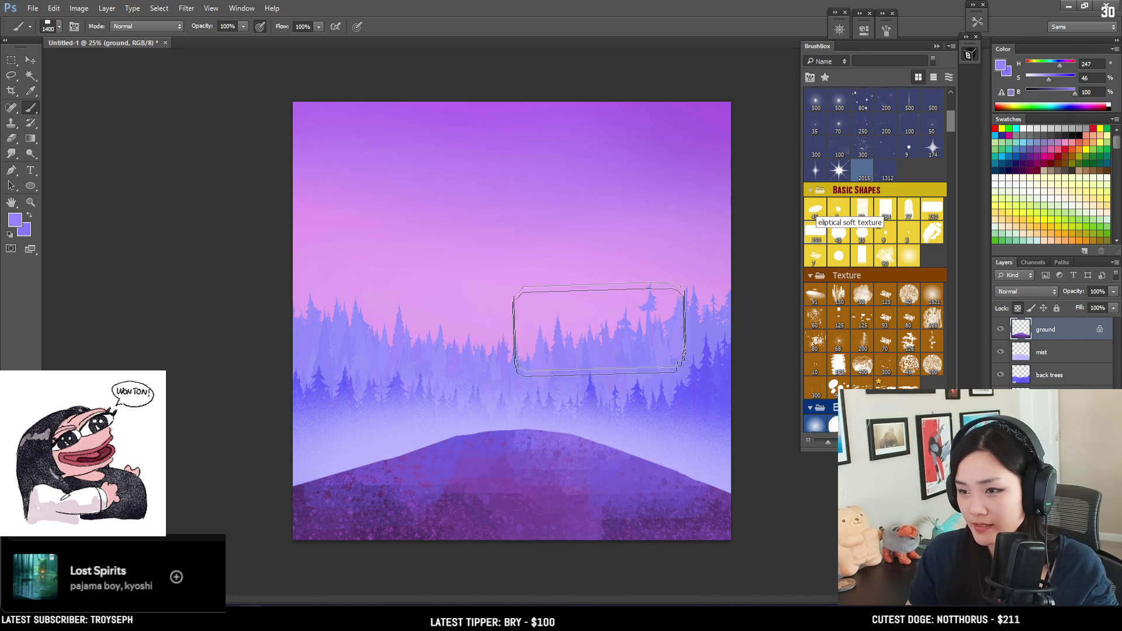
{"action": "left_click", "coordinate": [621, 240], "text": "alt"}
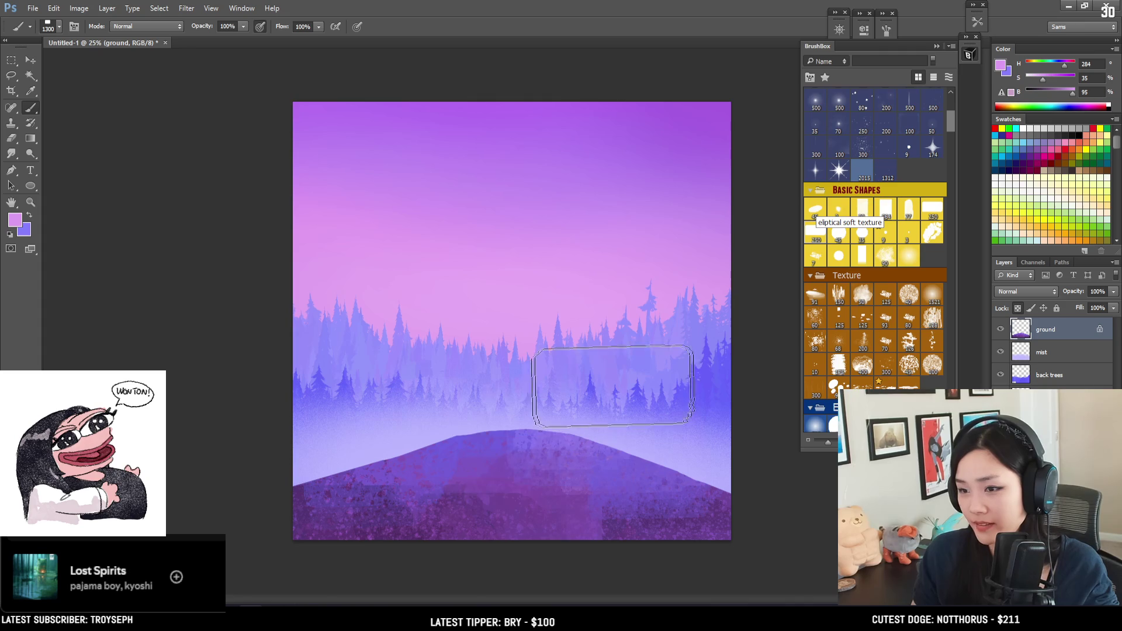
{"action": "left_click", "coordinate": [550, 424]}
{"action": "key", "text": "ctrl+z"}
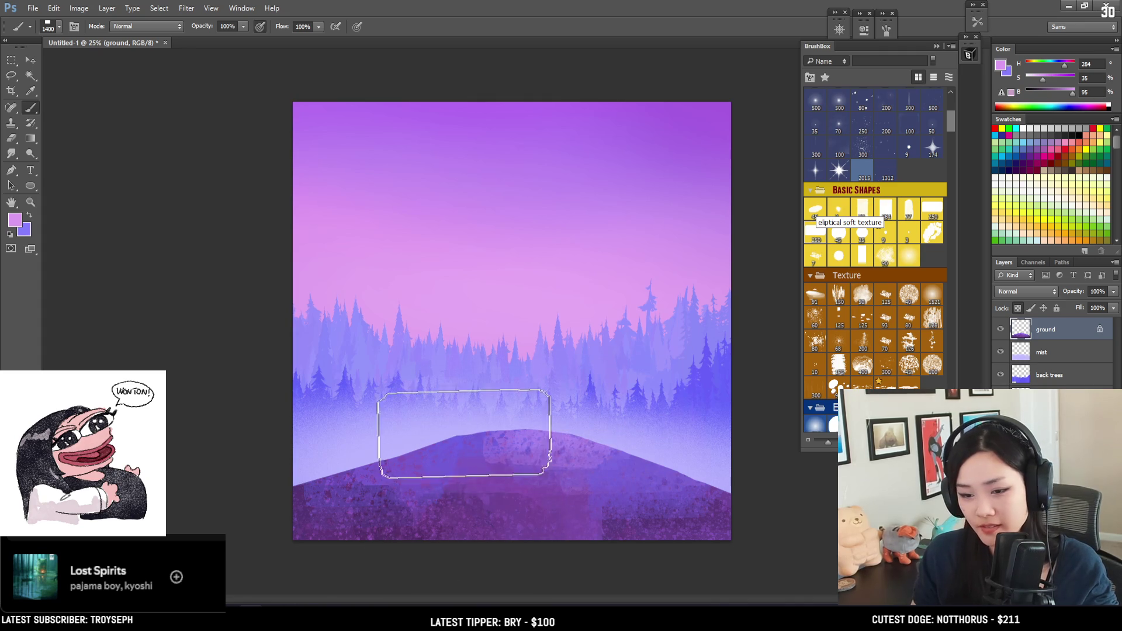
{"action": "key", "text": "bracketleft"}
{"action": "key", "text": "bracketleft"}
{"action": "key", "text": "bracketleft"}
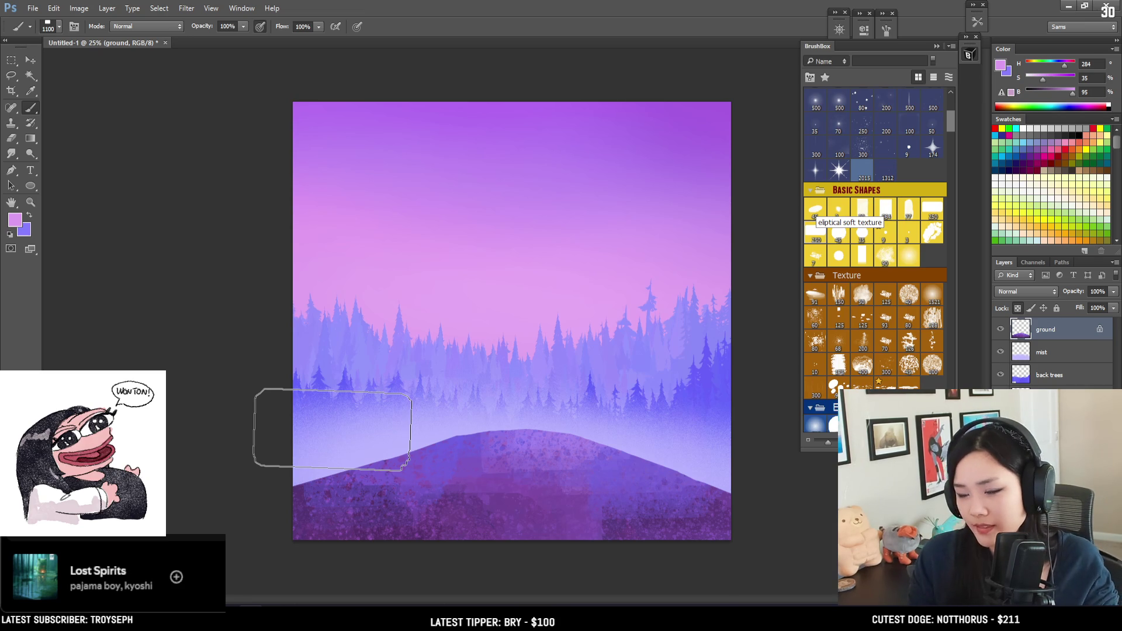
{"action": "key", "text": "bracketleft"}
{"action": "key", "text": "bracketleft"}
Paint darker purple textured strokes across the hill with a 500 px brush.
{"action": "left_click", "coordinate": [418, 444], "text": "alt"}
{"action": "key", "text": "bracketleft"}
{"action": "mouse_move", "coordinate": [413, 494]}
{"action": "left_mouse_down"}
{"action": "mouse_move", "coordinate": [488, 479]}
{"action": "mouse_move", "coordinate": [428, 503]}
{"action": "mouse_move", "coordinate": [409, 494]}
{"action": "mouse_move", "coordinate": [446, 497]}
{"action": "left_mouse_up"}
{"action": "key", "text": "bracketleft"}
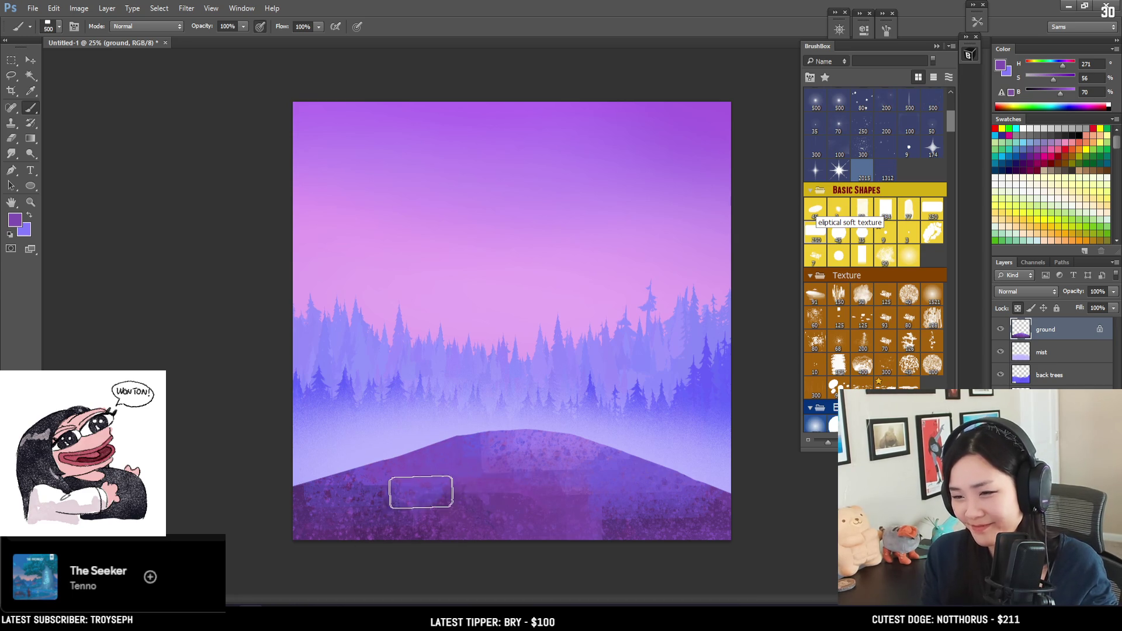
{"action": "left_click", "coordinate": [388, 483], "text": "alt"}
{"action": "key", "text": "bracketleft"}
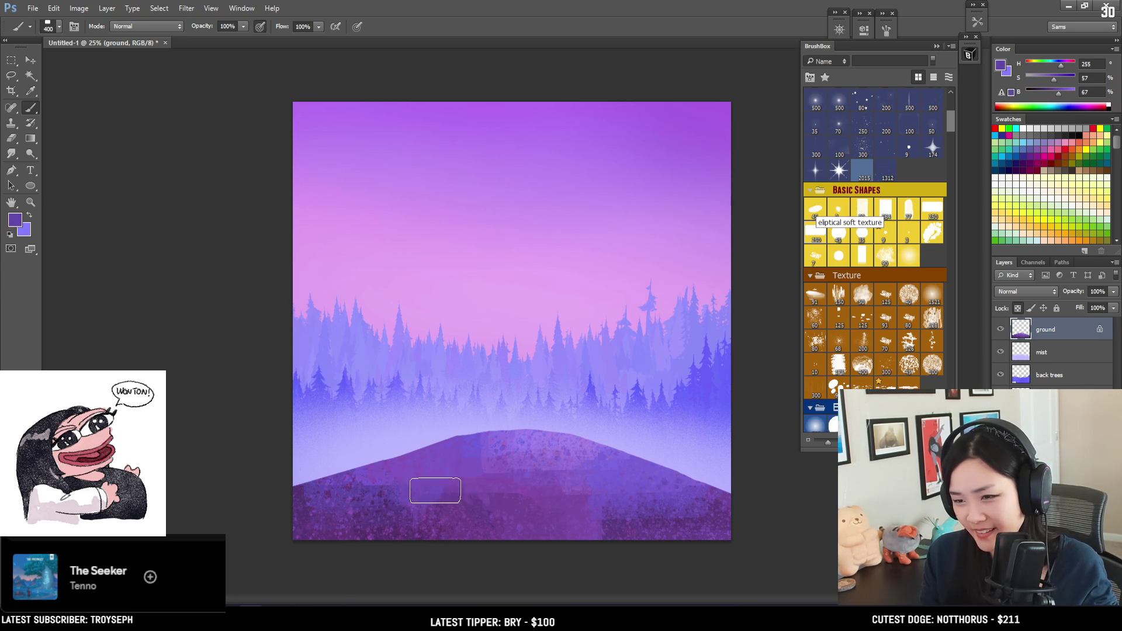
{"action": "key", "text": "bracketright"}
{"action": "mouse_move", "coordinate": [444, 509]}
{"action": "left_mouse_down"}
{"action": "mouse_move", "coordinate": [563, 459]}
{"action": "mouse_move", "coordinate": [602, 496]}
{"action": "mouse_move", "coordinate": [678, 495]}
{"action": "left_mouse_up"}
Paint a dark textured patch on the hill's lower right with a 1000 px brush.
{"action": "key", "text": "bracketright"}
{"action": "key", "text": "bracketright"}
{"action": "key", "text": "bracketright"}
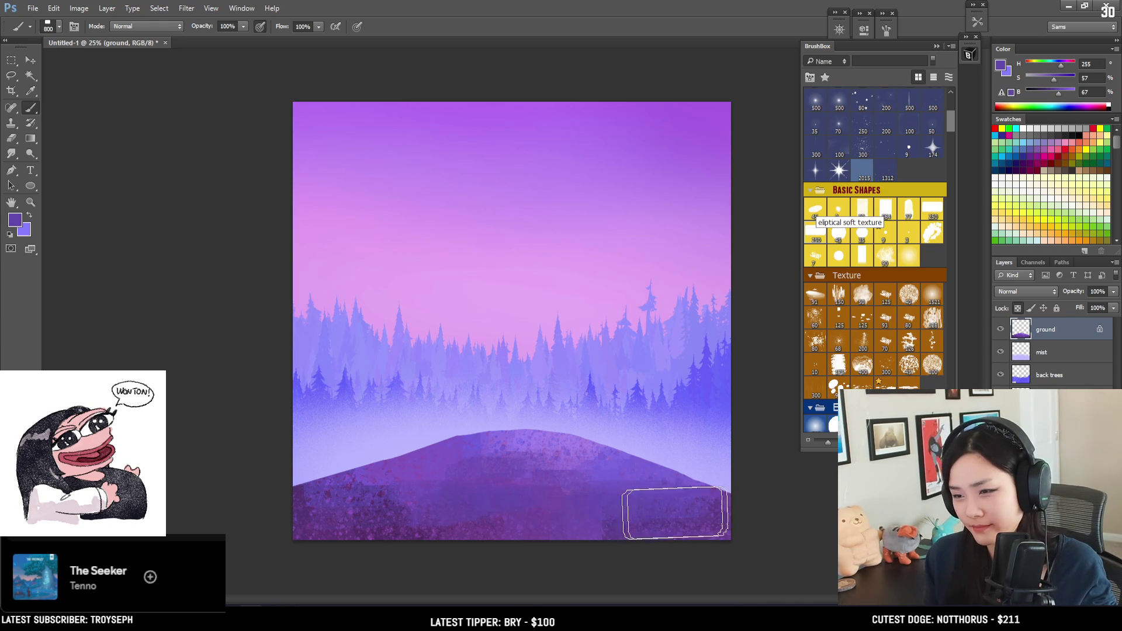
{"action": "left_click", "coordinate": [388, 512], "text": "alt"}
{"action": "key", "text": "bracketright"}
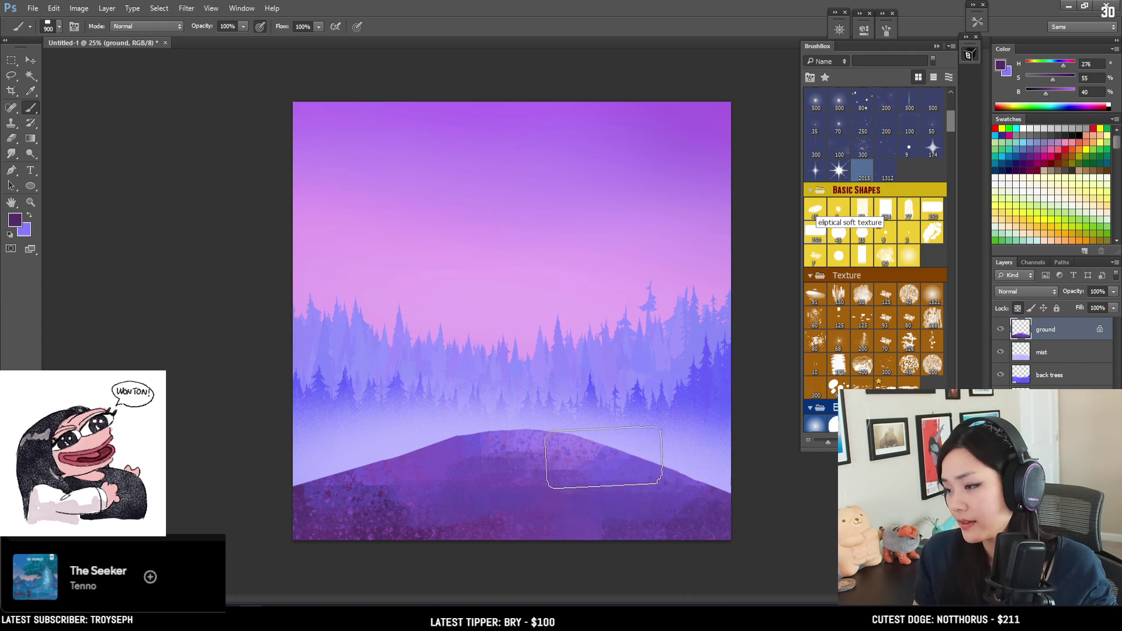
{"action": "key", "text": "bracketright"}
{"action": "key", "text": "bracketright"}
{"action": "mouse_move", "coordinate": [651, 501]}
{"action": "left_mouse_down"}
{"action": "mouse_move", "coordinate": [681, 509]}
{"action": "mouse_move", "coordinate": [664, 509]}
{"action": "left_mouse_up"}
Mix a pink-magenta paint colour from the sky purple at saturation 70.
{"action": "left_click", "coordinate": [647, 96], "text": "alt"}
{"action": "left_click", "coordinate": [1061, 78]}
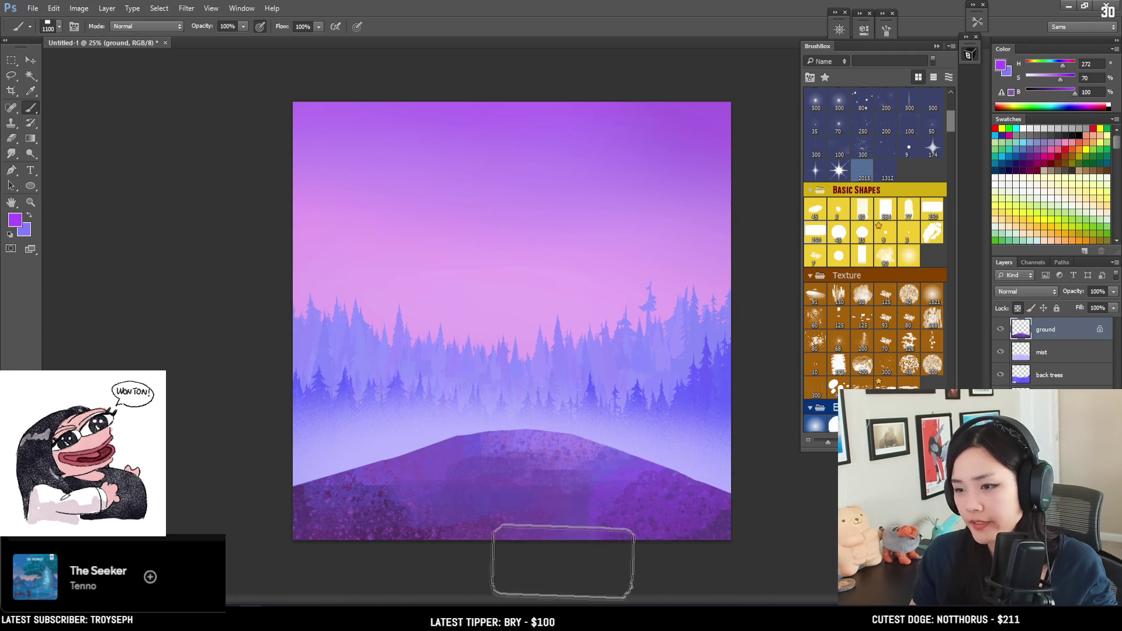
{"action": "left_click_drag", "start_coordinate": [1062, 66], "coordinate": [1068, 67]}
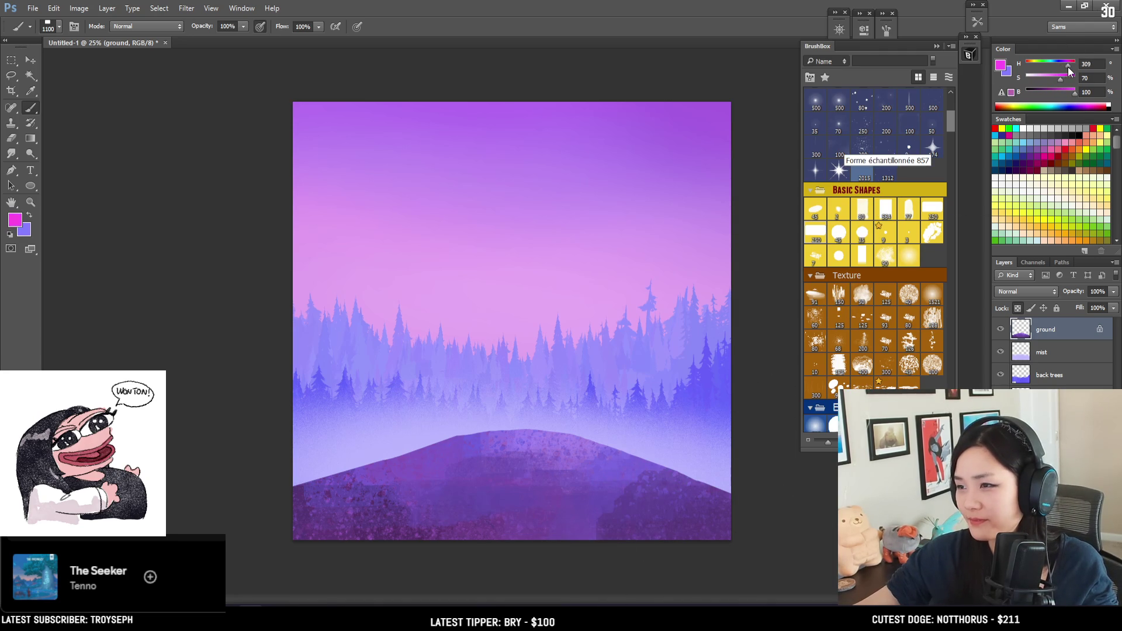
Brush soft magenta tones over the lower hill with a 900–1200 px brush.
{"action": "left_click", "coordinate": [666, 473]}
{"action": "key", "text": "ctrl+z"}
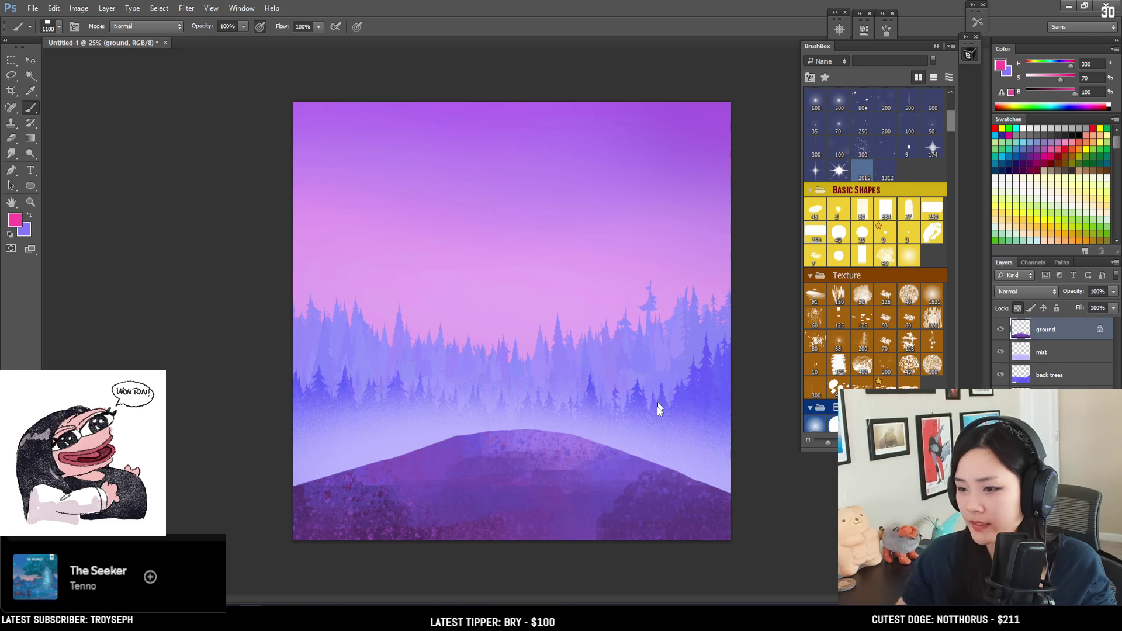
{"action": "left_click", "coordinate": [576, 514]}
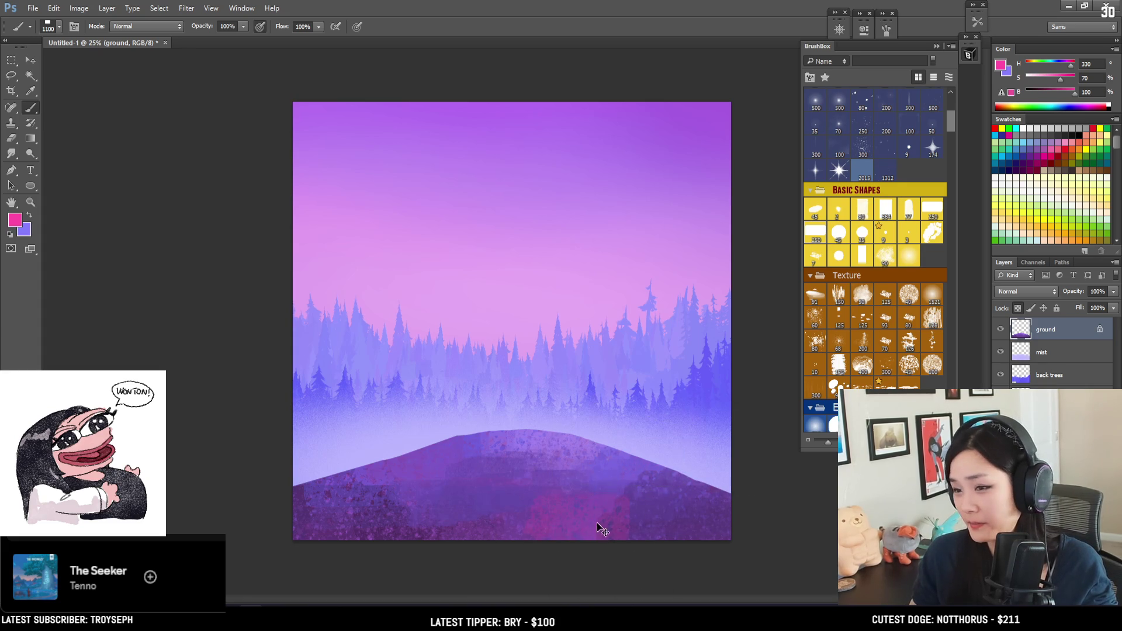
{"action": "left_click_drag", "start_coordinate": [436, 456], "coordinate": [575, 517]}
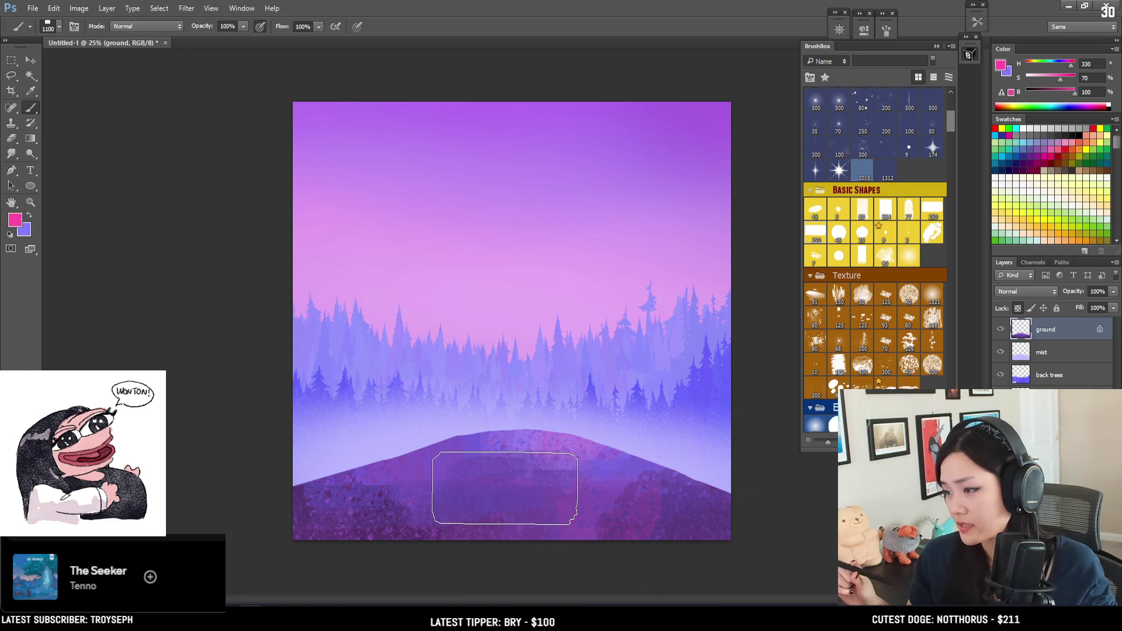
{"action": "key", "text": "]"}
{"action": "mouse_move", "coordinate": [427, 383]}
{"action": "left_mouse_down"}
{"action": "mouse_move", "coordinate": [580, 385]}
{"action": "mouse_move", "coordinate": [428, 386]}
{"action": "mouse_move", "coordinate": [472, 420]}
{"action": "left_mouse_up"}
{"action": "key", "text": "["}
{"action": "key", "text": "["}
{"action": "key", "text": "["}
Add light-blue texture (hue 214, brightness 100) on the lower-left hill, mostly overpainted in purple.
{"action": "key", "text": "["}
{"action": "mouse_move", "coordinate": [370, 418]}
{"action": "left_mouse_down"}
{"action": "mouse_move", "coordinate": [481, 421]}
{"action": "mouse_move", "coordinate": [370, 471]}
{"action": "left_mouse_up"}
{"action": "key", "text": "ctrl+d"}
{"action": "left_click_drag", "start_coordinate": [415, 350], "coordinate": [323, 374], "text": "alt"}
{"action": "key", "text": "["}
{"action": "key", "text": "["}
{"action": "key", "text": "["}
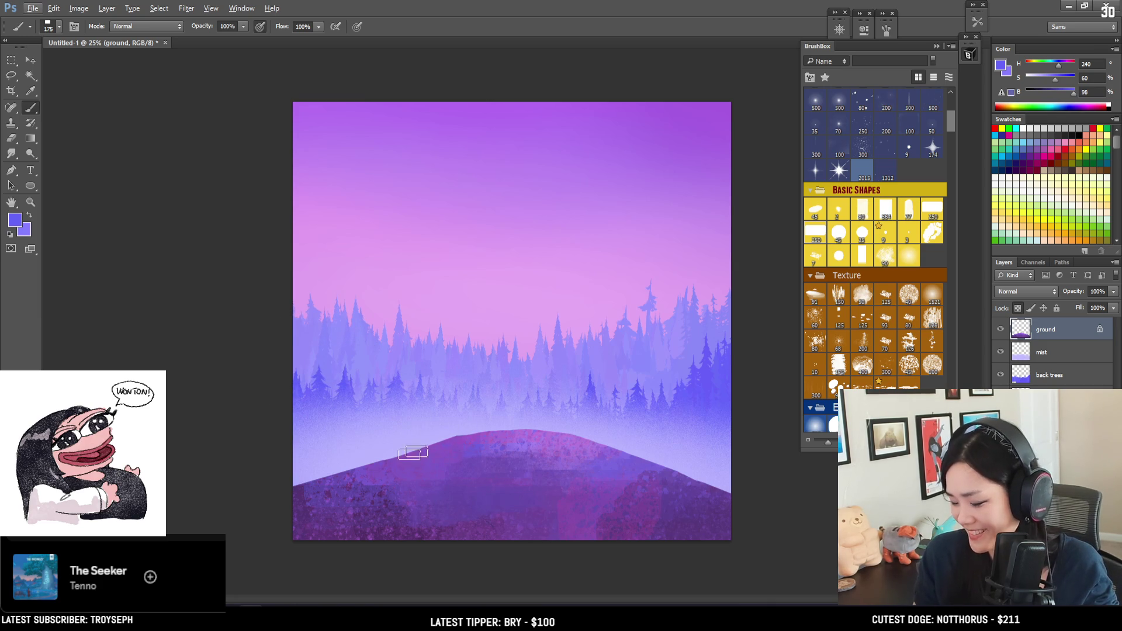
{"action": "left_click_drag", "start_coordinate": [1068, 93], "coordinate": [1076, 93]}
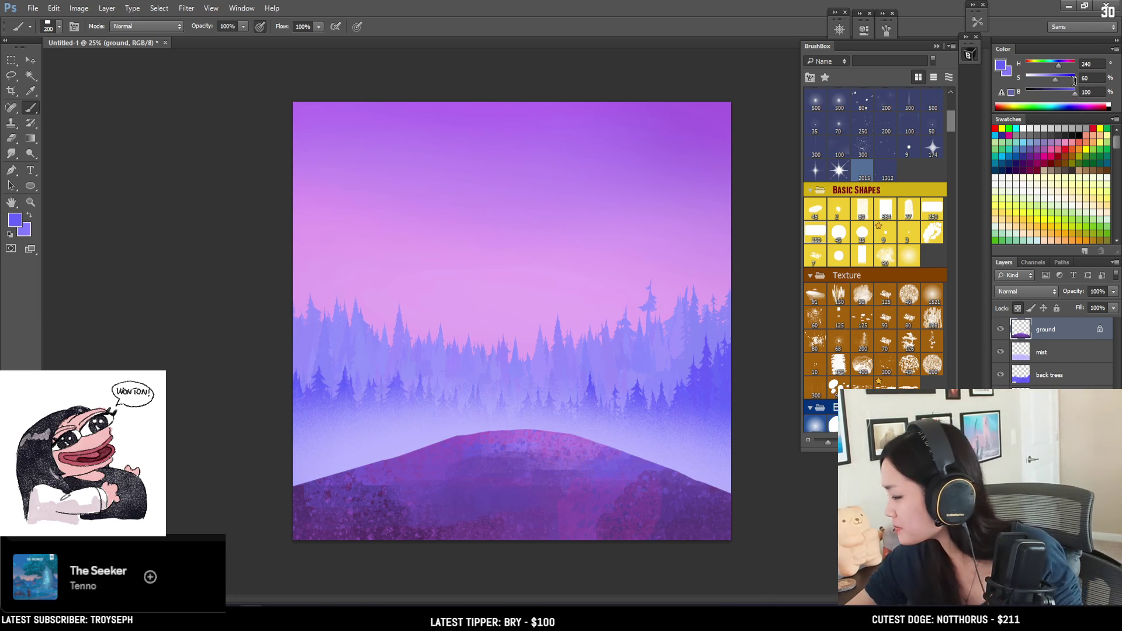
{"action": "left_click", "coordinate": [1055, 64]}
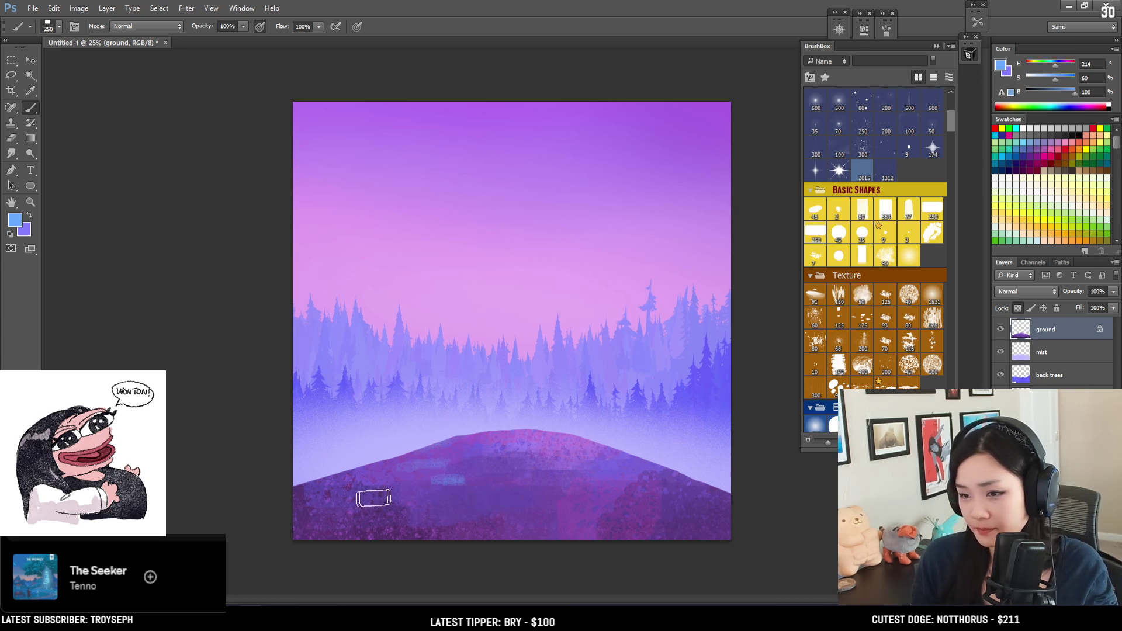
{"action": "key", "text": "bracketright"}
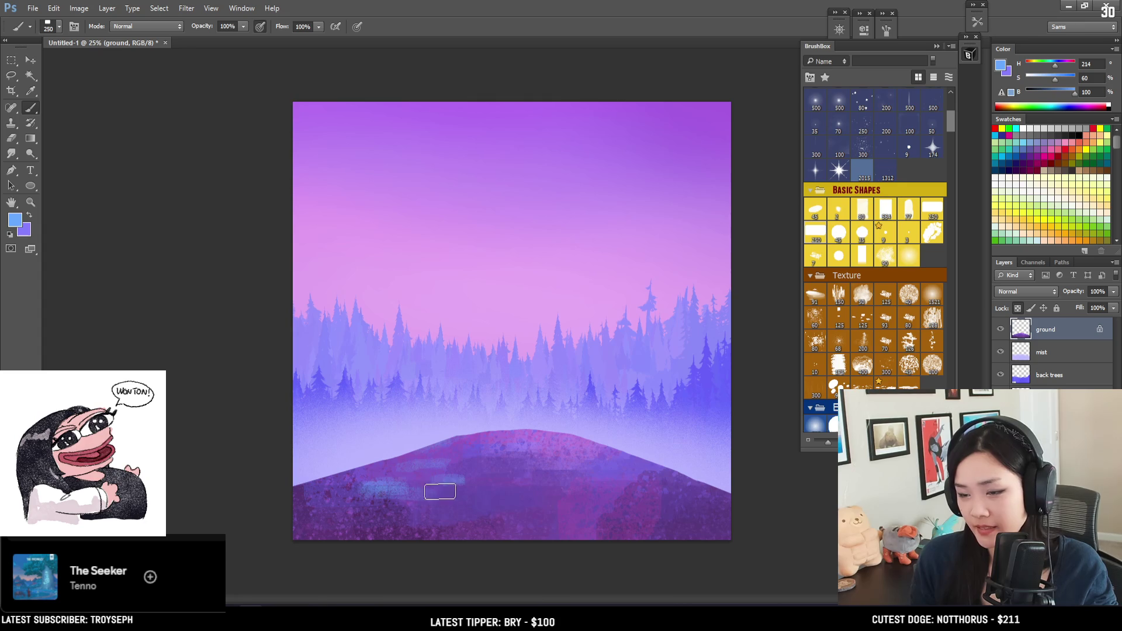
{"action": "key", "text": "bracketright"}
{"action": "key", "text": "bracketright"}
{"action": "mouse_move", "coordinate": [381, 487]}
{"action": "left_mouse_down"}
{"action": "mouse_move", "coordinate": [476, 454]}
{"action": "mouse_move", "coordinate": [413, 489]}
{"action": "left_mouse_up"}
{"action": "key", "text": "bracketright"}
{"action": "left_click_drag", "start_coordinate": [530, 484], "coordinate": [430, 479]}
Sample mid, dark, lighter and pinker purples from the hill with an 800 px brush.
{"action": "left_click", "coordinate": [402, 493], "text": "alt"}
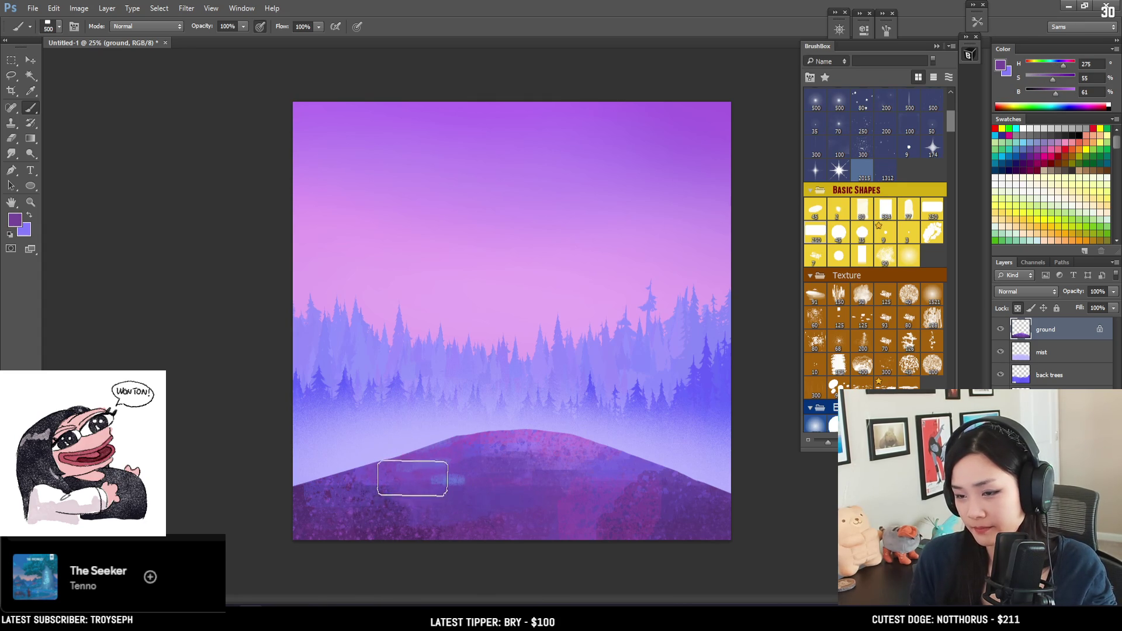
{"action": "left_click", "coordinate": [296, 494], "text": "alt"}
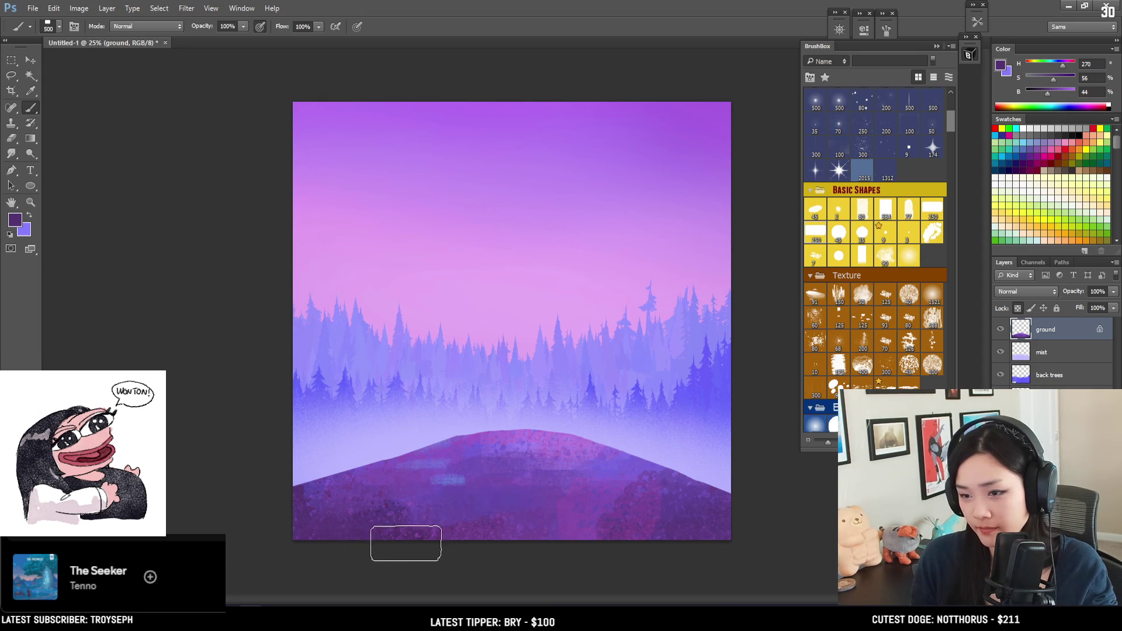
{"action": "key", "text": "bracketright"}
{"action": "key", "text": "bracketright"}
{"action": "key", "text": "bracketright"}
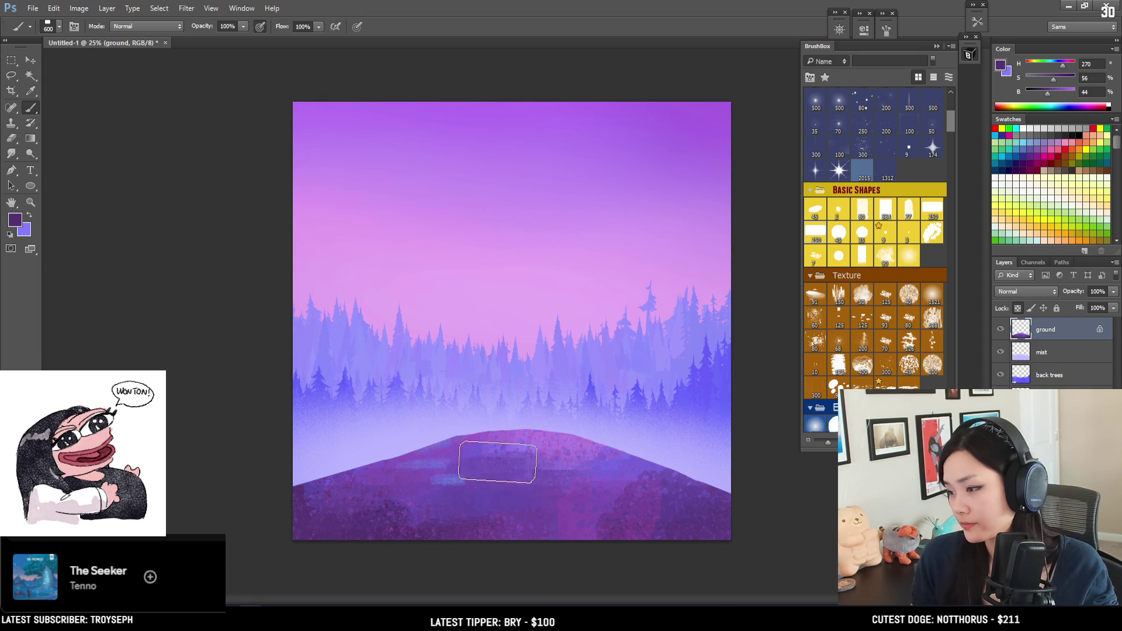
{"action": "key", "text": "bracketleft"}
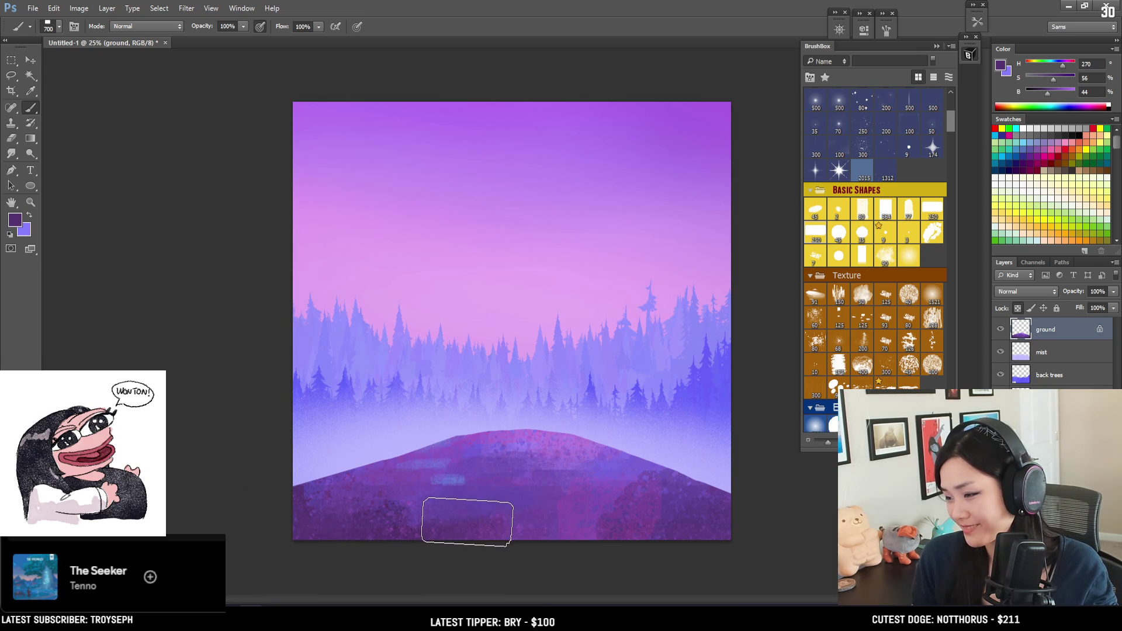
{"action": "key", "text": "bracketright"}
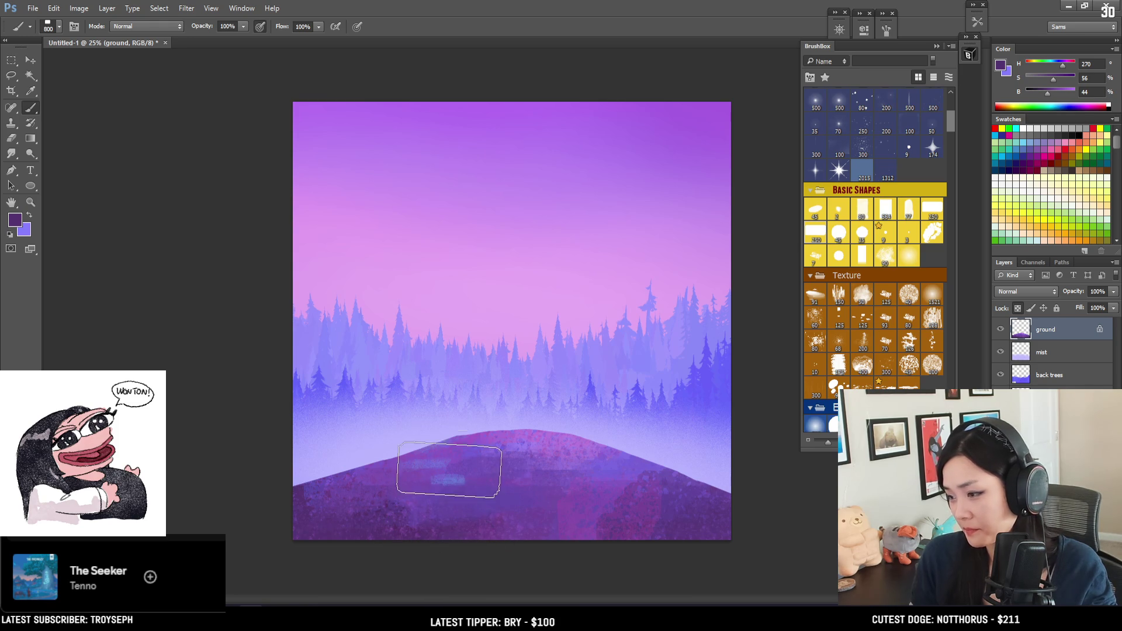
{"action": "left_click", "coordinate": [445, 472], "text": "alt"}
{"action": "left_click", "coordinate": [490, 433], "text": "alt"}
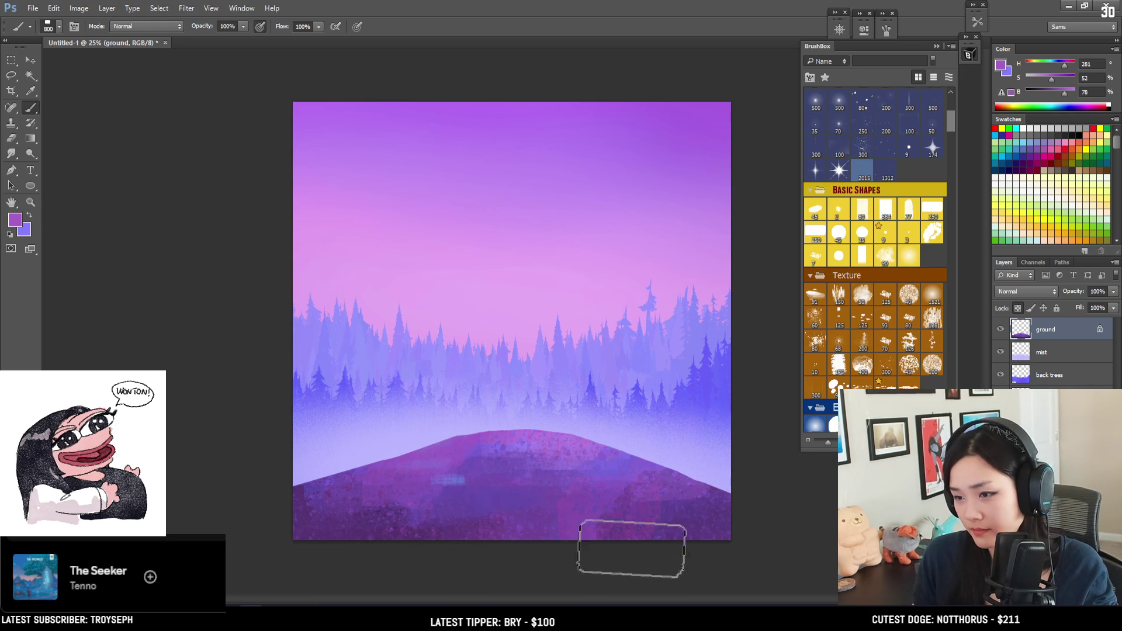
{"action": "left_click", "coordinate": [629, 517], "text": "alt"}
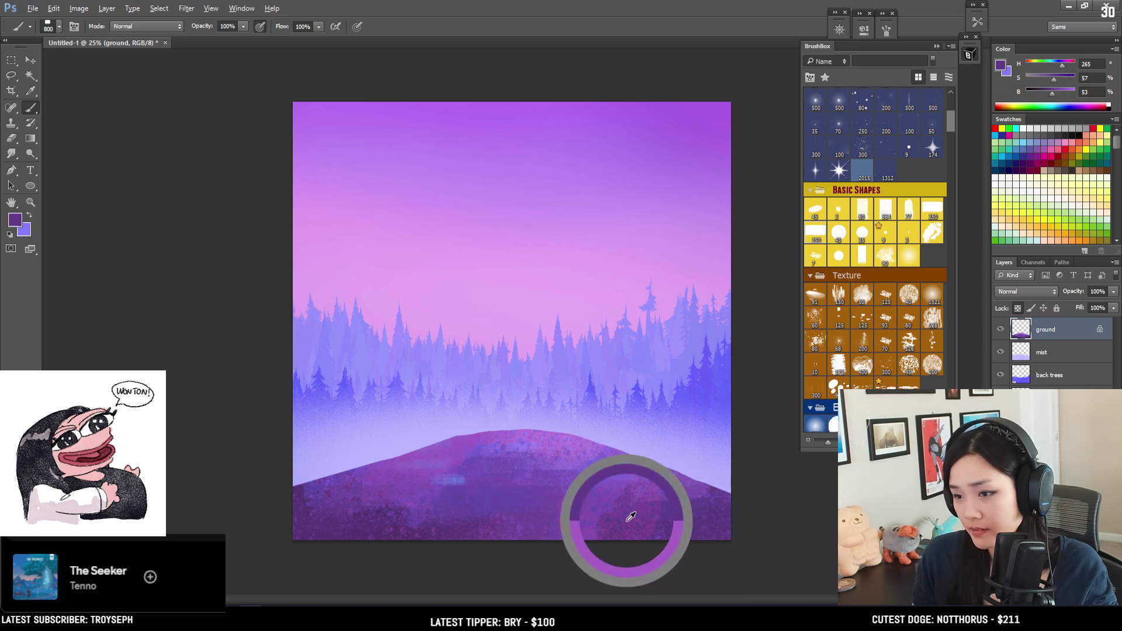
Cancel a transform on the hill layer and set the eraser to 112 px.
{"action": "key", "text": "ctrl+t"}
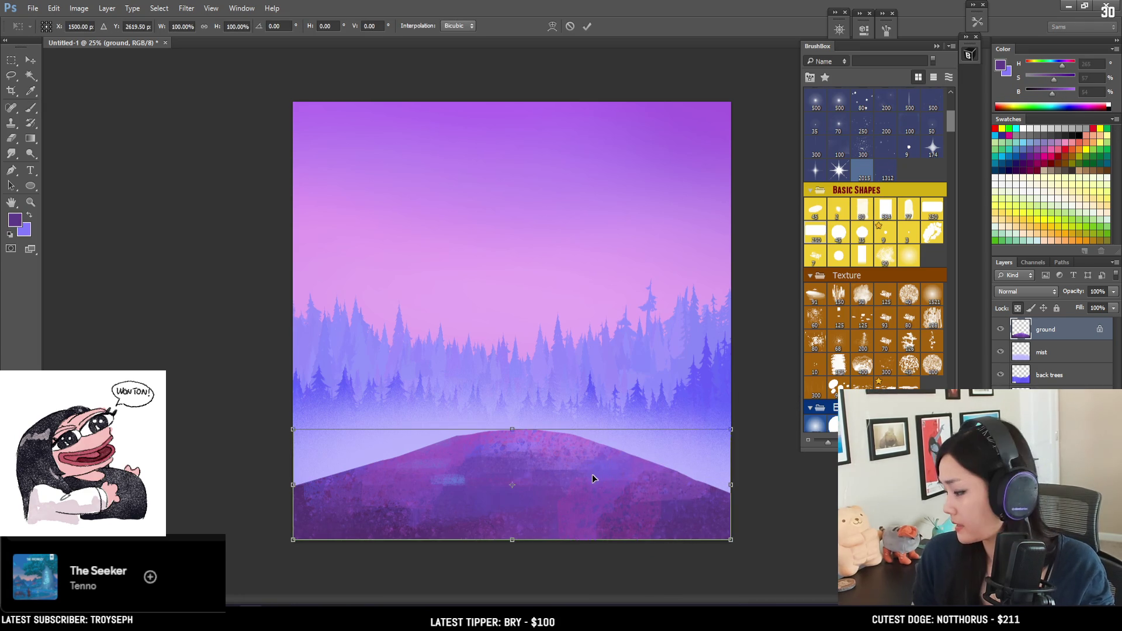
{"action": "key", "text": "Escape"}
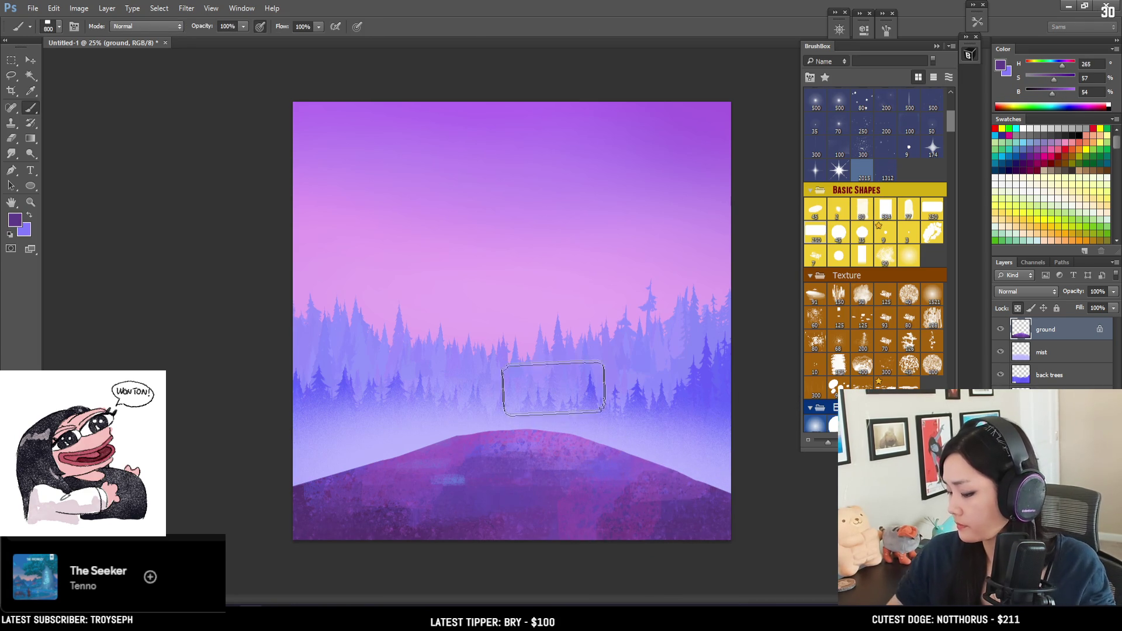
{"action": "key", "text": "e"}
{"action": "key", "text": "bracketleft"}
{"action": "key", "text": "bracketleft"}
{"action": "key", "text": "bracketleft"}
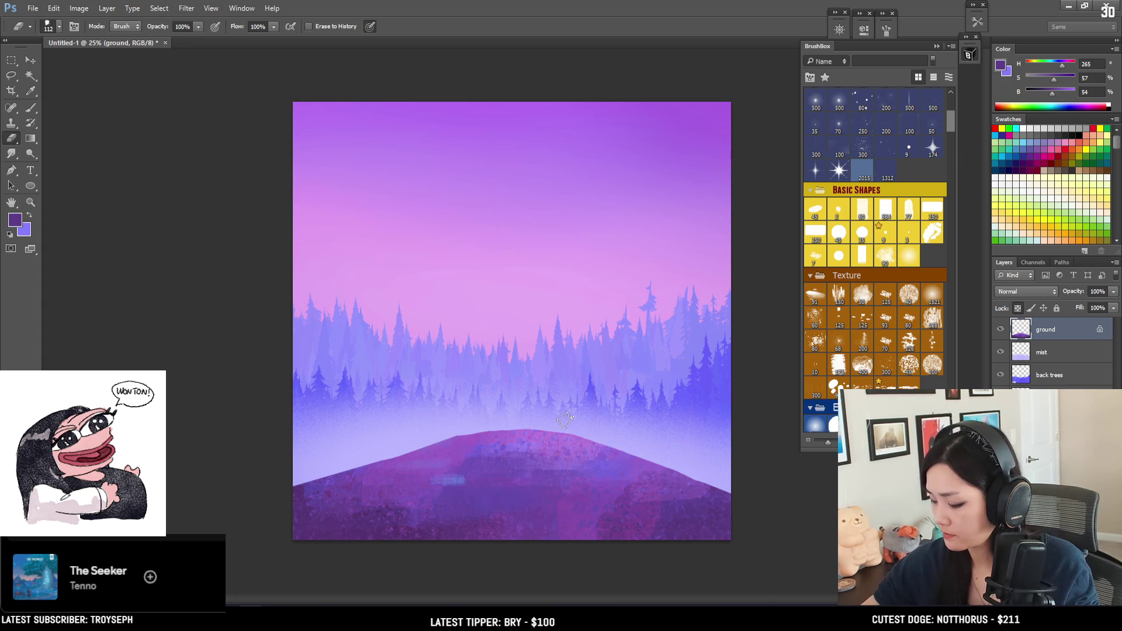
Erase a spot on the hill, shrinking the eraser to 80, then return to the brush.
{"action": "scroll", "coordinate": [875, 263], "scroll_direction": "down", "scroll_amount": 5}
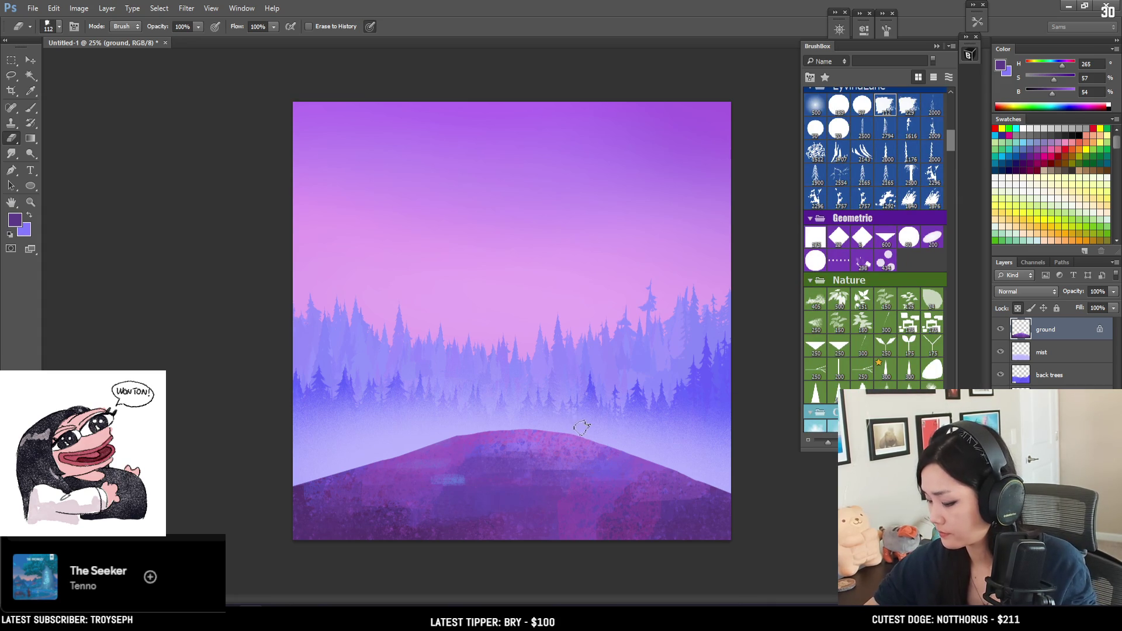
{"action": "left_click", "coordinate": [585, 411]}
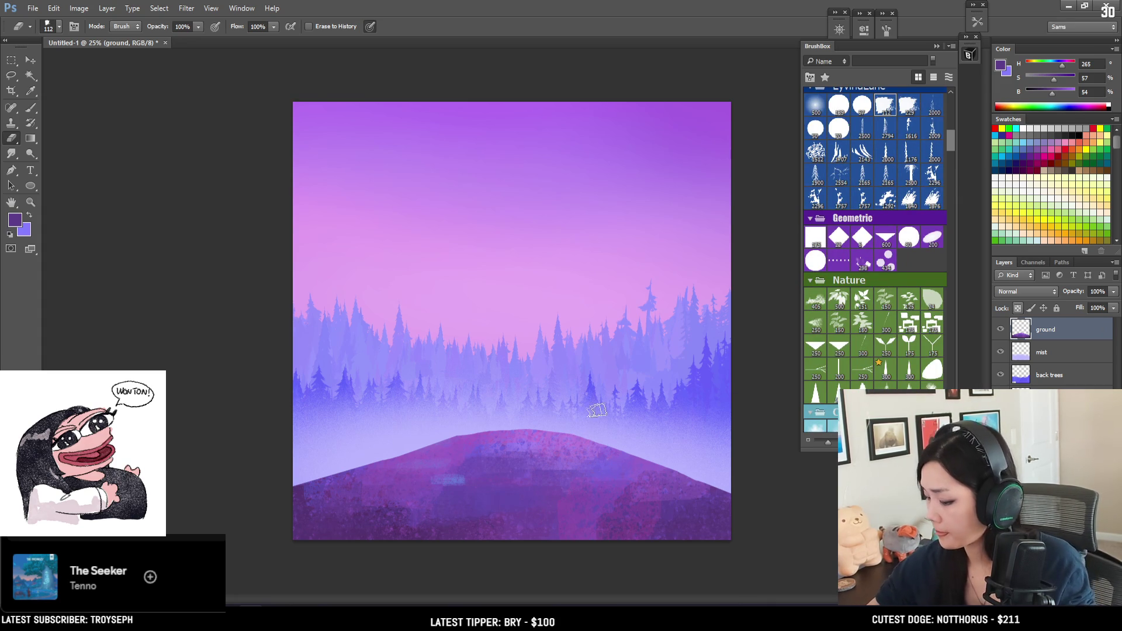
{"action": "key", "text": "bracketleft"}
{"action": "key", "text": "bracketleft"}
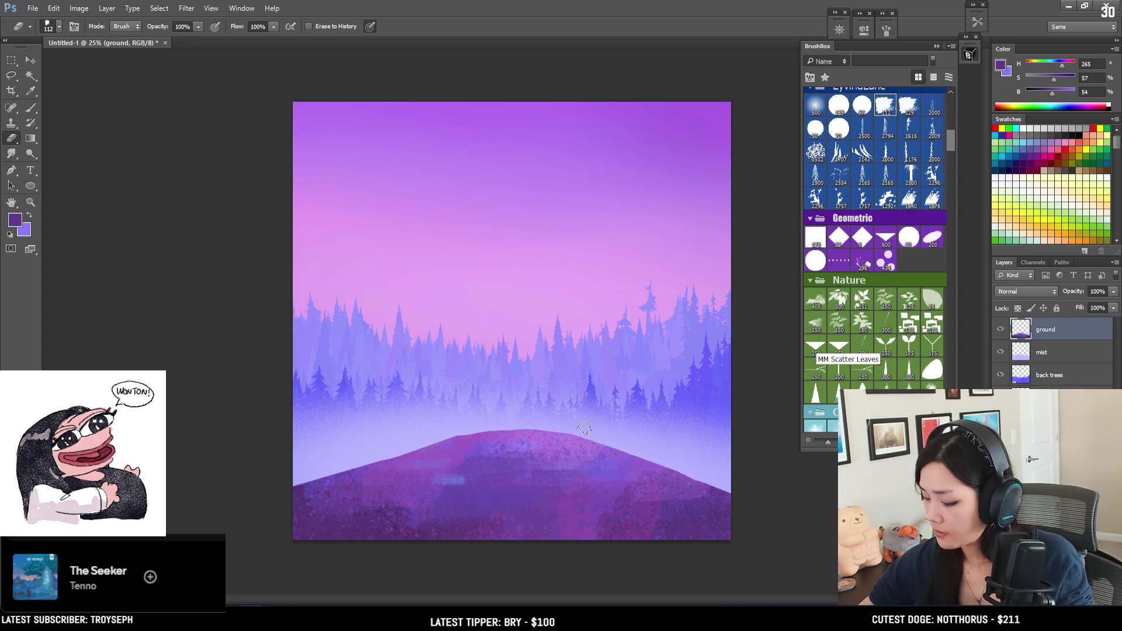
{"action": "key", "text": "bracketleft"}
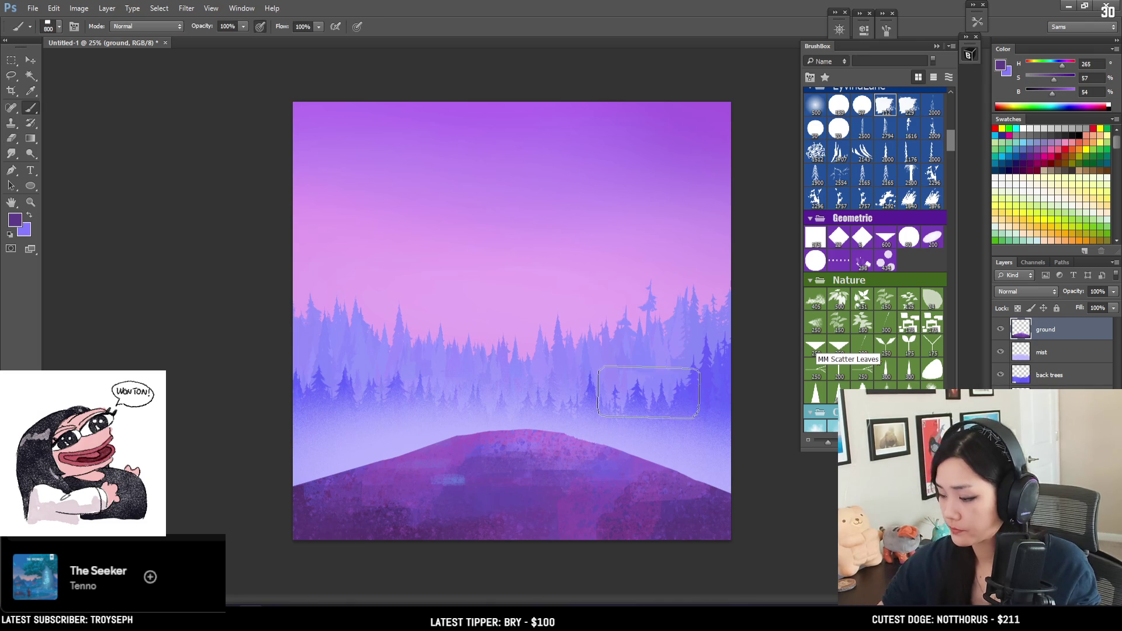
{"action": "key", "text": "b"}
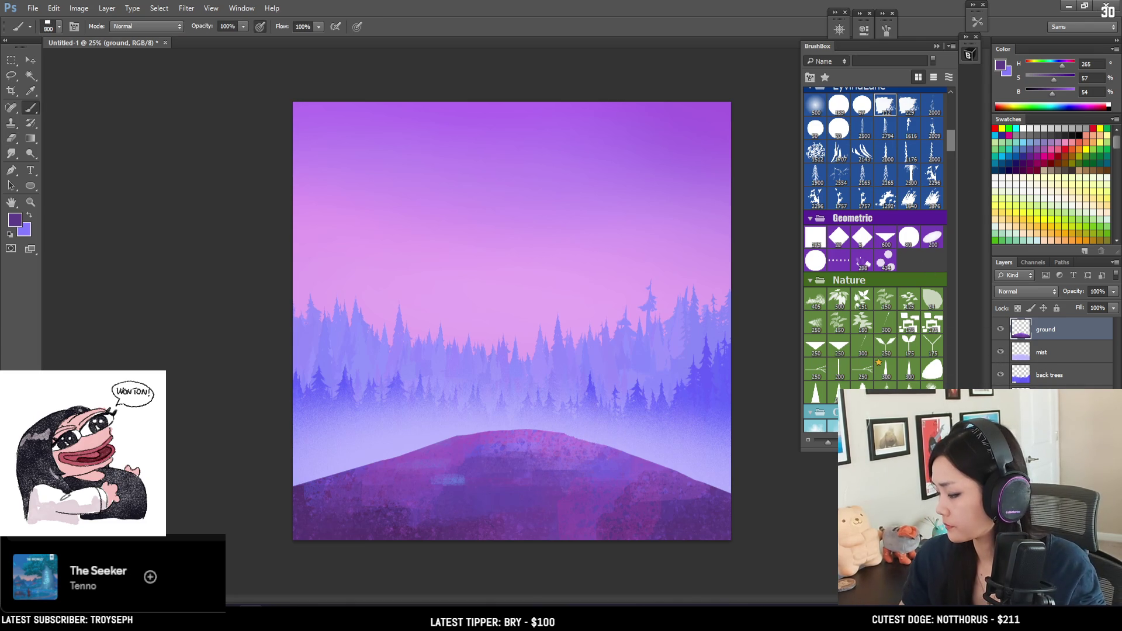
Move the back trees layer up slightly on the canvas.
{"action": "left_click", "coordinate": [1041, 383]}
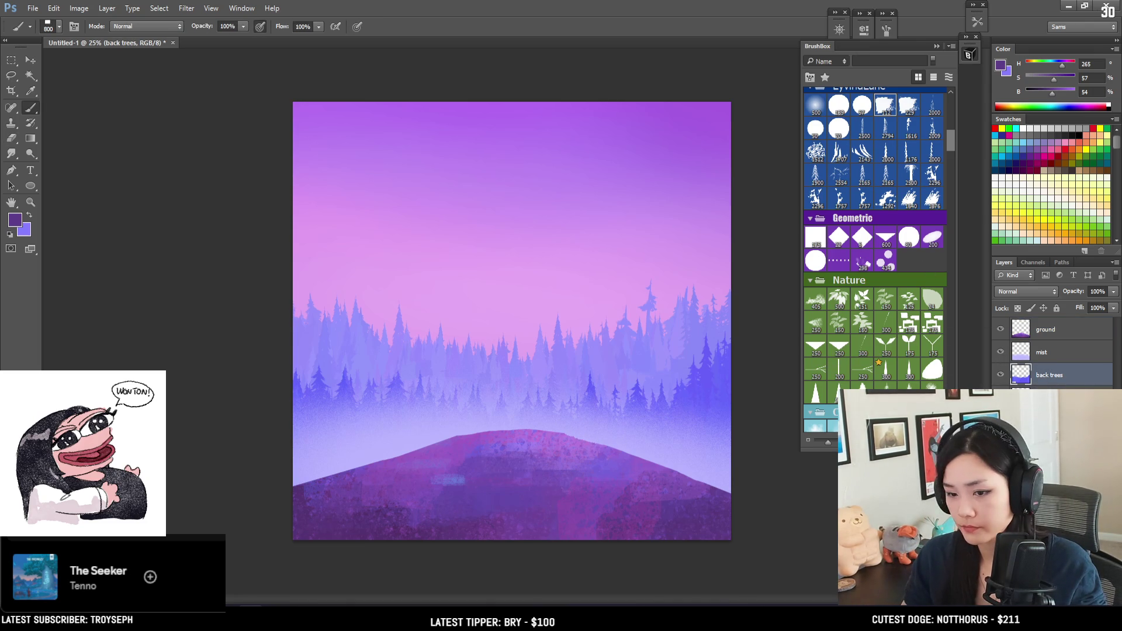
{"action": "key", "text": "v"}
{"action": "left_click_drag", "start_coordinate": [685, 436], "coordinate": [689, 410]}
{"action": "left_click", "coordinate": [1021, 375]}
{"action": "left_click_drag", "start_coordinate": [652, 377], "coordinate": [651, 393]}
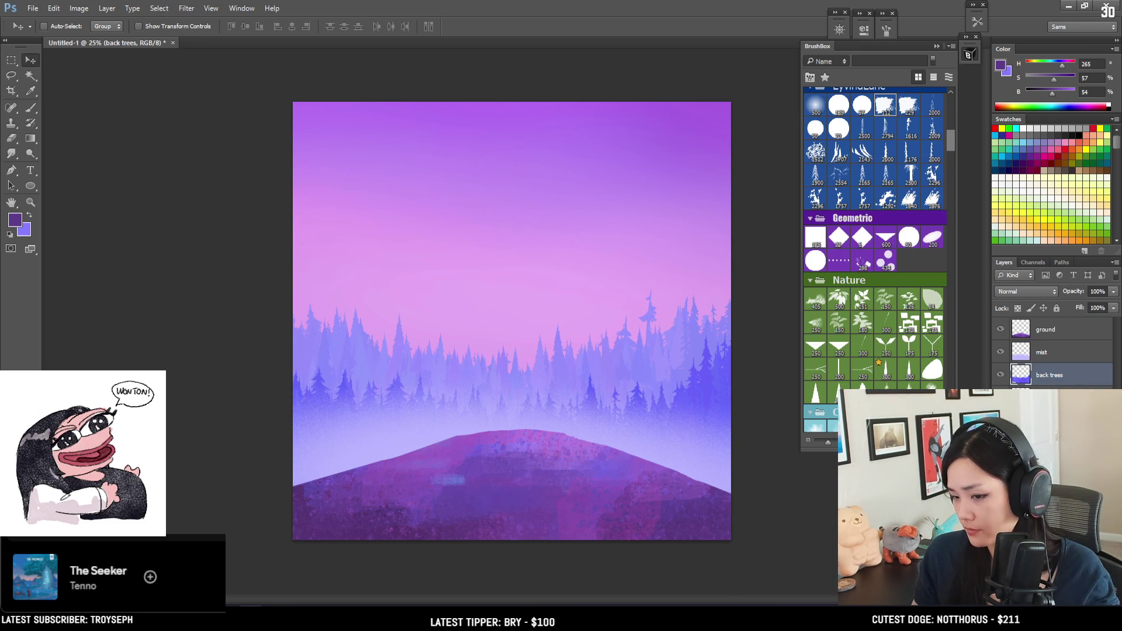
Create a new layer named 'tree' above the ground layer.
{"action": "left_click", "coordinate": [1046, 329]}
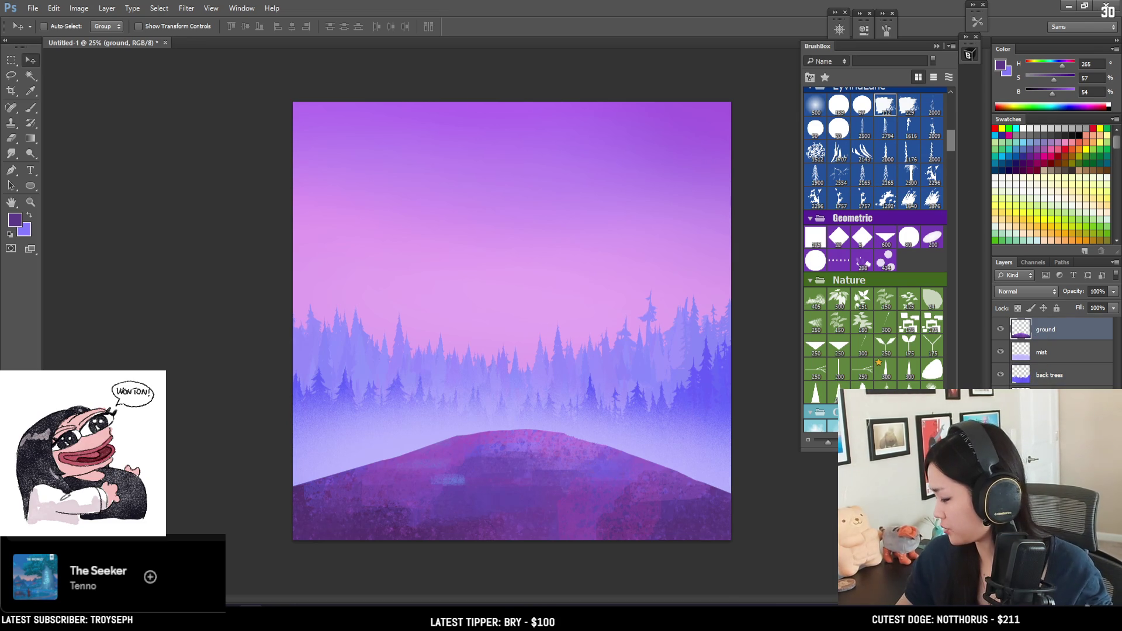
{"action": "key", "text": "ctrl+shift+alt+n"}
{"action": "double_click", "coordinate": [1046, 329]}
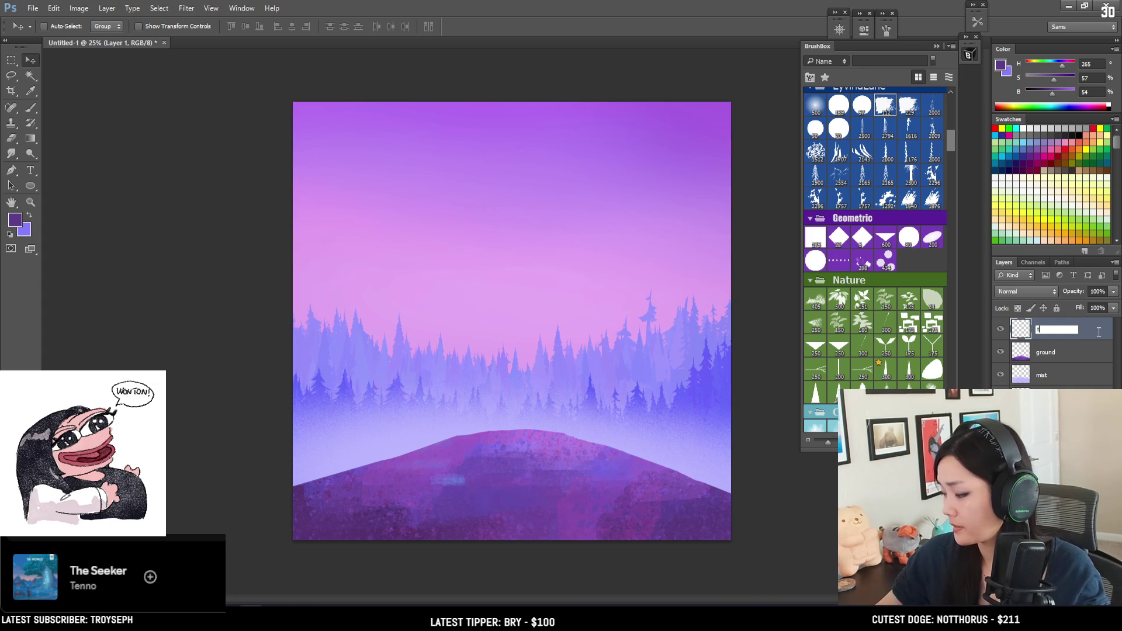
{"action": "type", "text": "ree"}
{"action": "key", "text": "Return"}
Pick the 40 px textured brush, sample a hill purple, and enlarge it to 70 px.
{"action": "left_click_drag", "start_coordinate": [952, 145], "coordinate": [953, 131]}
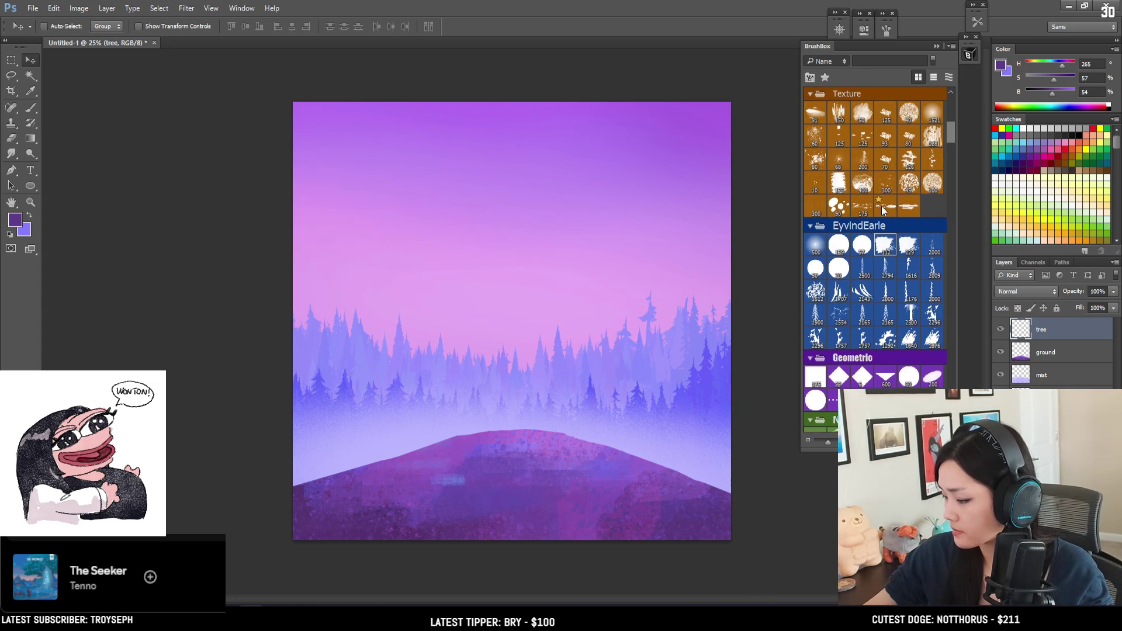
{"action": "left_click", "coordinate": [863, 250]}
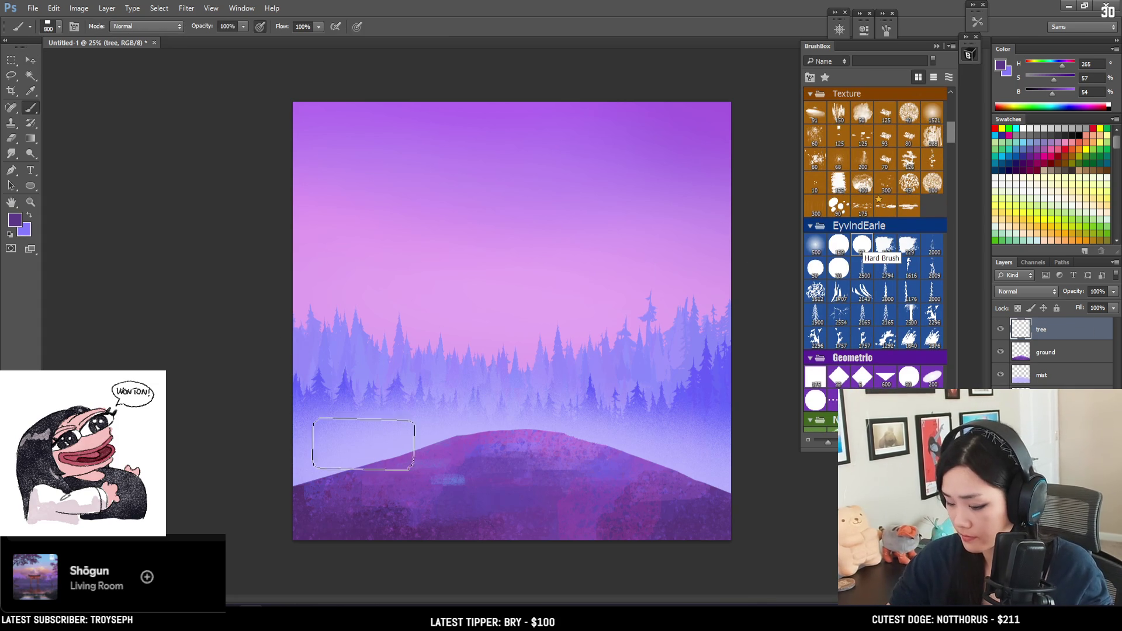
{"action": "left_click", "coordinate": [349, 479], "text": "alt"}
{"action": "left_click", "coordinate": [886, 245]}
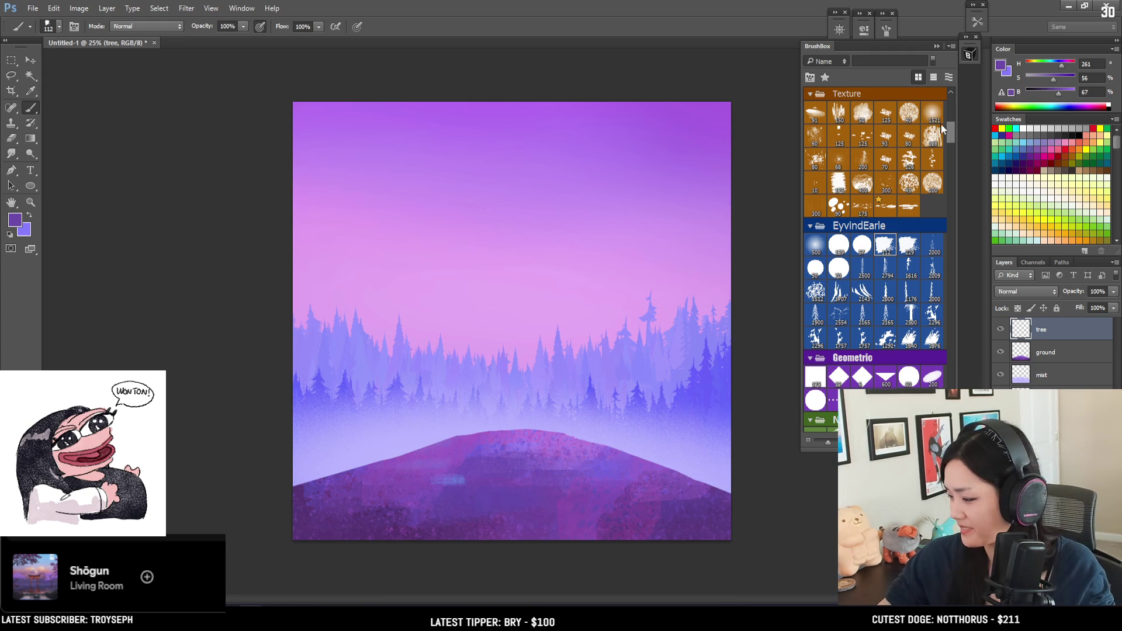
{"action": "mouse_move", "coordinate": [949, 137]}
{"action": "left_mouse_down"}
{"action": "mouse_move", "coordinate": [949, 257]}
{"action": "mouse_move", "coordinate": [938, 125]}
{"action": "left_mouse_up"}
{"action": "left_click", "coordinate": [907, 201]}
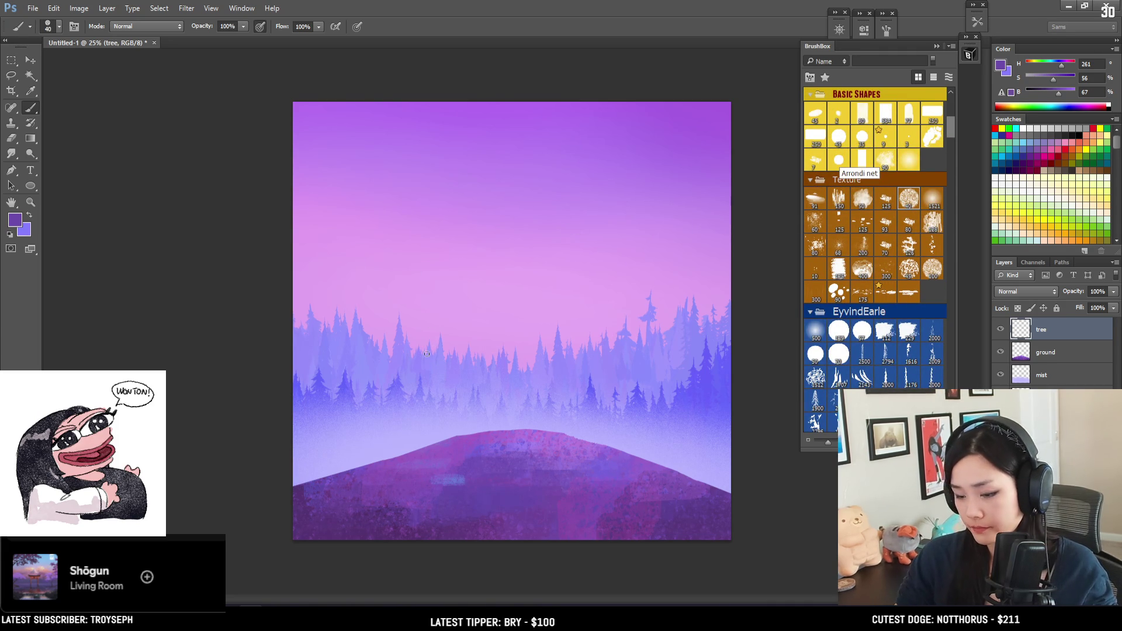
{"action": "left_click", "coordinate": [387, 510], "text": "alt"}
{"action": "key", "text": "bracketright"}
{"action": "key", "text": "bracketright"}
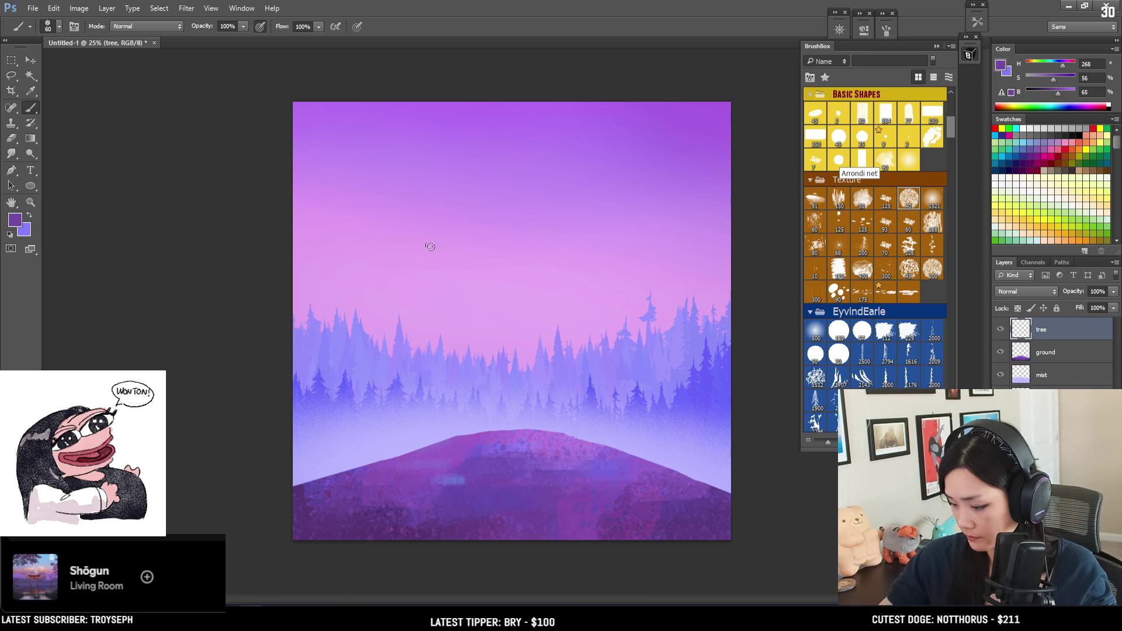
{"action": "key", "text": "bracketright"}
Darken the paint colour, set the brush to 80 px, and undo trial trunk strokes.
{"action": "mouse_move", "coordinate": [409, 173]}
{"action": "left_mouse_down"}
{"action": "mouse_move", "coordinate": [403, 260]}
{"action": "mouse_move", "coordinate": [322, 450]}
{"action": "mouse_move", "coordinate": [322, 476]}
{"action": "left_mouse_up"}
{"action": "key", "text": "ctrl+z"}
{"action": "left_click_drag", "start_coordinate": [1058, 92], "coordinate": [1043, 93]}
{"action": "key", "text": "bracketright"}
{"action": "mouse_move", "coordinate": [440, 193]}
{"action": "left_mouse_down"}
{"action": "mouse_move", "coordinate": [390, 292]}
{"action": "mouse_move", "coordinate": [371, 470]}
{"action": "left_mouse_up"}
{"action": "key", "text": "ctrl+z"}
{"action": "mouse_move", "coordinate": [408, 226]}
{"action": "left_mouse_down"}
{"action": "mouse_move", "coordinate": [330, 444]}
{"action": "mouse_move", "coordinate": [433, 485]}
{"action": "left_mouse_up"}
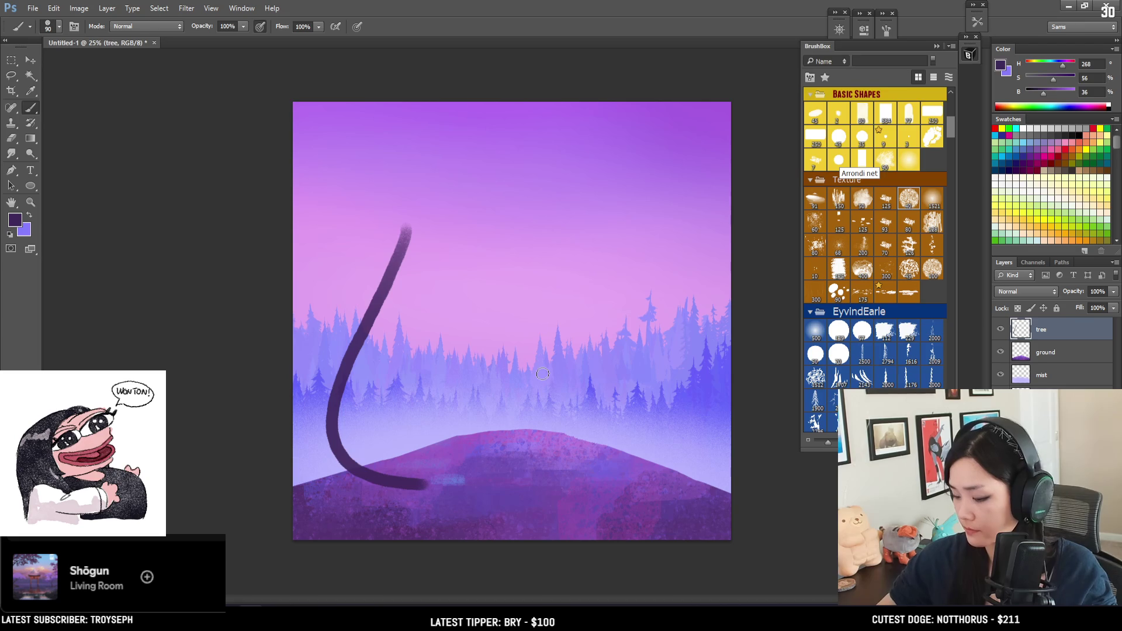
{"action": "key", "text": "ctrl+z"}
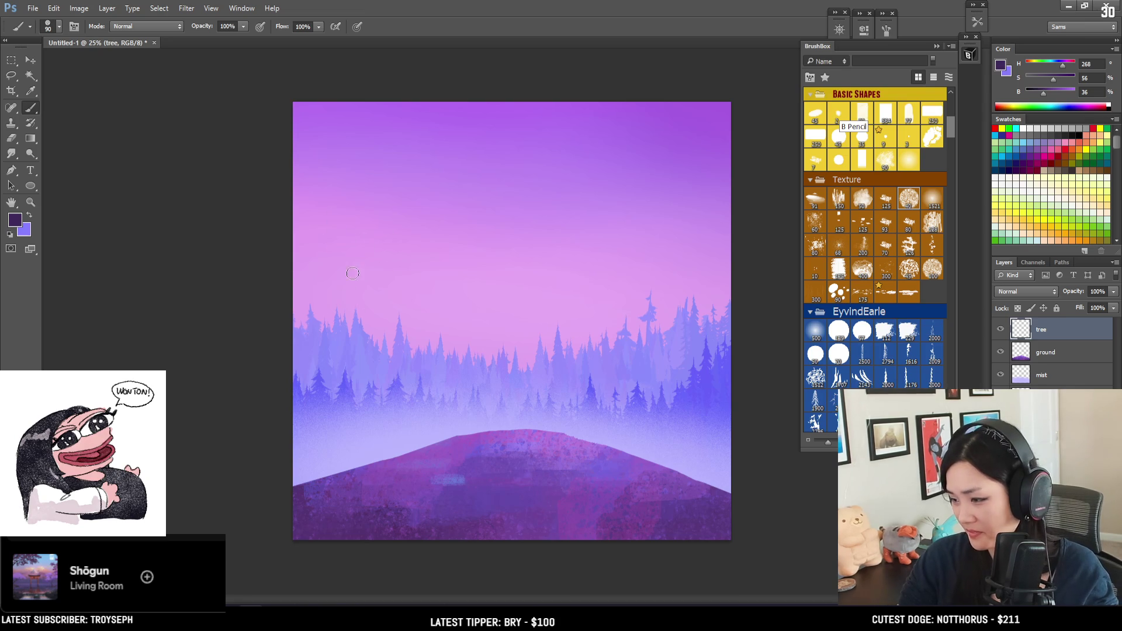
Undo further trial trunk strokes and choose the thicker hard brush preset.
{"action": "mouse_move", "coordinate": [395, 294]}
{"action": "left_mouse_down"}
{"action": "mouse_move", "coordinate": [363, 374]}
{"action": "mouse_move", "coordinate": [399, 284]}
{"action": "mouse_move", "coordinate": [370, 338]}
{"action": "mouse_move", "coordinate": [367, 387]}
{"action": "left_mouse_up"}
{"action": "key", "text": "ctrl+z"}
{"action": "key", "text": "ctrl+z"}
{"action": "mouse_move", "coordinate": [412, 290]}
{"action": "left_mouse_down"}
{"action": "mouse_move", "coordinate": [363, 417]}
{"action": "mouse_move", "coordinate": [337, 442]}
{"action": "left_mouse_up"}
{"action": "key", "text": "ctrl+z"}
{"action": "left_click", "coordinate": [839, 330]}
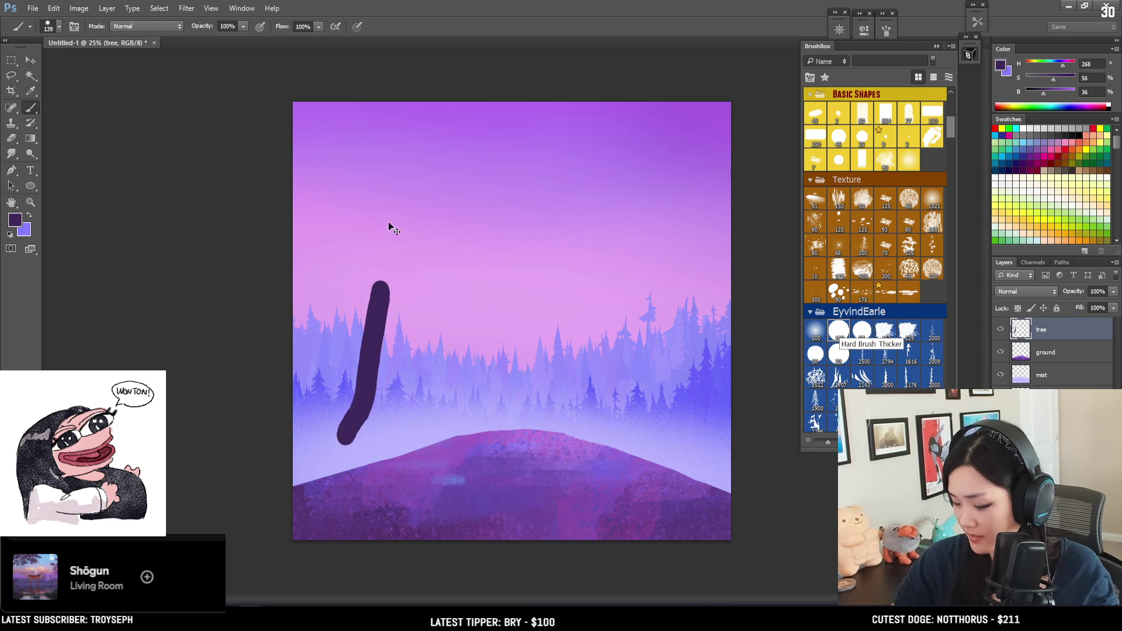
{"action": "key", "text": "ctrl+z"}
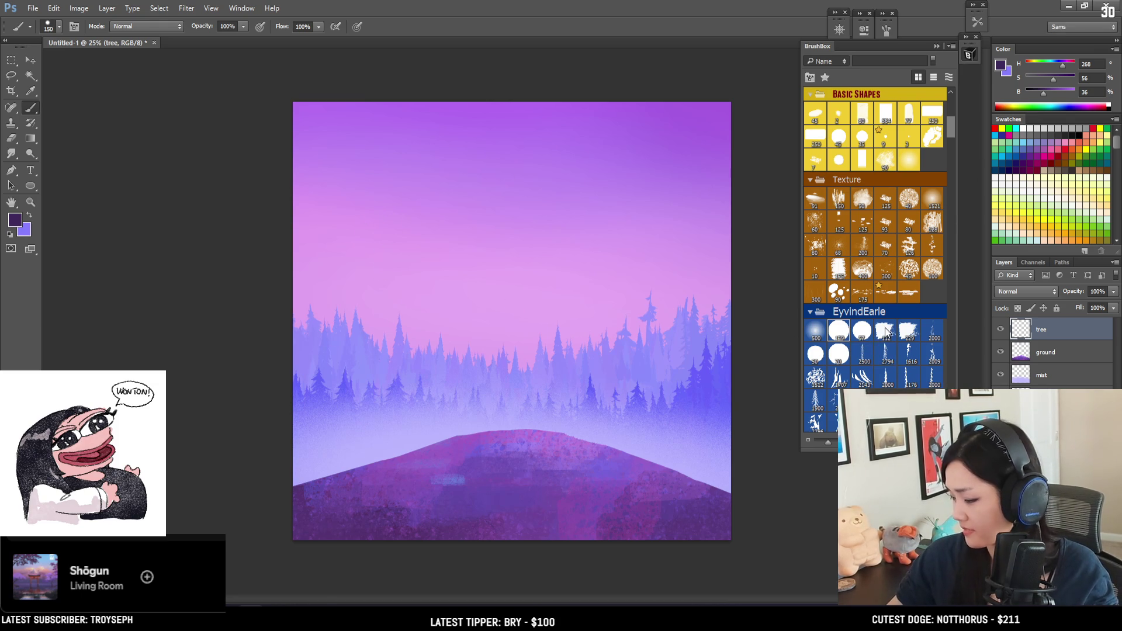
Paint a curved dark purple trunk from the sky down to the hill's left edge with the 112 px hard brush.
{"action": "left_click", "coordinate": [887, 332]}
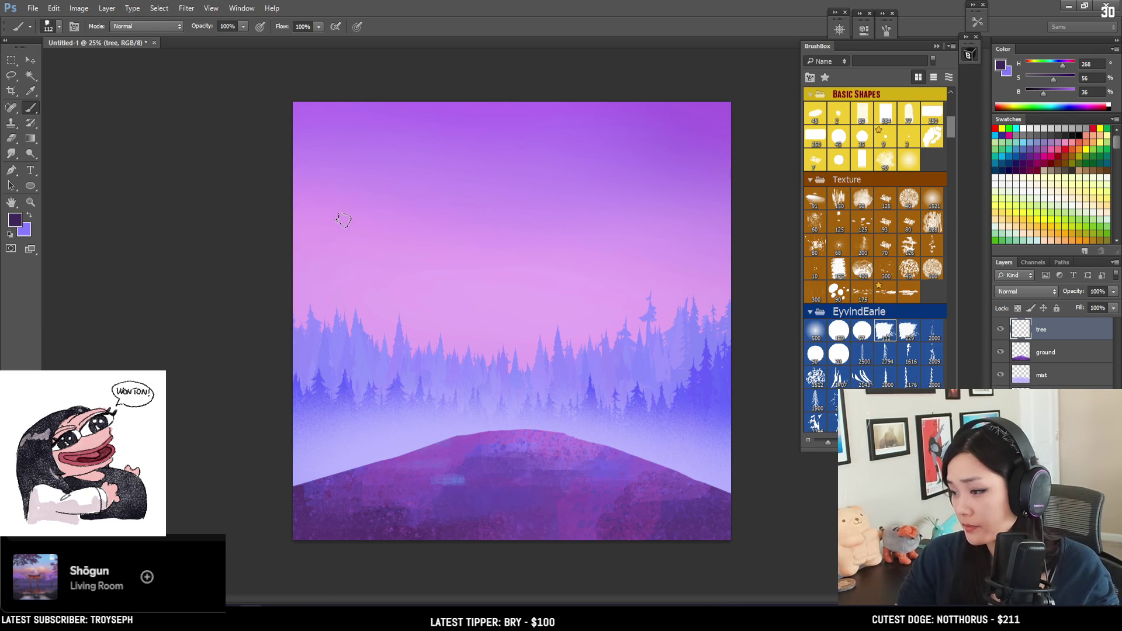
{"action": "left_click_drag", "start_coordinate": [377, 284], "coordinate": [350, 468]}
{"action": "key", "text": "ctrl+z"}
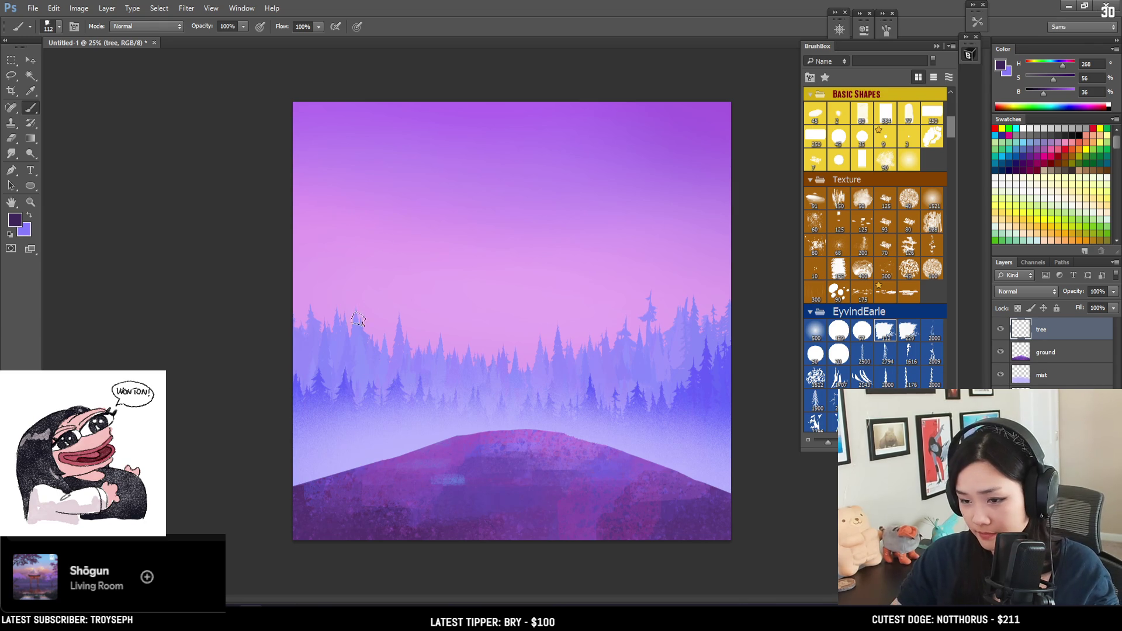
{"action": "left_click_drag", "start_coordinate": [392, 229], "coordinate": [322, 453]}
{"action": "key", "text": "ctrl+z"}
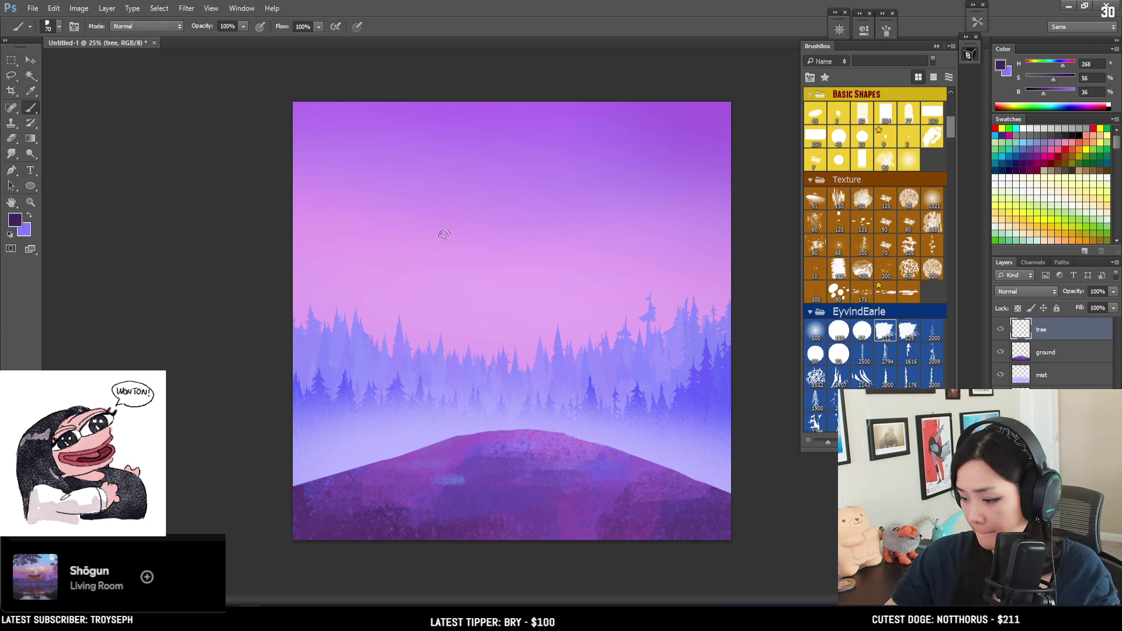
{"action": "mouse_move", "coordinate": [485, 203]}
{"action": "left_mouse_down"}
{"action": "mouse_move", "coordinate": [394, 345]}
{"action": "mouse_move", "coordinate": [380, 464]}
{"action": "left_mouse_up"}
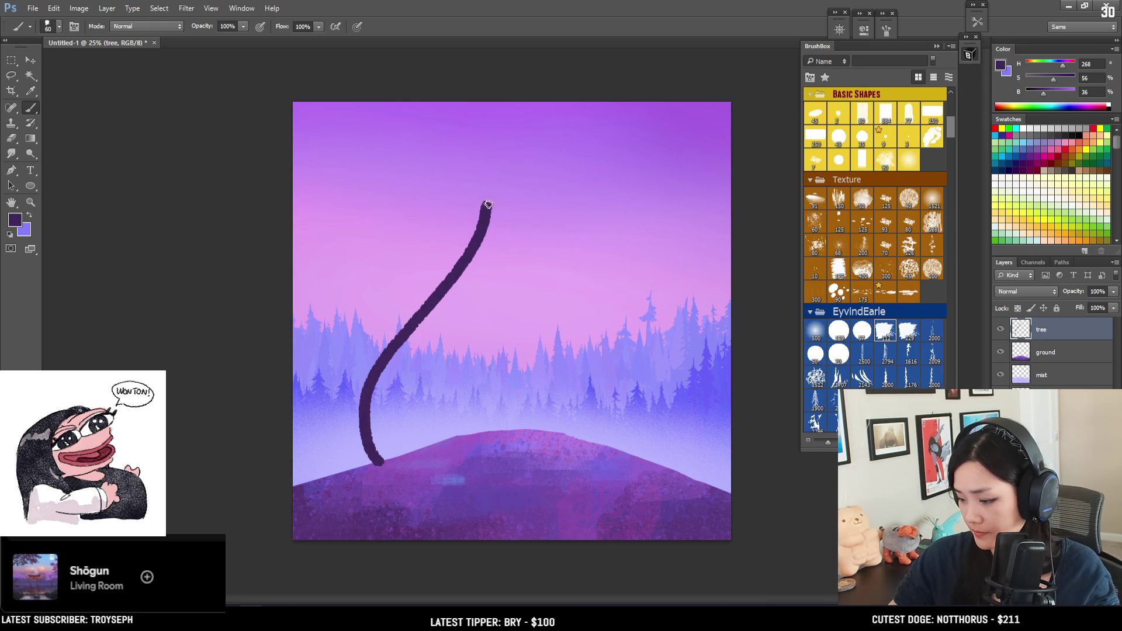
{"action": "mouse_move", "coordinate": [470, 240]}
{"action": "left_mouse_down"}
{"action": "mouse_move", "coordinate": [440, 303]}
{"action": "mouse_move", "coordinate": [387, 367]}
{"action": "left_mouse_up"}
{"action": "key", "text": "ctrl+z"}
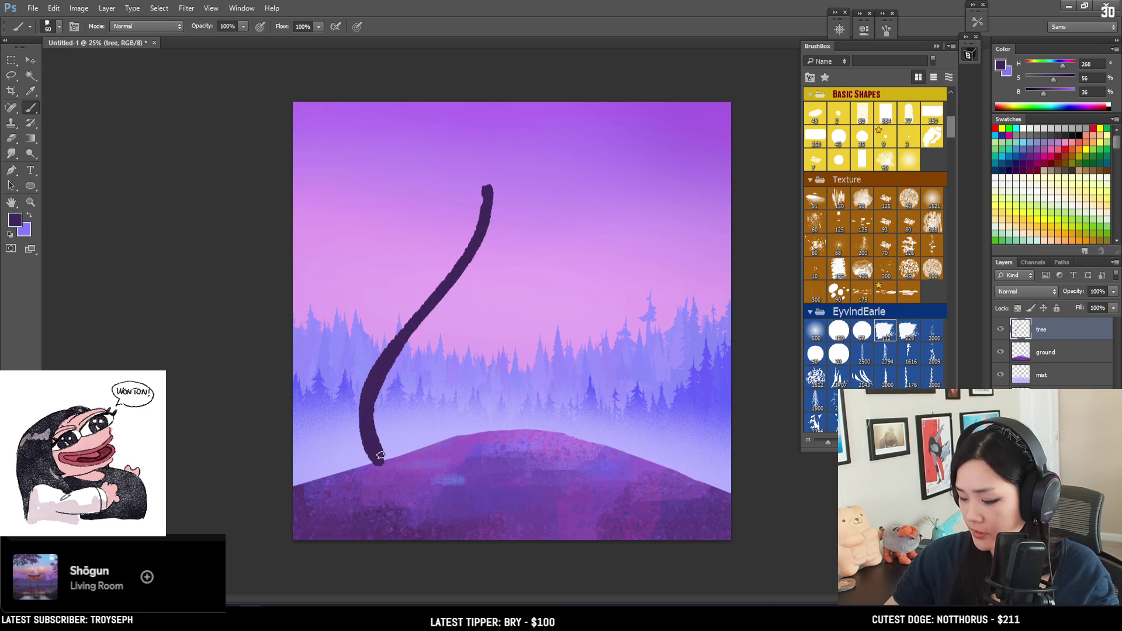
Thicken the lower trunk and widen its base on the right side with a 45 px brush.
{"action": "left_click_drag", "start_coordinate": [377, 398], "coordinate": [374, 427]}
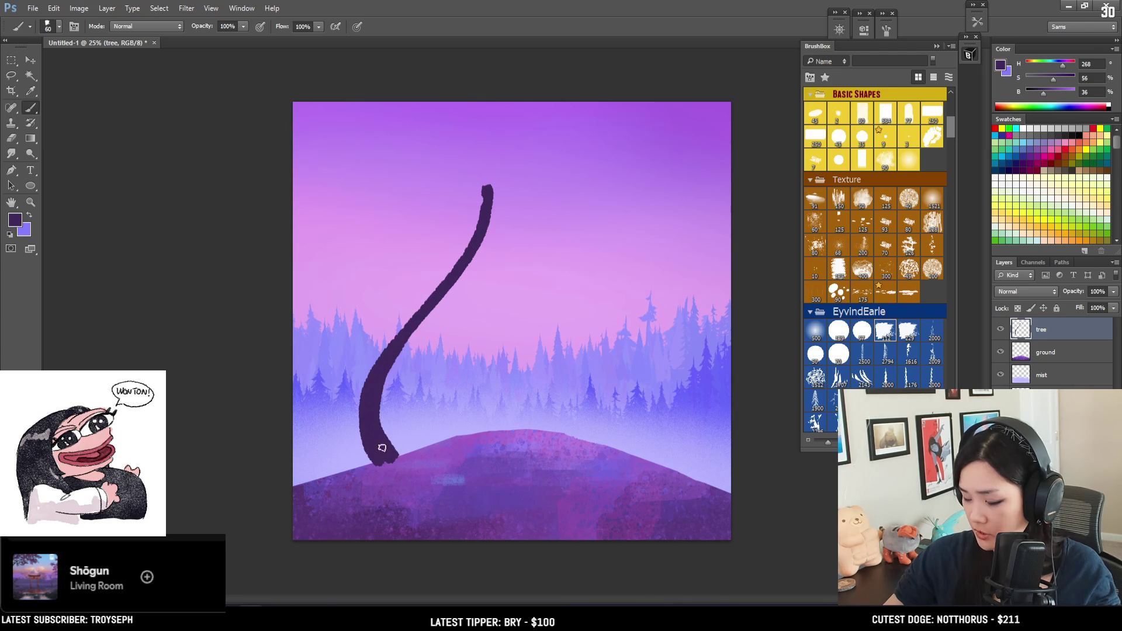
{"action": "key", "text": "bracketleft"}
{"action": "key", "text": "bracketleft"}
{"action": "key", "text": "bracketleft"}
{"action": "key", "text": "bracketleft"}
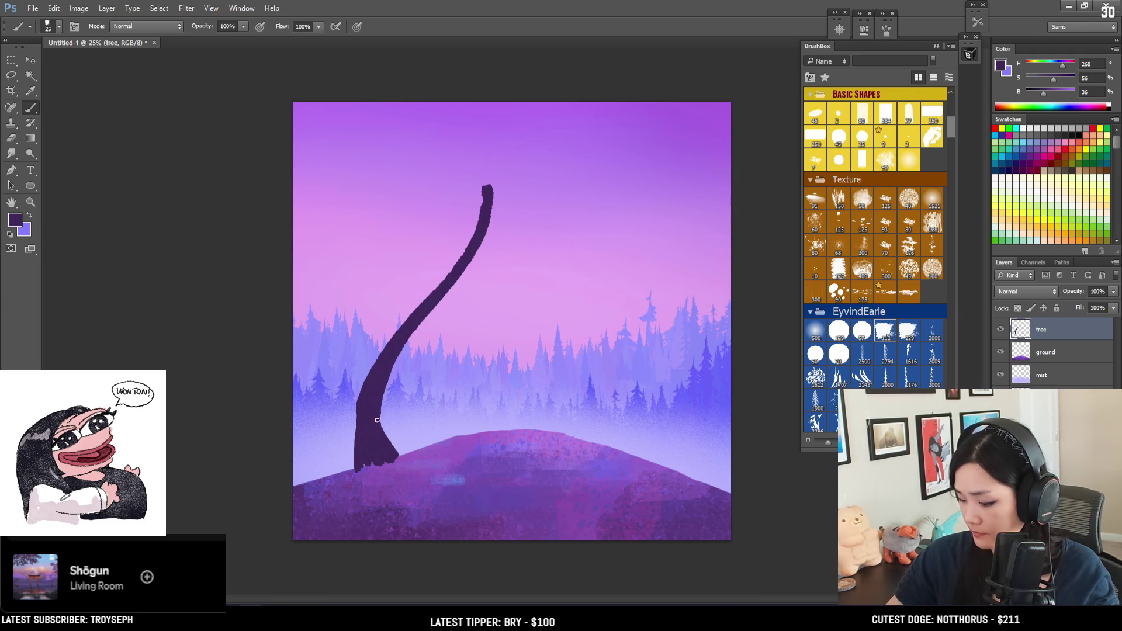
{"action": "left_click_drag", "start_coordinate": [402, 454], "coordinate": [395, 444]}
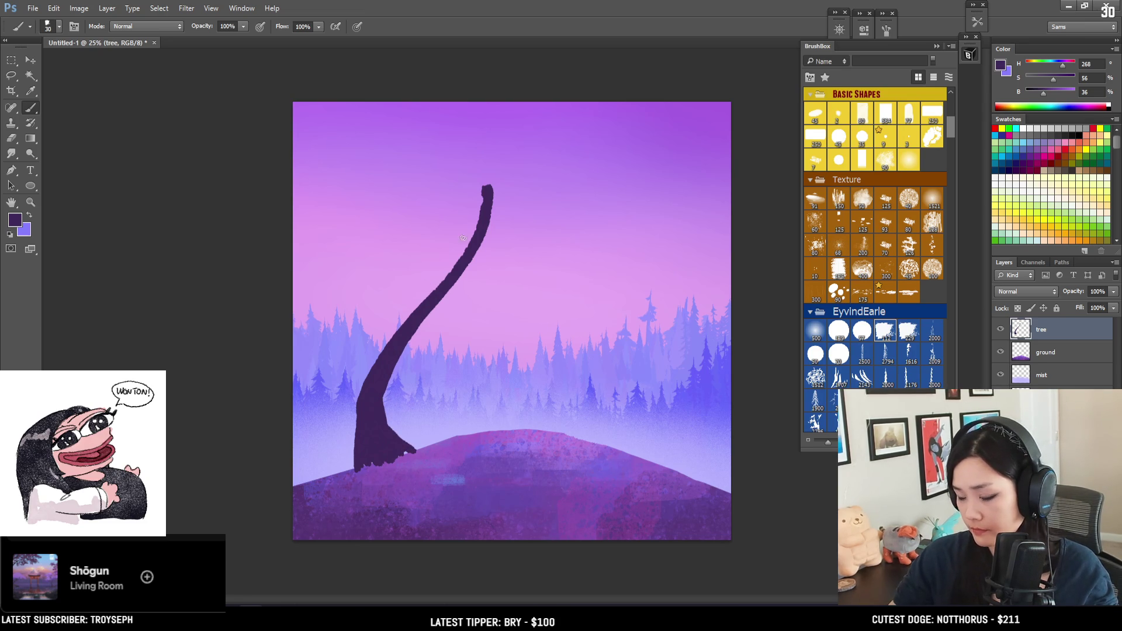
{"action": "key", "text": "bracketright"}
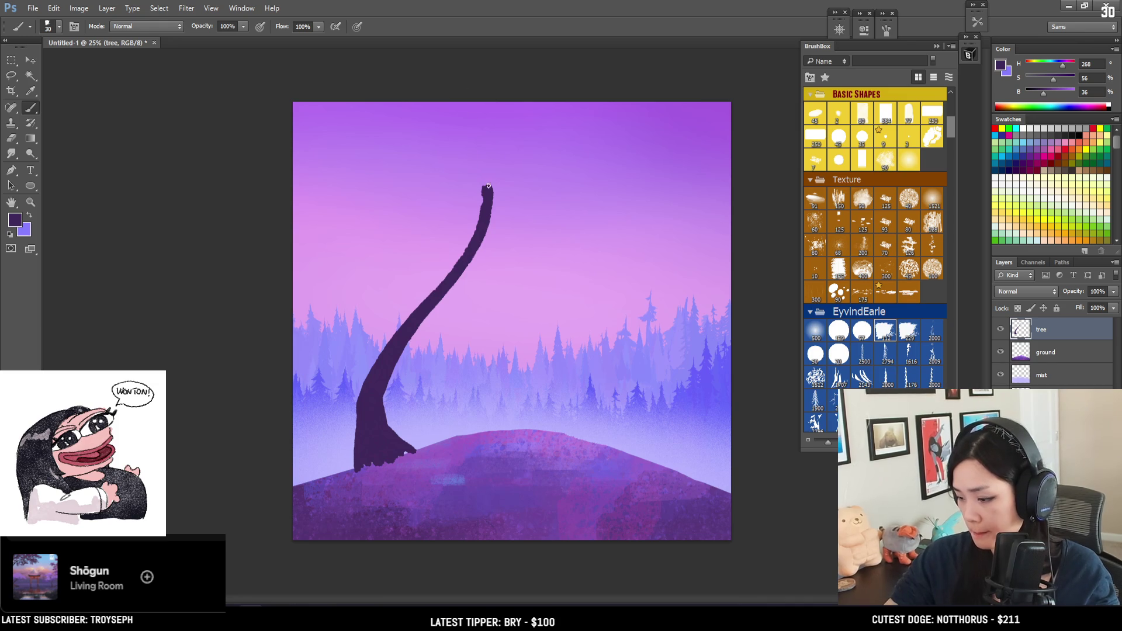
{"action": "key", "text": "e"}
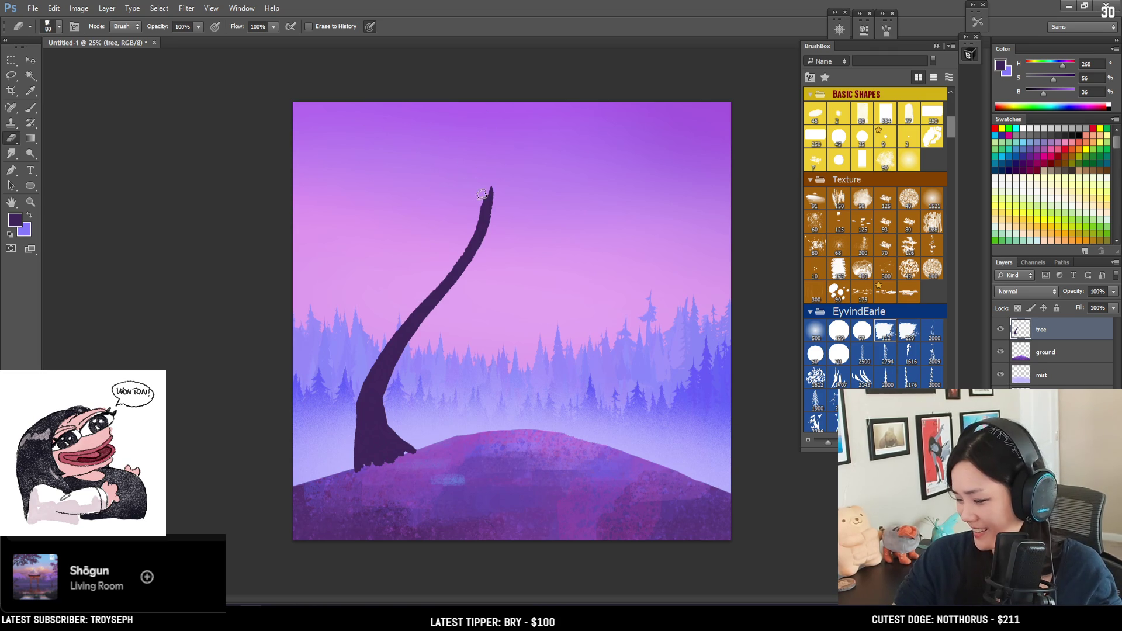
Taper the trunk tip and retrace the trunk from top to base with a 50 px brush.
{"action": "left_click_drag", "start_coordinate": [476, 204], "coordinate": [487, 182]}
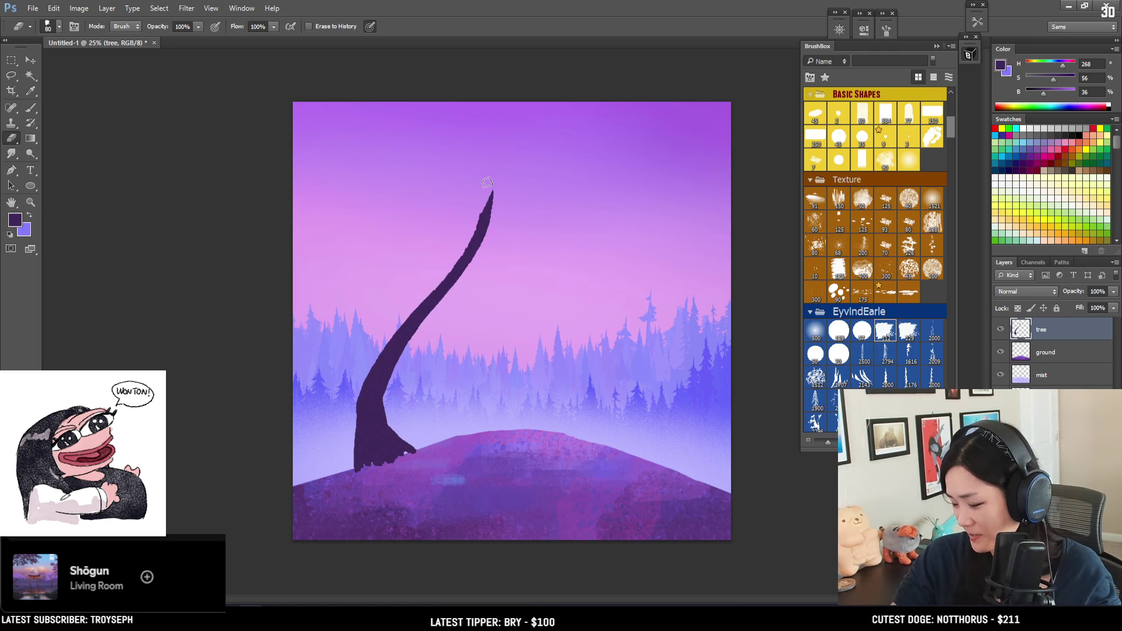
{"action": "key", "text": "b"}
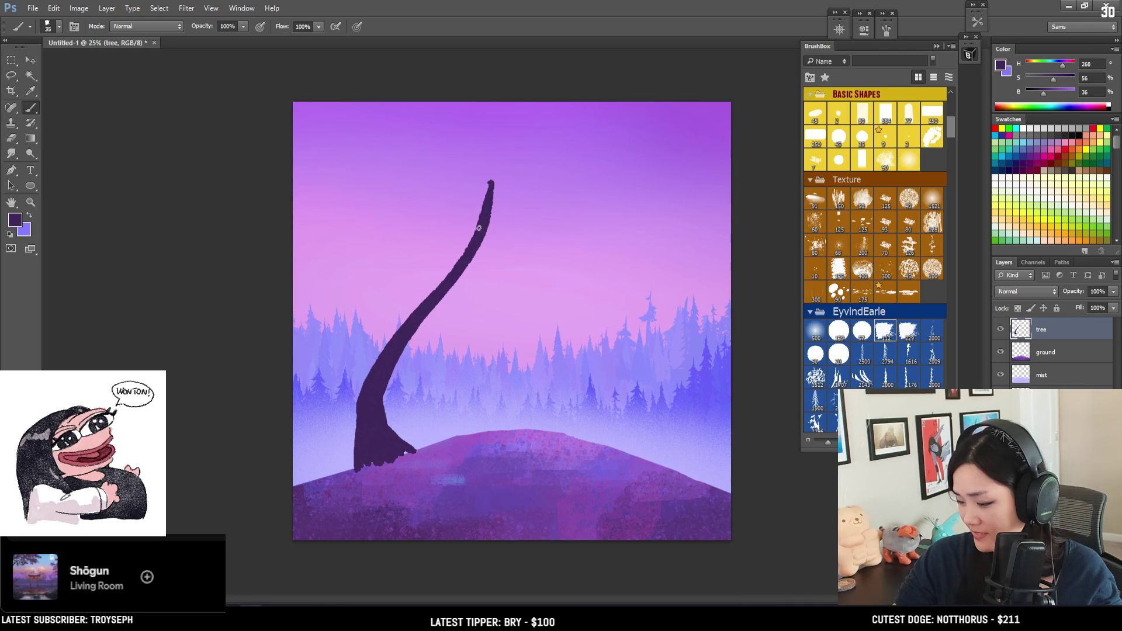
{"action": "key", "text": "bracketright"}
{"action": "key", "text": "bracketright"}
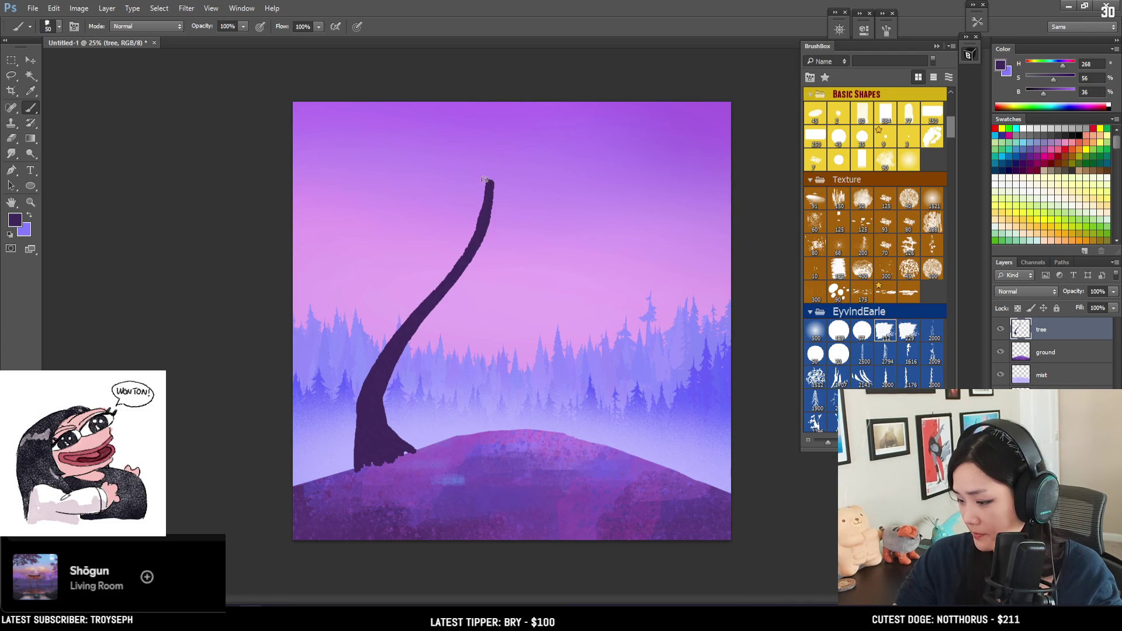
{"action": "left_click_drag", "start_coordinate": [481, 222], "coordinate": [487, 175]}
{"action": "mouse_move", "coordinate": [482, 183]}
{"action": "left_mouse_down"}
{"action": "mouse_move", "coordinate": [485, 198]}
{"action": "mouse_move", "coordinate": [388, 351]}
{"action": "mouse_move", "coordinate": [351, 450]}
{"action": "left_mouse_up"}
{"action": "key", "text": "ctrl+z"}
{"action": "mouse_move", "coordinate": [487, 176]}
{"action": "left_mouse_down"}
{"action": "mouse_move", "coordinate": [458, 272]}
{"action": "mouse_move", "coordinate": [391, 362]}
{"action": "mouse_move", "coordinate": [385, 440]}
{"action": "left_mouse_up"}
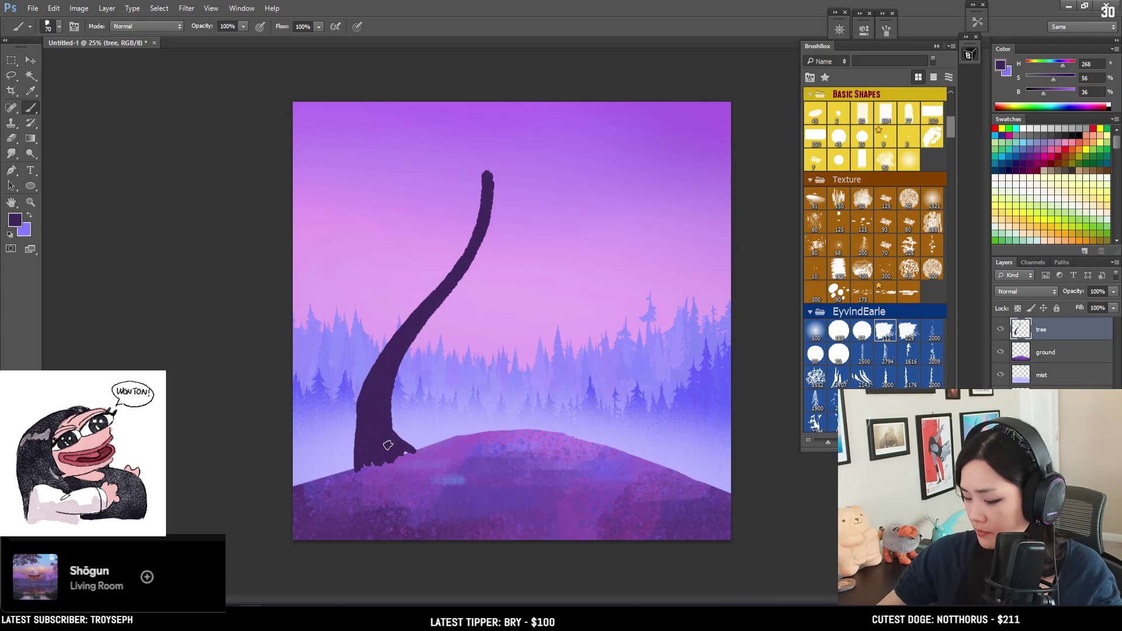
{"action": "mouse_move", "coordinate": [386, 424]}
{"action": "left_mouse_down"}
{"action": "mouse_move", "coordinate": [412, 448]}
{"action": "mouse_move", "coordinate": [396, 416]}
{"action": "left_mouse_up"}
Darken the trunk's right edge and fill the base out toward the ground at 70 px.
{"action": "key", "text": "bracketleft"}
{"action": "key", "text": "bracketleft"}
{"action": "key", "text": "bracketleft"}
{"action": "mouse_move", "coordinate": [396, 350]}
{"action": "left_mouse_down"}
{"action": "mouse_move", "coordinate": [393, 398]}
{"action": "mouse_move", "coordinate": [420, 450]}
{"action": "left_mouse_up"}
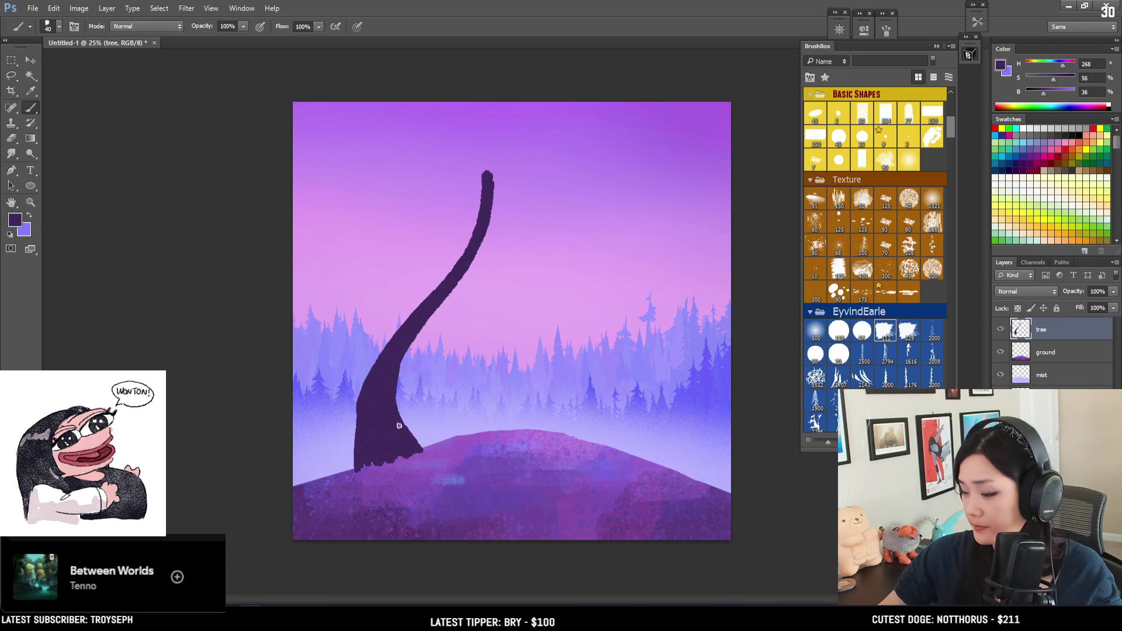
{"action": "left_click_drag", "start_coordinate": [356, 419], "coordinate": [354, 445]}
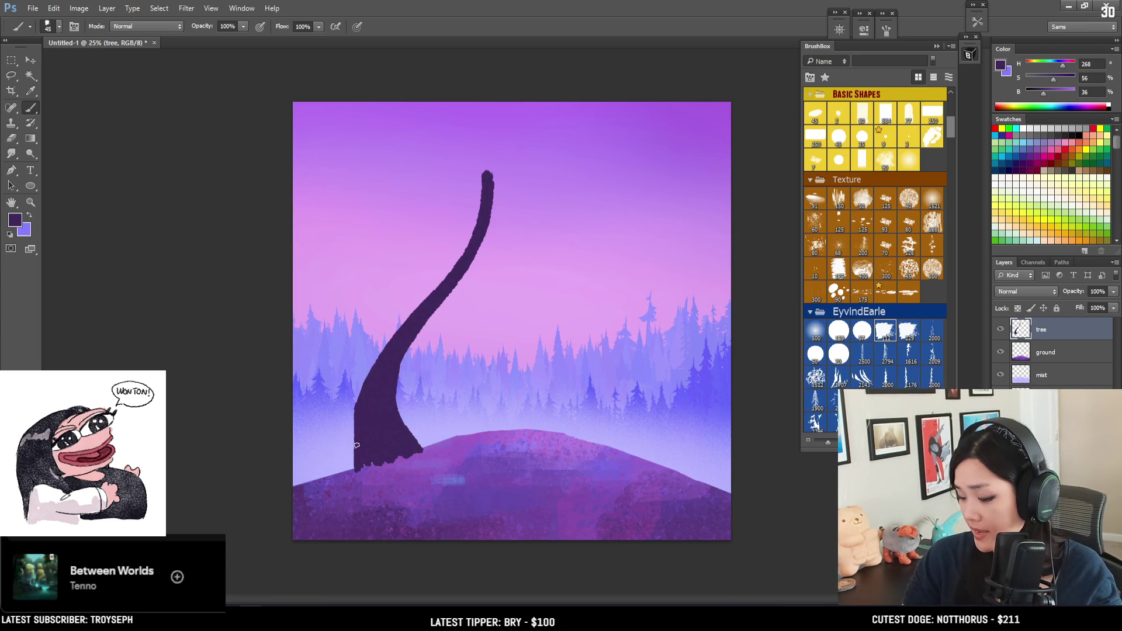
{"action": "key", "text": "ctrl+z"}
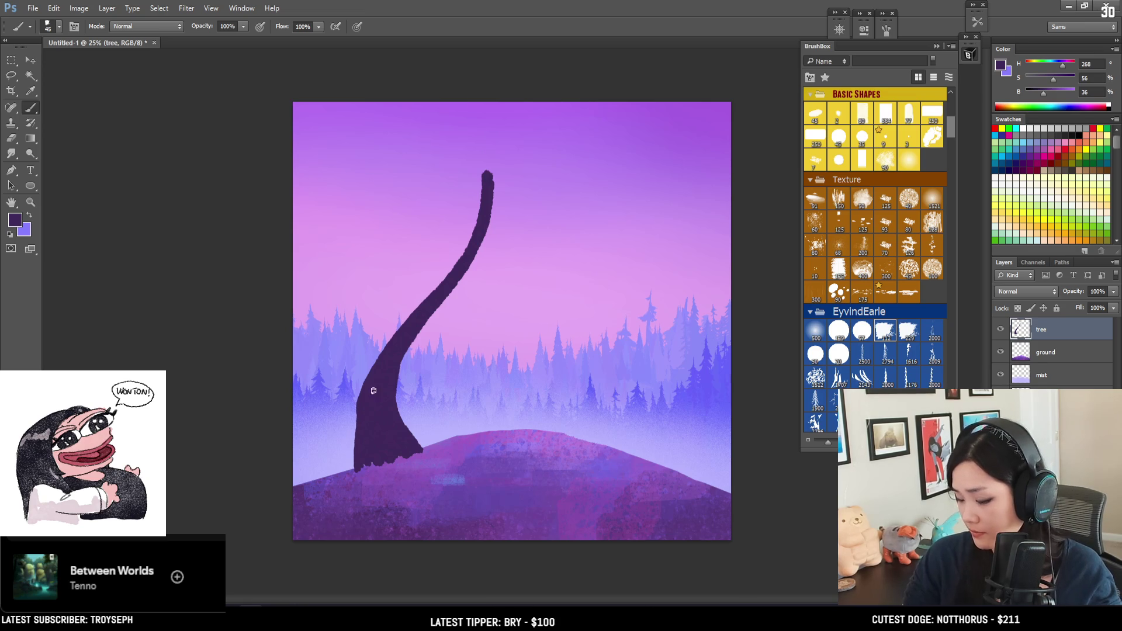
{"action": "key", "text": "bracketright"}
{"action": "key", "text": "bracketright"}
{"action": "key", "text": "bracketright"}
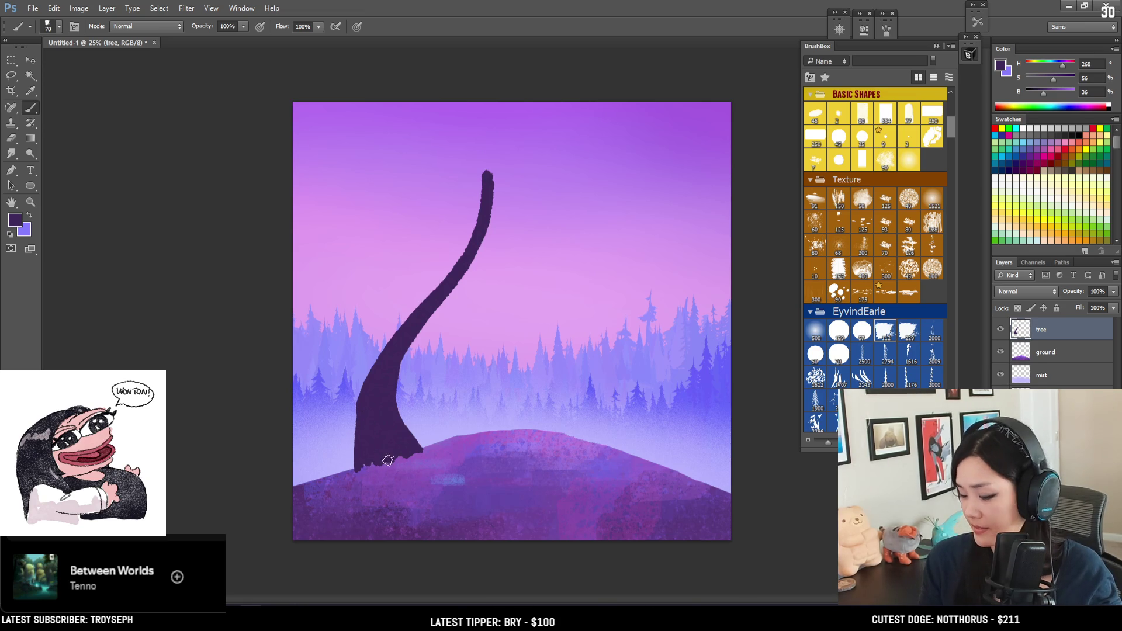
{"action": "mouse_move", "coordinate": [373, 460]}
{"action": "left_mouse_down"}
{"action": "mouse_move", "coordinate": [412, 451]}
{"action": "mouse_move", "coordinate": [346, 468]}
{"action": "left_mouse_up"}
{"action": "key", "text": "bracketleft"}
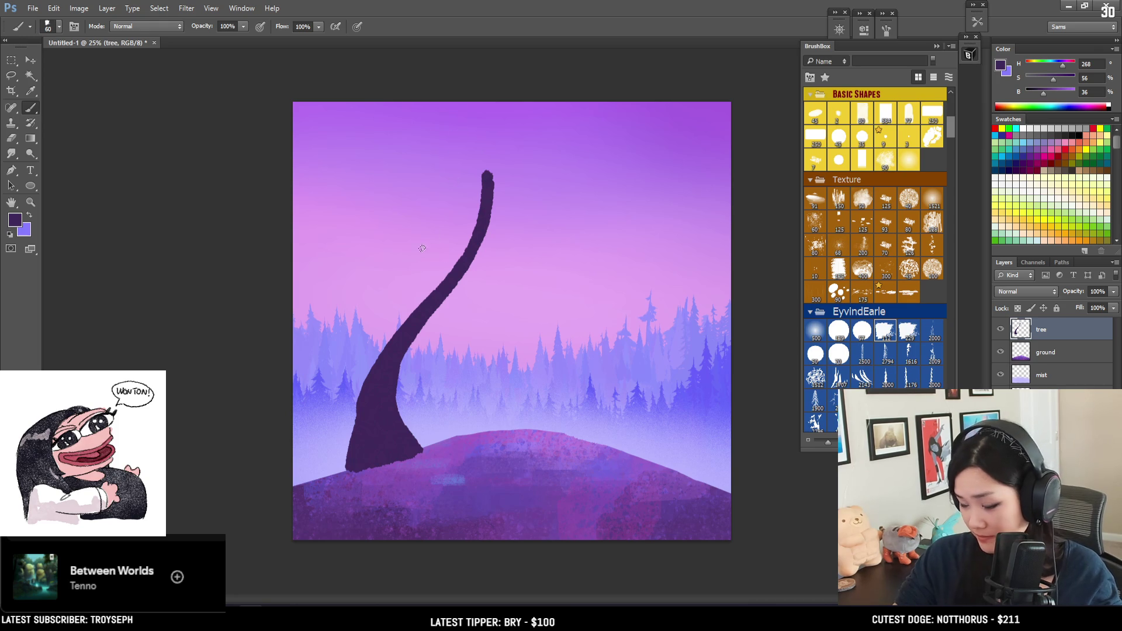
Widen the trunk's lower right edge and darken its base, discarding a trial branch stroke.
{"action": "left_click_drag", "start_coordinate": [409, 319], "coordinate": [412, 250]}
{"action": "key", "text": "bracketleft"}
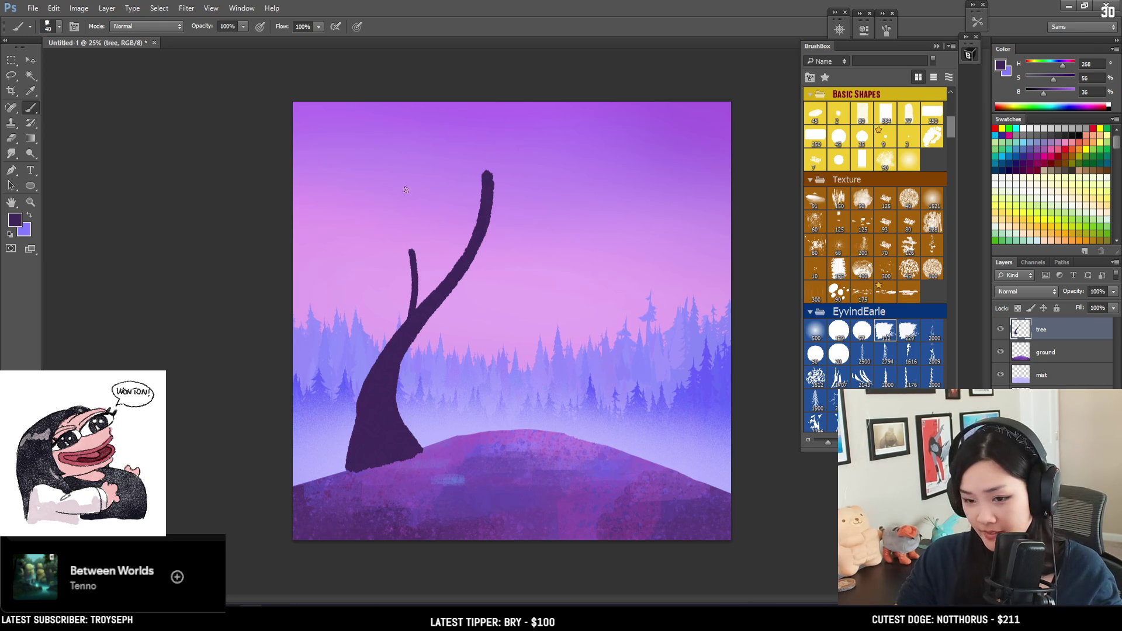
{"action": "key", "text": "ctrl+z"}
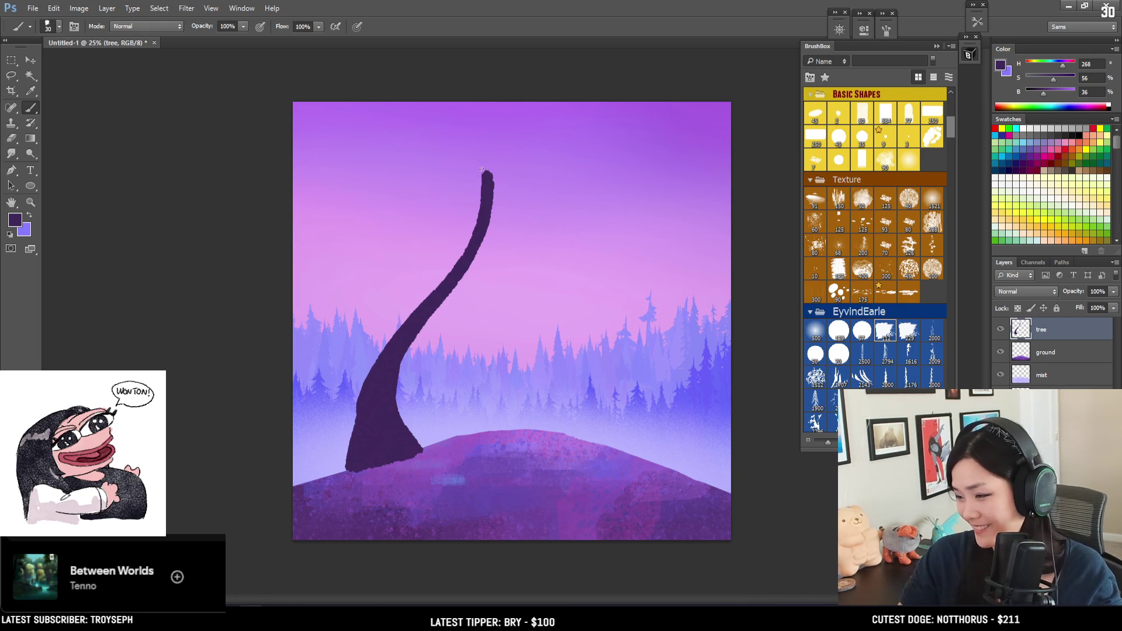
{"action": "key", "text": "bracketright"}
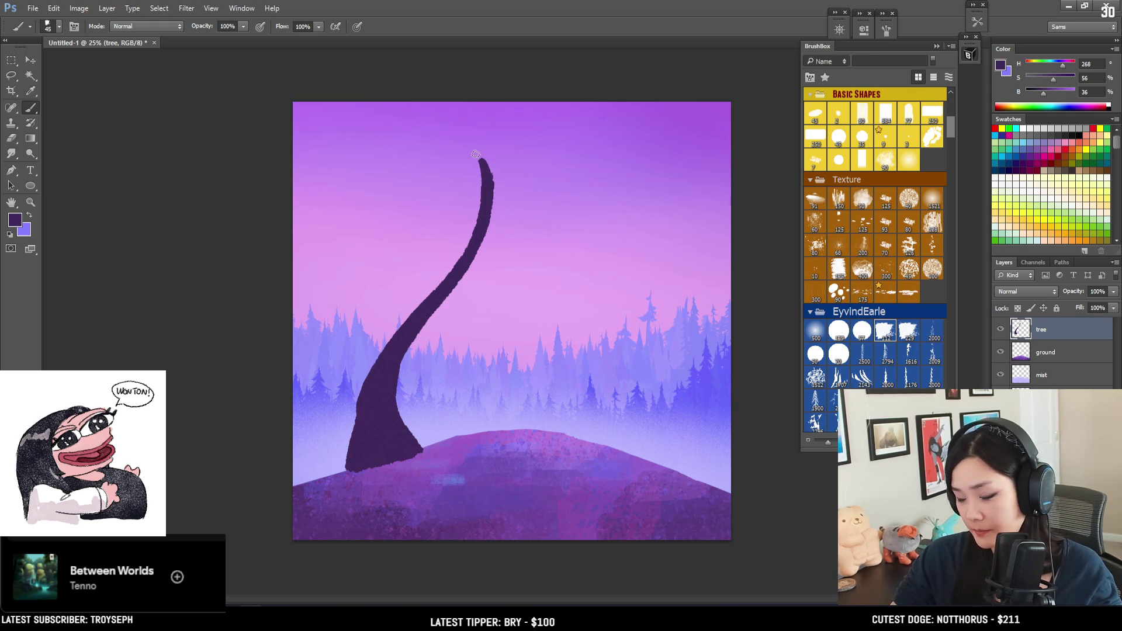
{"action": "mouse_move", "coordinate": [482, 158]}
{"action": "left_mouse_down"}
{"action": "mouse_move", "coordinate": [490, 199]}
{"action": "mouse_move", "coordinate": [456, 298]}
{"action": "left_mouse_up"}
{"action": "key", "text": "ctrl+z"}
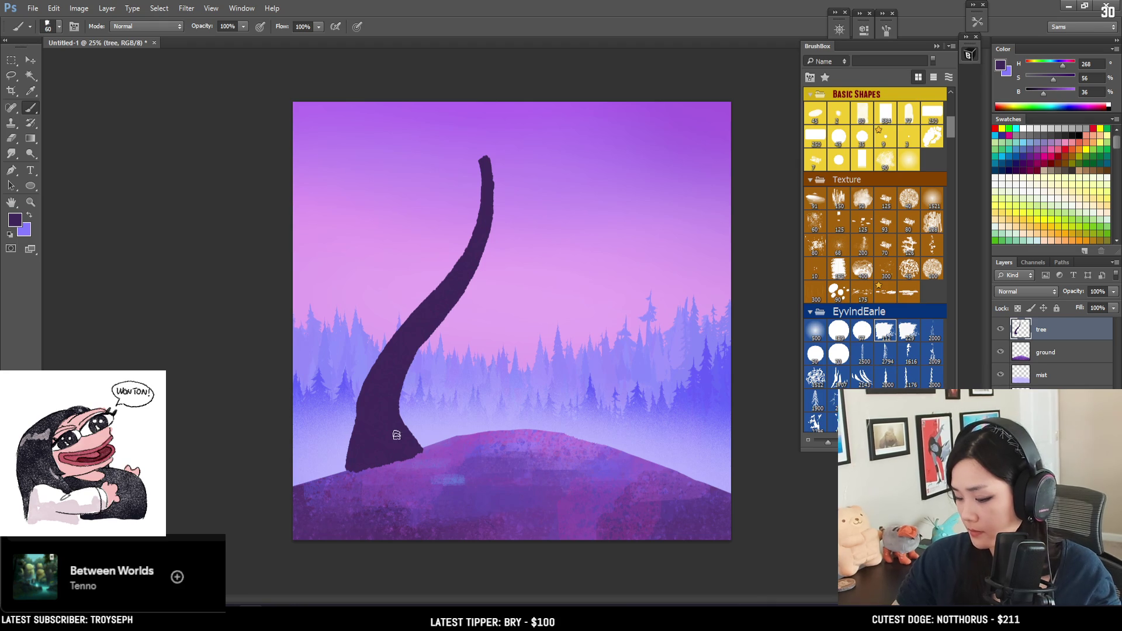
{"action": "mouse_move", "coordinate": [423, 334]}
{"action": "left_mouse_down"}
{"action": "mouse_move", "coordinate": [404, 420]}
{"action": "mouse_move", "coordinate": [418, 441]}
{"action": "mouse_move", "coordinate": [396, 416]}
{"action": "mouse_move", "coordinate": [401, 368]}
{"action": "left_mouse_up"}
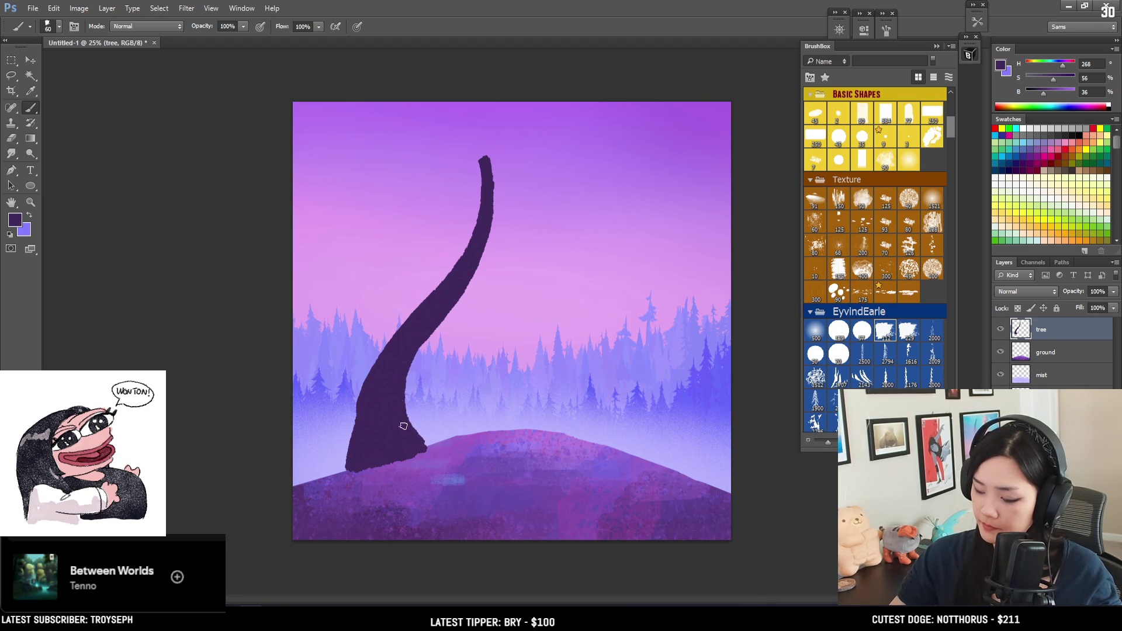
{"action": "left_click_drag", "start_coordinate": [427, 446], "coordinate": [409, 427]}
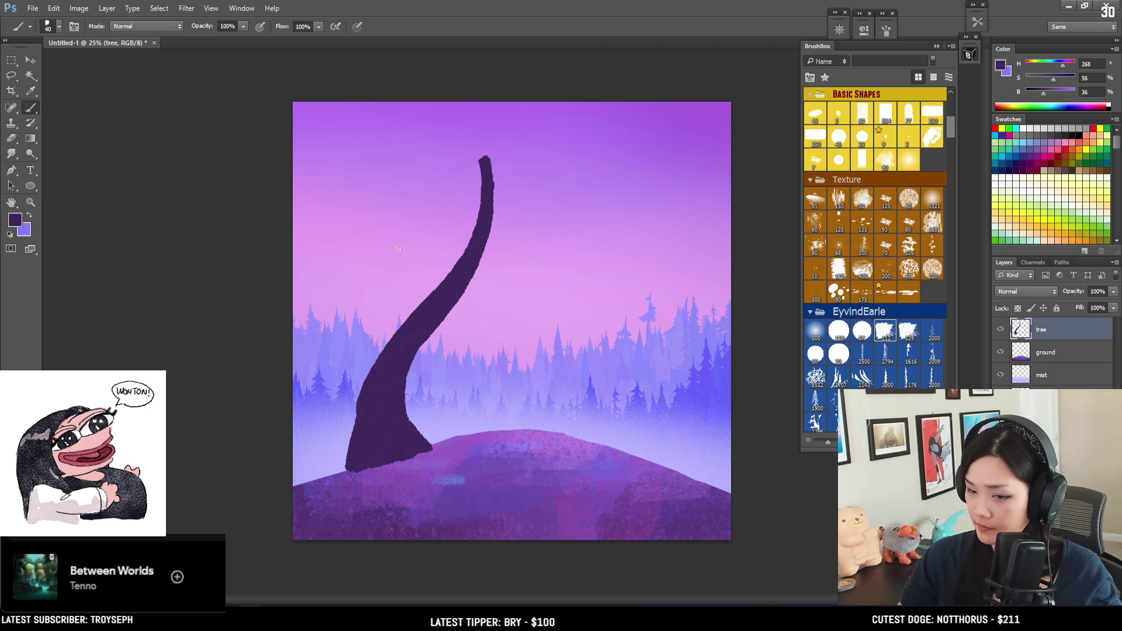
Paint a thin branch forking up from the trunk's left side with a short twig.
{"action": "mouse_move", "coordinate": [414, 321]}
{"action": "left_mouse_down"}
{"action": "mouse_move", "coordinate": [422, 238]}
{"action": "mouse_move", "coordinate": [431, 287]}
{"action": "left_mouse_up"}
{"action": "key", "text": "ctrl+z"}
{"action": "key", "text": "bracketleft"}
{"action": "mouse_move", "coordinate": [421, 243]}
{"action": "left_mouse_down"}
{"action": "mouse_move", "coordinate": [434, 207]}
{"action": "mouse_move", "coordinate": [381, 195]}
{"action": "mouse_move", "coordinate": [403, 221]}
{"action": "left_mouse_up"}
{"action": "key", "text": "ctrl+z"}
Try short twigs off the thin left branch with a smaller brush.
{"action": "key", "text": "ctrl+z"}
{"action": "key", "text": "bracketleft"}
{"action": "left_click", "coordinate": [382, 207]}
{"action": "key", "text": "ctrl+z"}
{"action": "key", "text": "ctrl+z"}
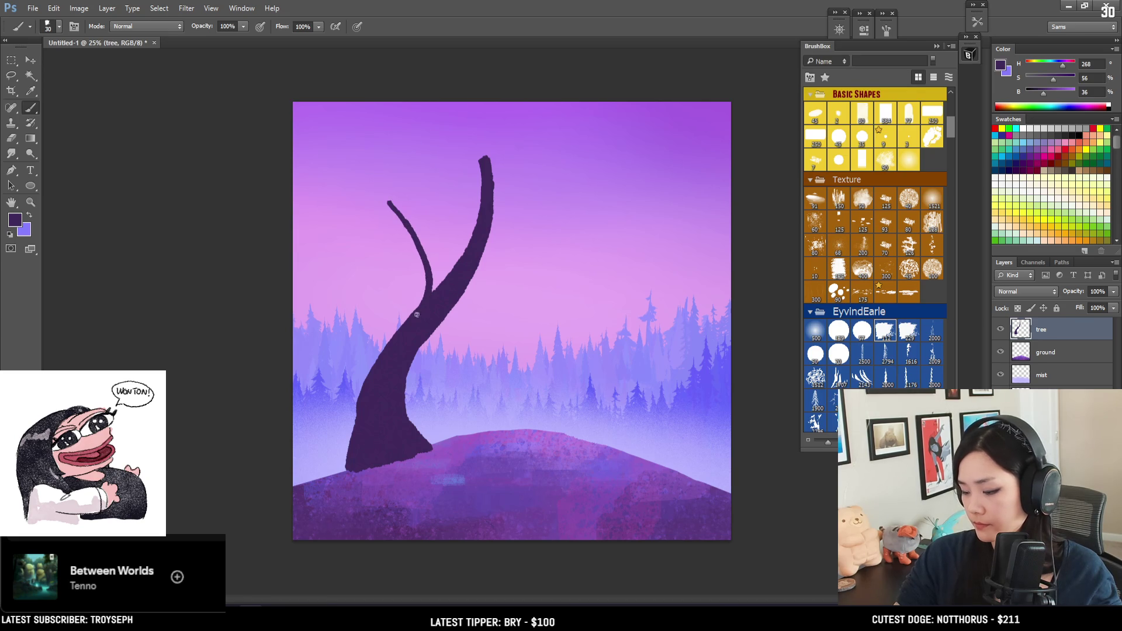
{"action": "mouse_move", "coordinate": [422, 251]}
{"action": "left_mouse_down"}
{"action": "mouse_move", "coordinate": [433, 205]}
{"action": "mouse_move", "coordinate": [420, 246]}
{"action": "left_mouse_up"}
{"action": "key", "text": "ctrl+z"}
{"action": "key", "text": "bracketleft"}
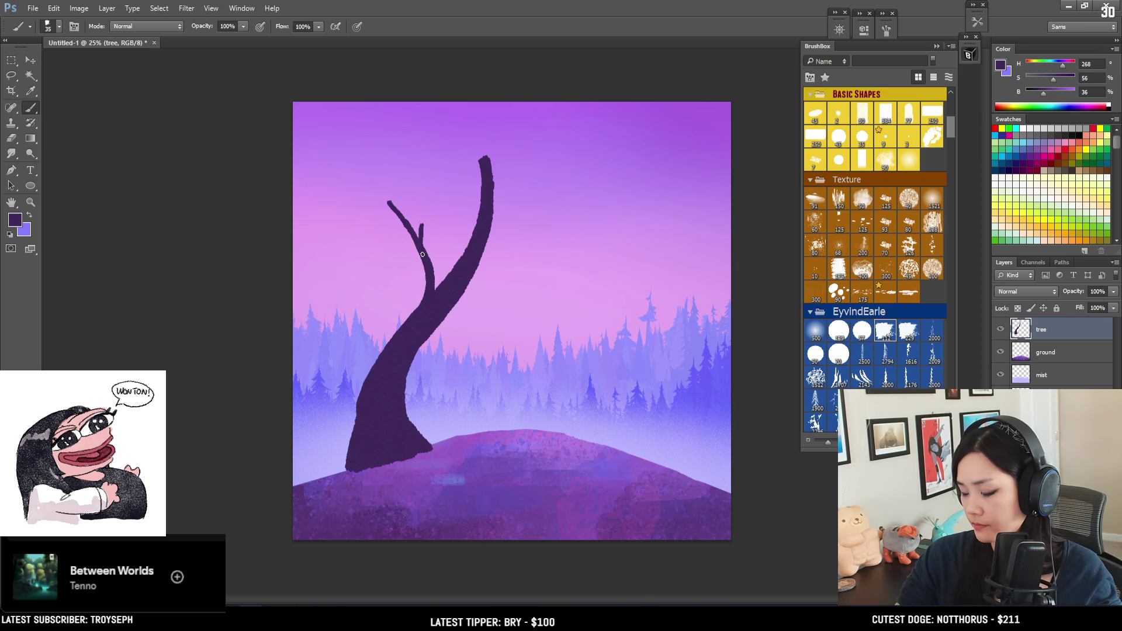
Paint a branch curving up-right from the trunk and a thin branch from the trunk top.
{"action": "left_click_drag", "start_coordinate": [489, 241], "coordinate": [532, 203]}
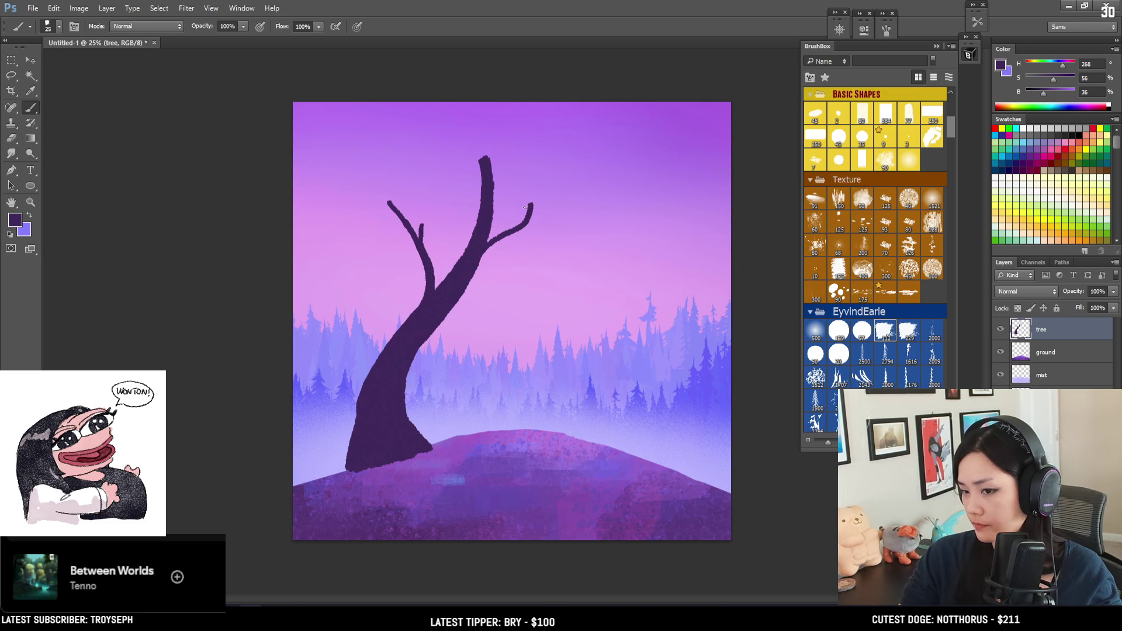
{"action": "left_click_drag", "start_coordinate": [533, 203], "coordinate": [572, 172]}
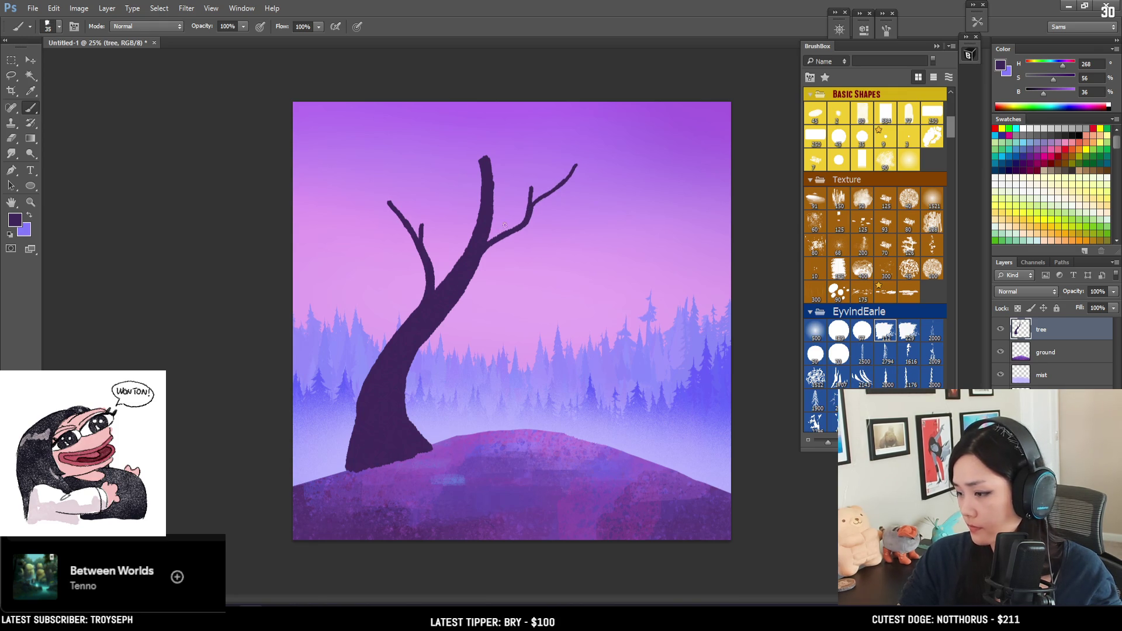
{"action": "left_click_drag", "start_coordinate": [528, 217], "coordinate": [464, 284]}
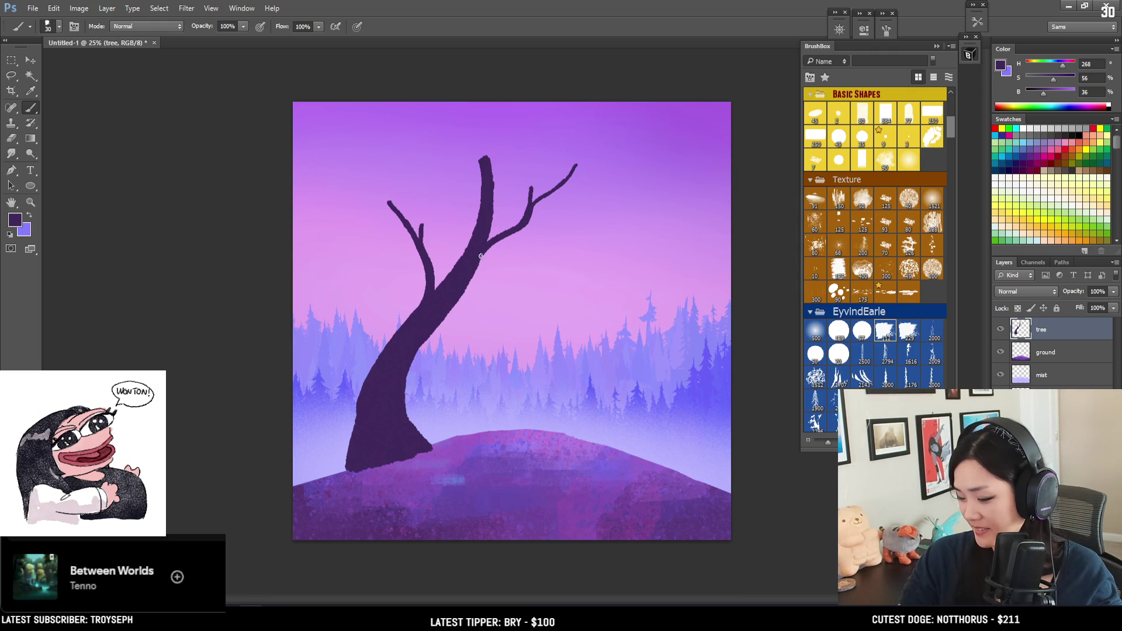
{"action": "key", "text": "bracketright"}
{"action": "mouse_move", "coordinate": [486, 222]}
{"action": "left_mouse_down"}
{"action": "mouse_move", "coordinate": [532, 138]}
{"action": "mouse_move", "coordinate": [498, 196]}
{"action": "left_mouse_up"}
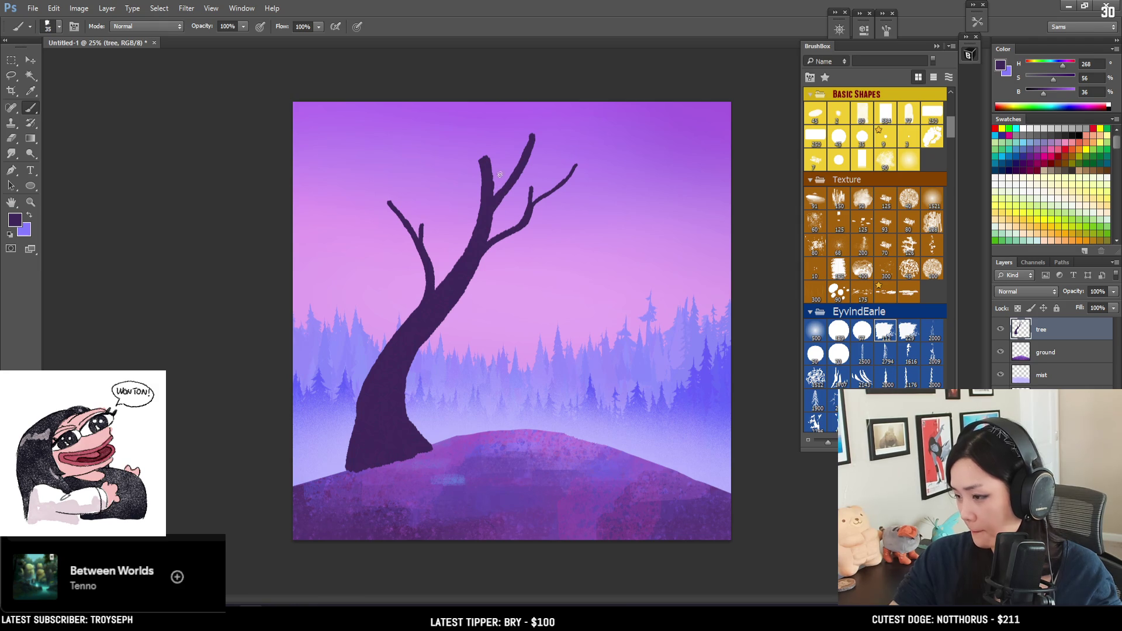
Paint a curved upper-left branch joining the upper trunk.
{"action": "key", "text": "bracketright"}
{"action": "mouse_move", "coordinate": [432, 141]}
{"action": "left_mouse_down"}
{"action": "mouse_move", "coordinate": [456, 168]}
{"action": "mouse_move", "coordinate": [483, 170]}
{"action": "left_mouse_up"}
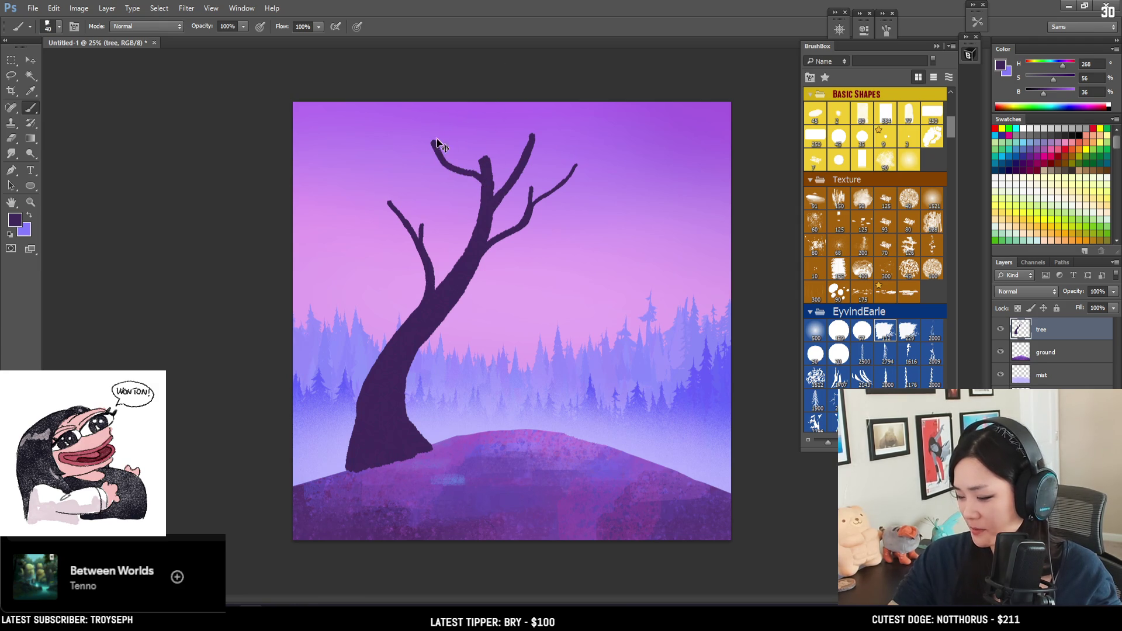
{"action": "key", "text": "ctrl+z"}
{"action": "mouse_move", "coordinate": [431, 133]}
{"action": "left_mouse_down"}
{"action": "mouse_move", "coordinate": [483, 171]}
{"action": "mouse_move", "coordinate": [480, 146]}
{"action": "left_mouse_up"}
{"action": "key", "text": "bracketright"}
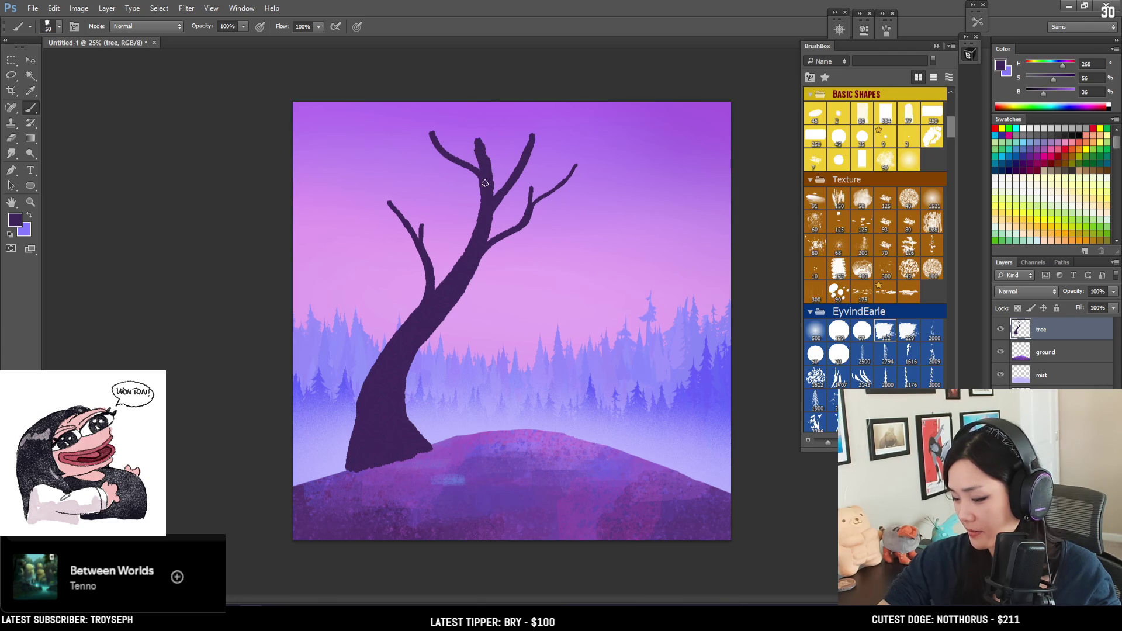
{"action": "key", "text": "bracketleft"}
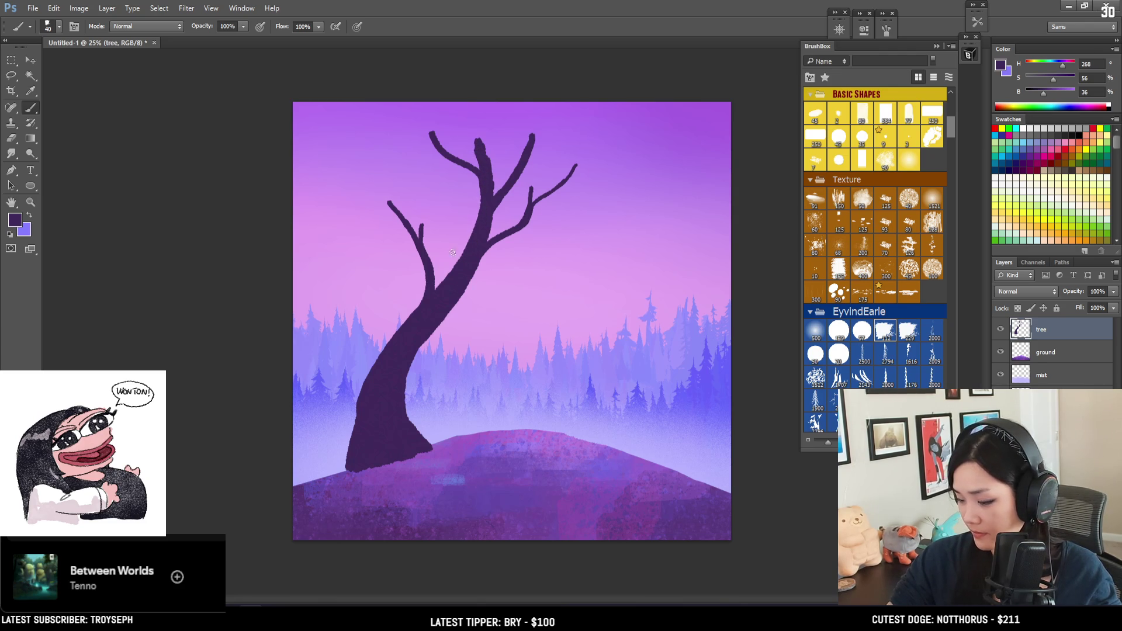
{"action": "key", "text": "bracketleft"}
Add a thin branch extending outward from the left limb.
{"action": "left_click_drag", "start_coordinate": [364, 212], "coordinate": [397, 226]}
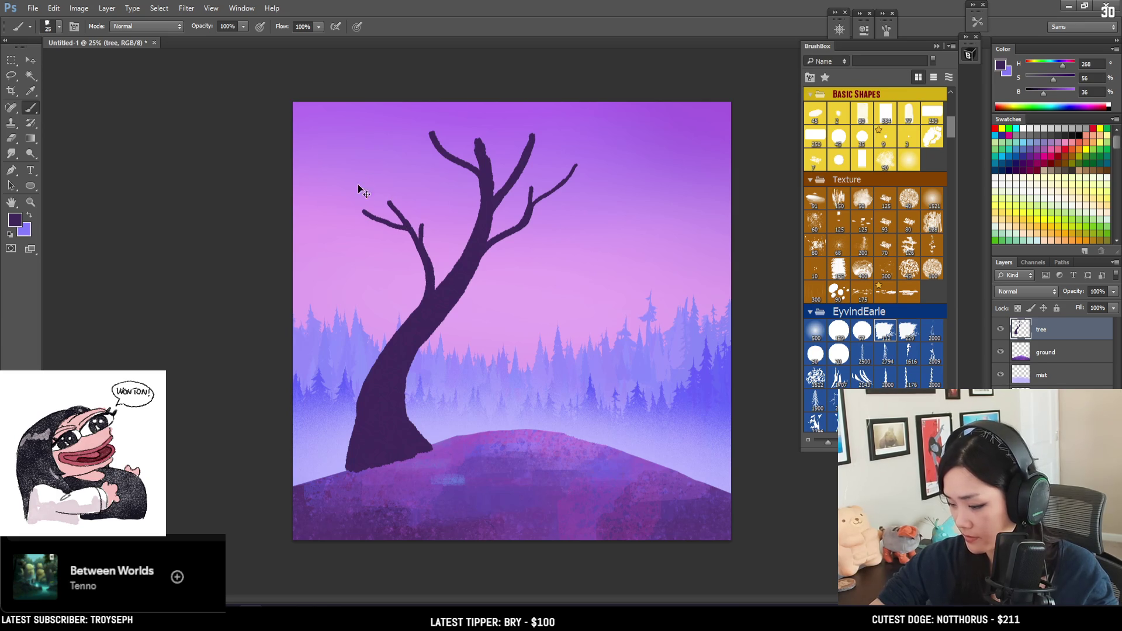
{"action": "left_click_drag", "start_coordinate": [358, 199], "coordinate": [403, 221]}
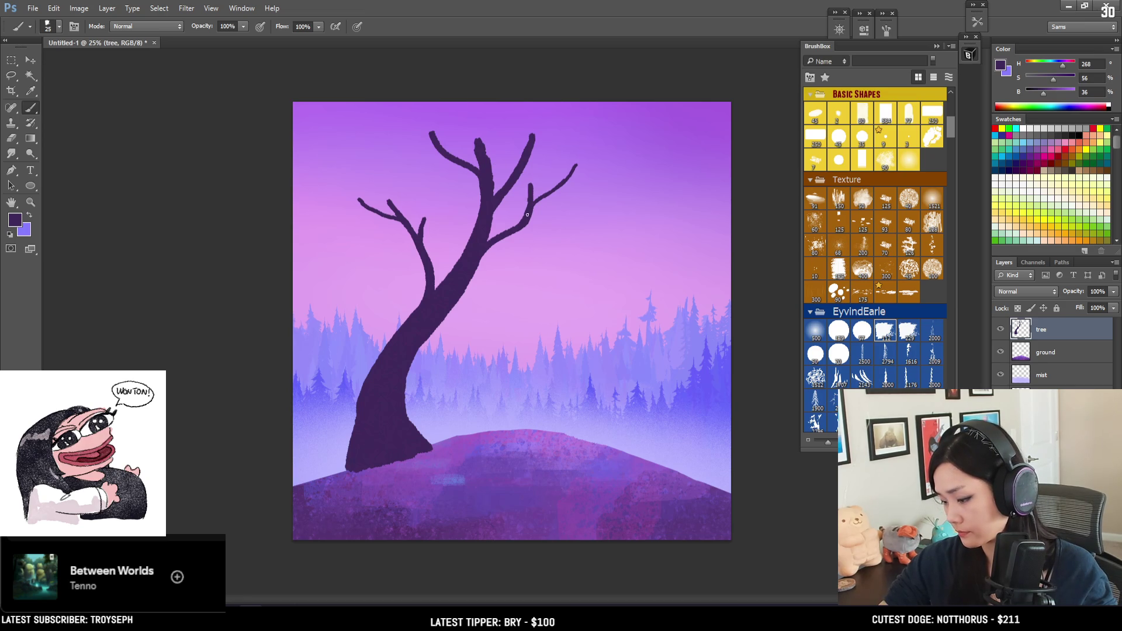
{"action": "key", "text": "bracketright"}
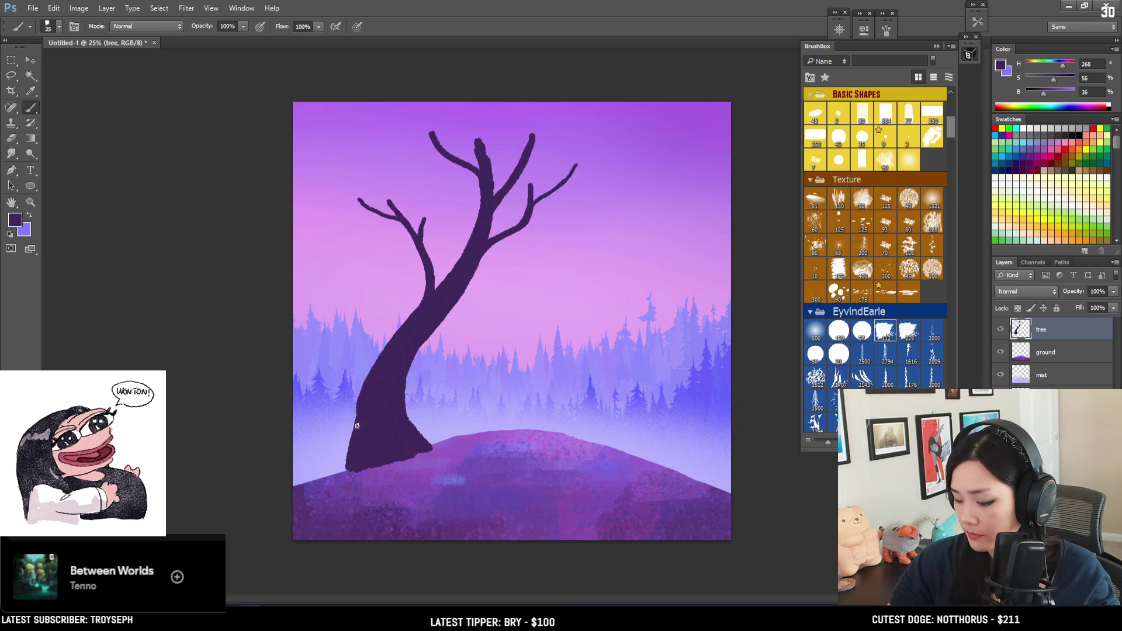
{"action": "key", "text": "bracketright"}
Darken and thicken the trunk's lower right edge near the base.
{"action": "mouse_move", "coordinate": [413, 436]}
{"action": "left_mouse_down"}
{"action": "mouse_move", "coordinate": [400, 403]}
{"action": "mouse_move", "coordinate": [417, 440]}
{"action": "left_mouse_up"}
{"action": "key", "text": "bracketright"}
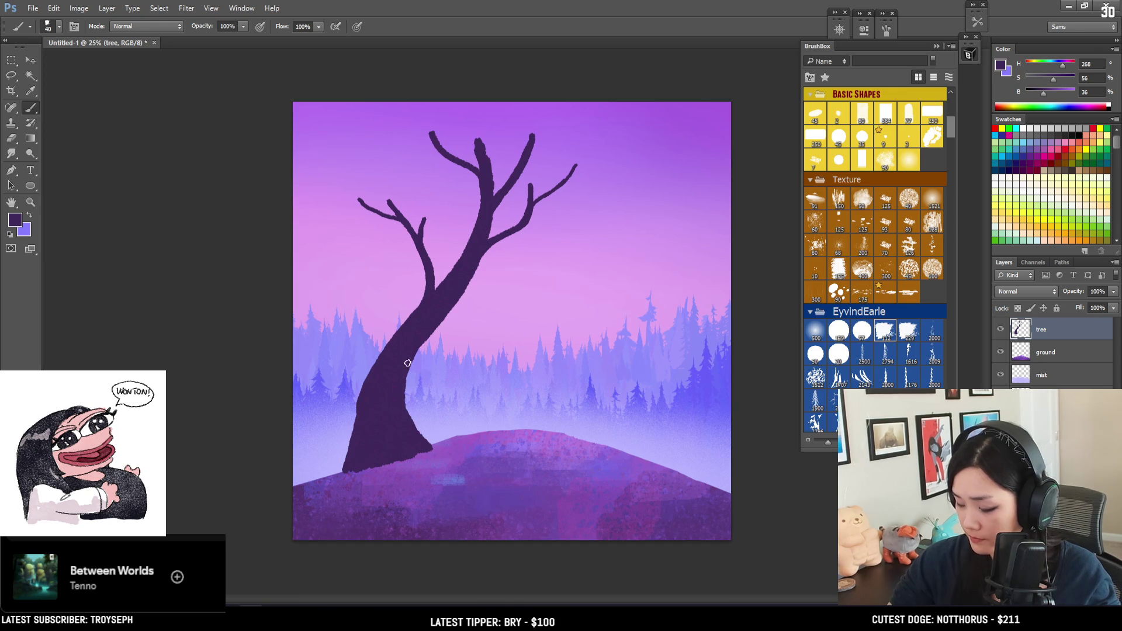
{"action": "mouse_move", "coordinate": [412, 428]}
{"action": "left_mouse_down"}
{"action": "mouse_move", "coordinate": [431, 446]}
{"action": "mouse_move", "coordinate": [417, 443]}
{"action": "left_mouse_up"}
{"action": "key", "text": "bracketleft"}
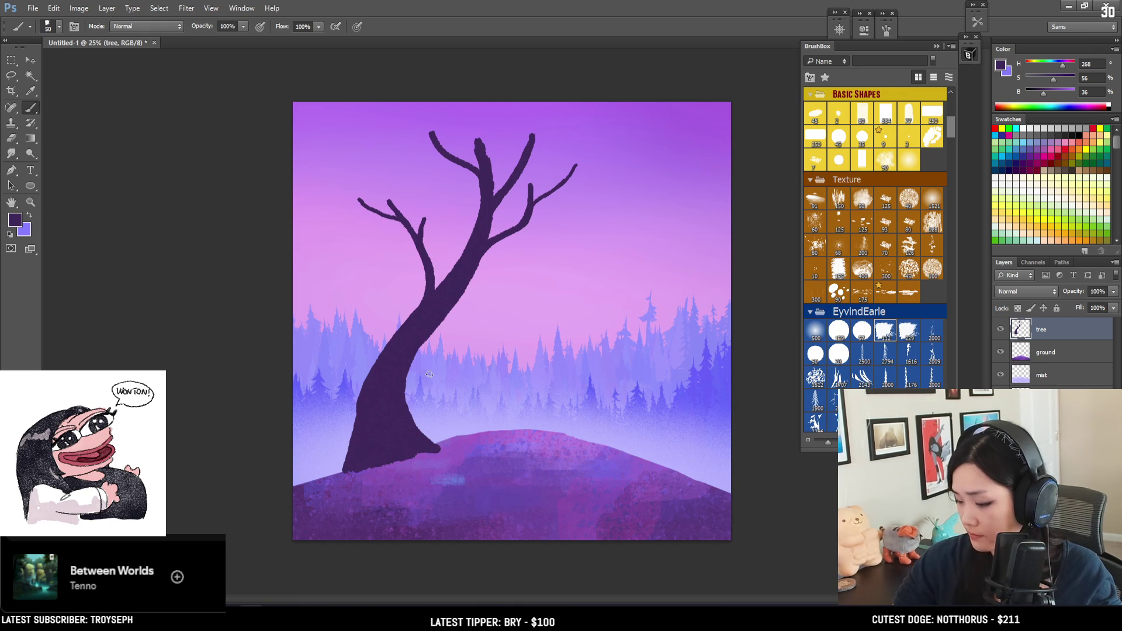
Paint a thin upper-left branch and extend the middle branch tip up-right with finer brushes.
{"action": "left_click", "coordinate": [477, 147]}
{"action": "left_click_drag", "start_coordinate": [399, 132], "coordinate": [475, 171]}
{"action": "key", "text": "bracketright"}
{"action": "key", "text": "bracketright"}
{"action": "left_click_drag", "start_coordinate": [485, 117], "coordinate": [485, 171]}
{"action": "key", "text": "ctrl+z"}
{"action": "key", "text": "bracketleft"}
{"action": "mouse_move", "coordinate": [502, 110]}
{"action": "left_mouse_down"}
{"action": "mouse_move", "coordinate": [483, 171]}
{"action": "mouse_move", "coordinate": [507, 107]}
{"action": "left_mouse_up"}
{"action": "key", "text": "bracketleft"}
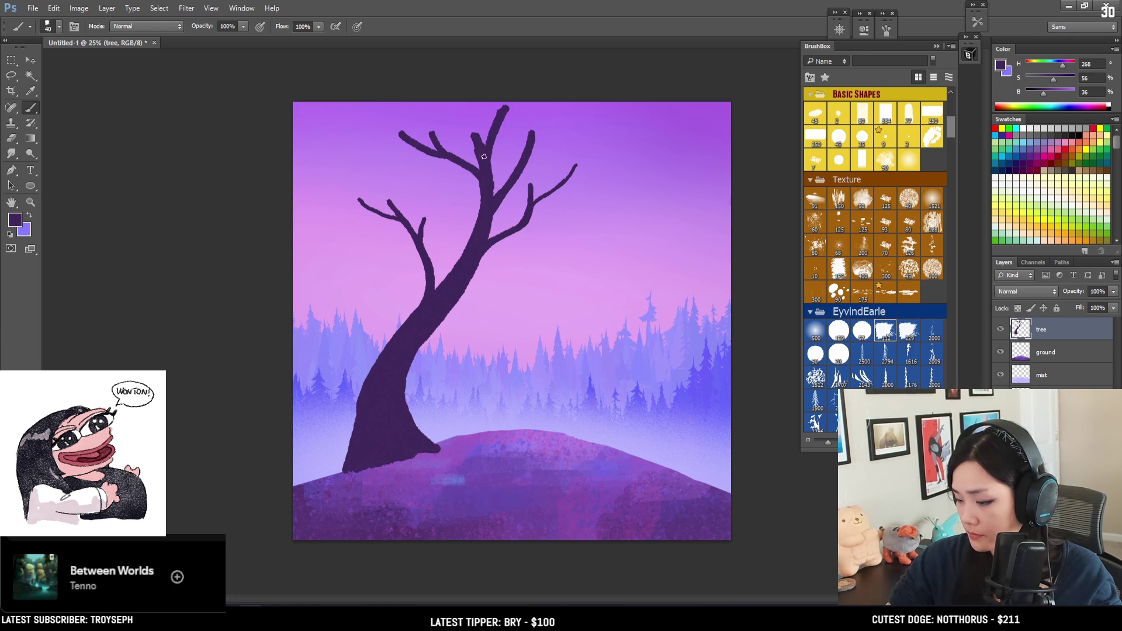
{"action": "key", "text": "bracketleft"}
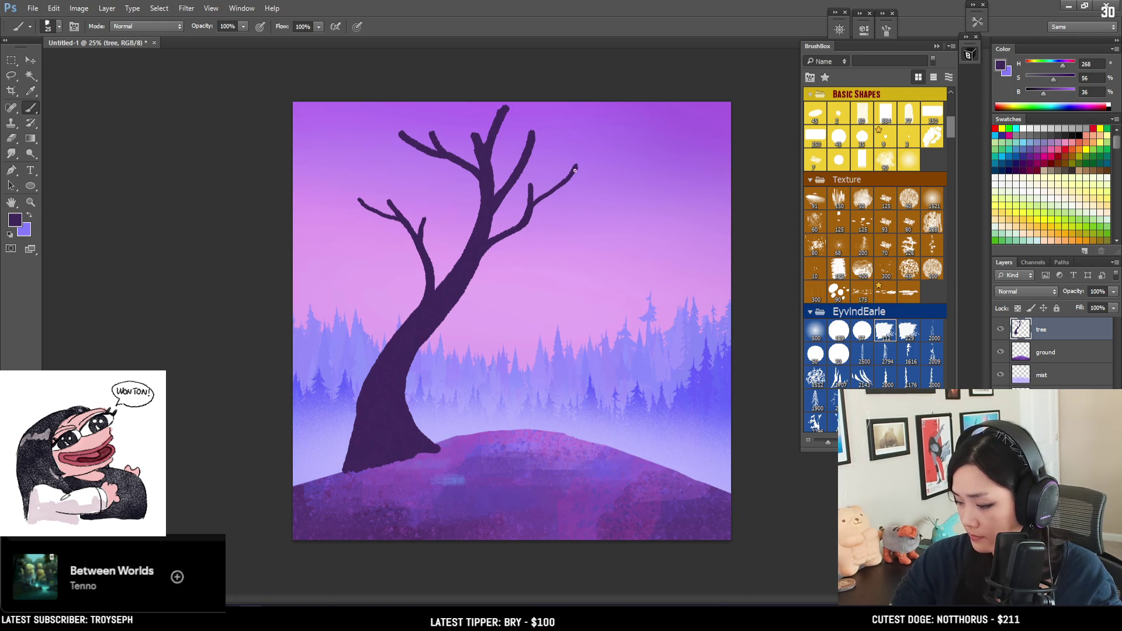
{"action": "key", "text": "bracketright"}
Thicken the right branch and extend its tip outward toward the upper right.
{"action": "left_click_drag", "start_coordinate": [482, 246], "coordinate": [519, 224]}
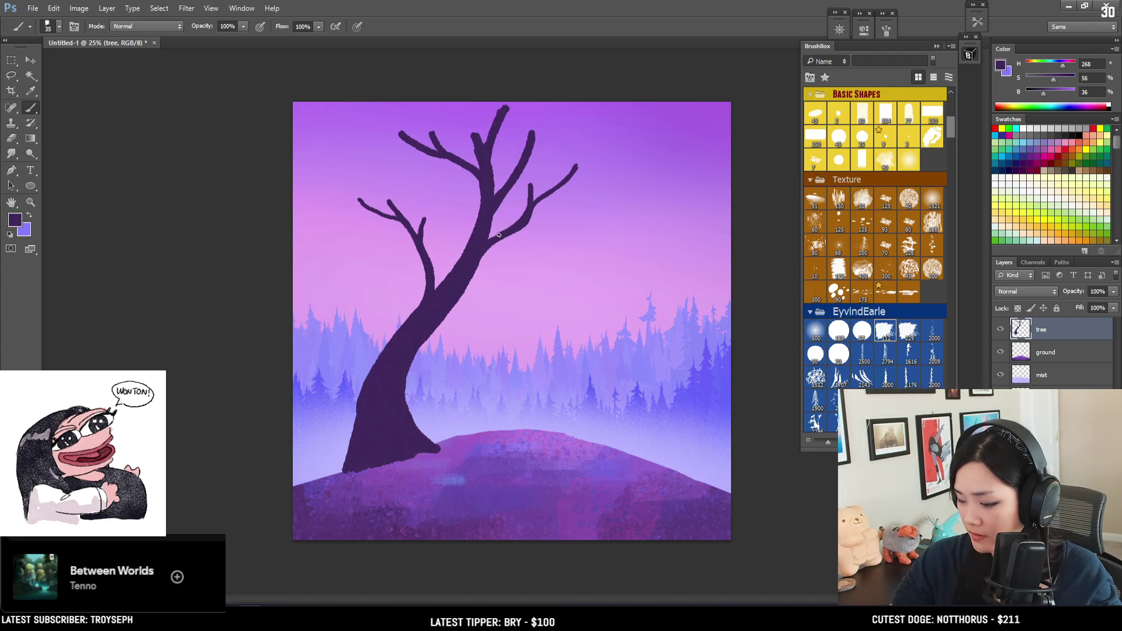
{"action": "key", "text": "bracketleft"}
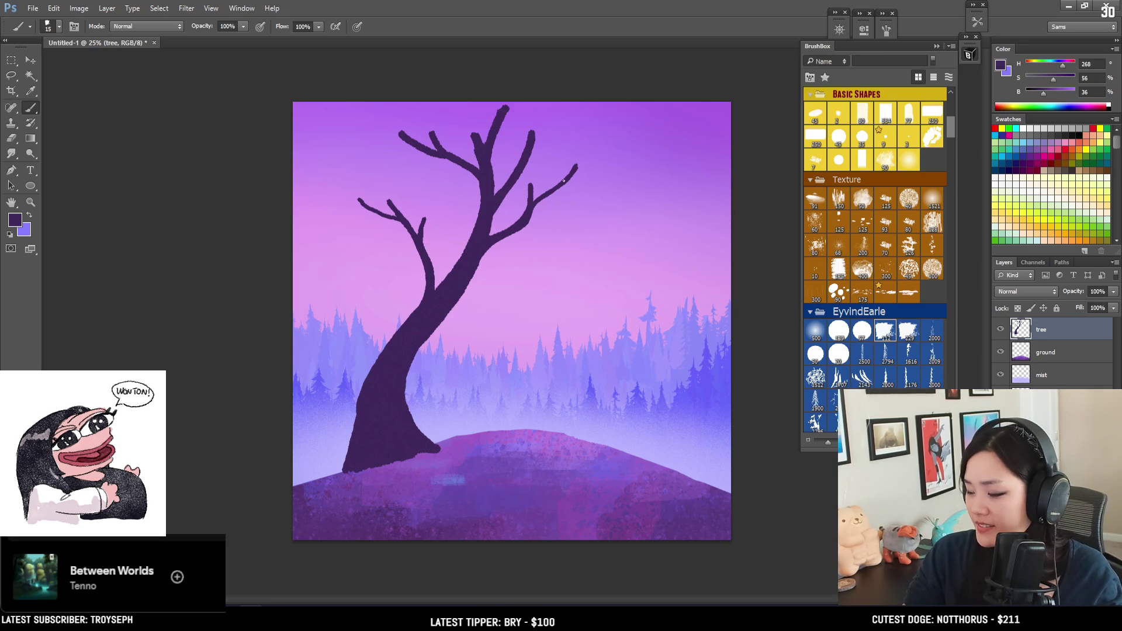
{"action": "key", "text": "ctrl+z"}
{"action": "left_click_drag", "start_coordinate": [546, 195], "coordinate": [583, 184]}
{"action": "key", "text": "ctrl+z"}
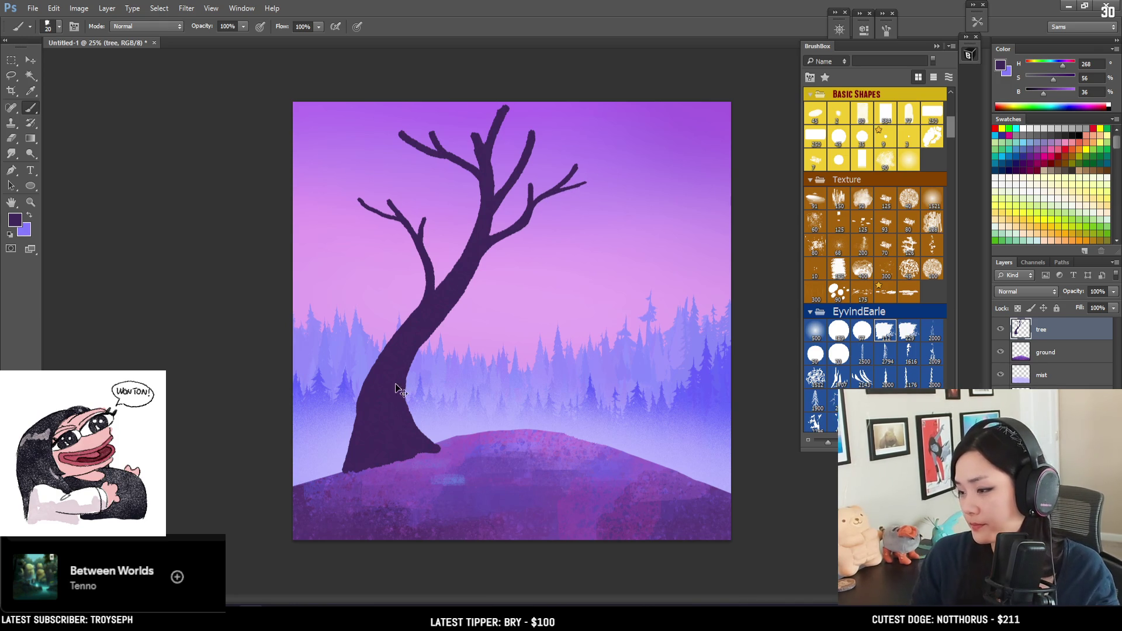
{"action": "key", "text": "ctrl+t"}
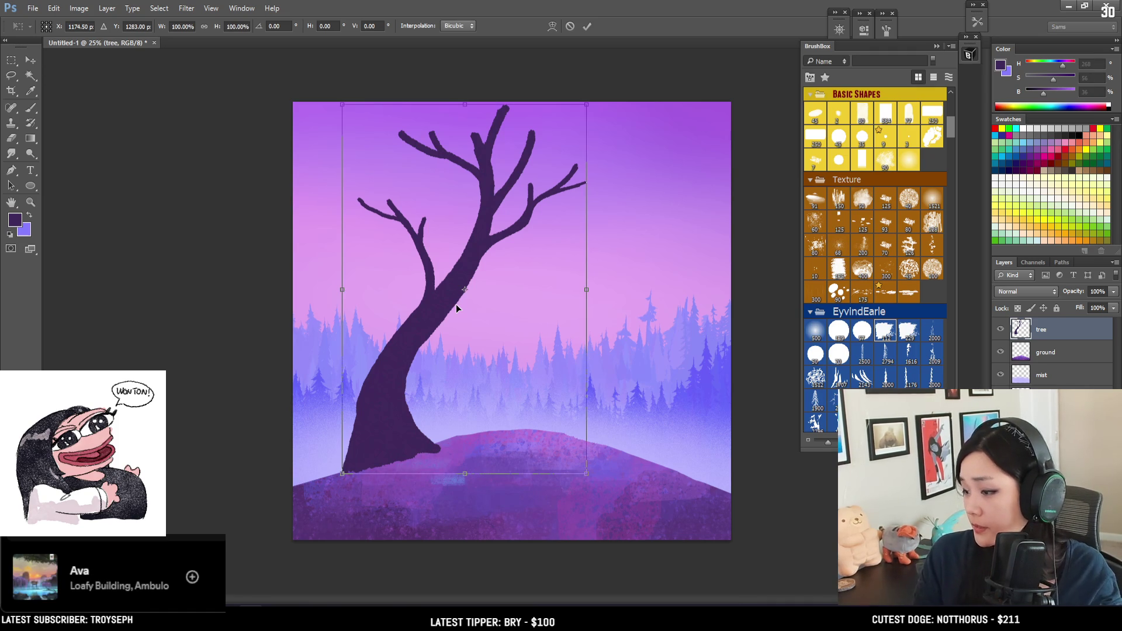
Spread the tree's crown wider with a Perspective transform on the top handle.
{"action": "right_click", "coordinate": [495, 304]}
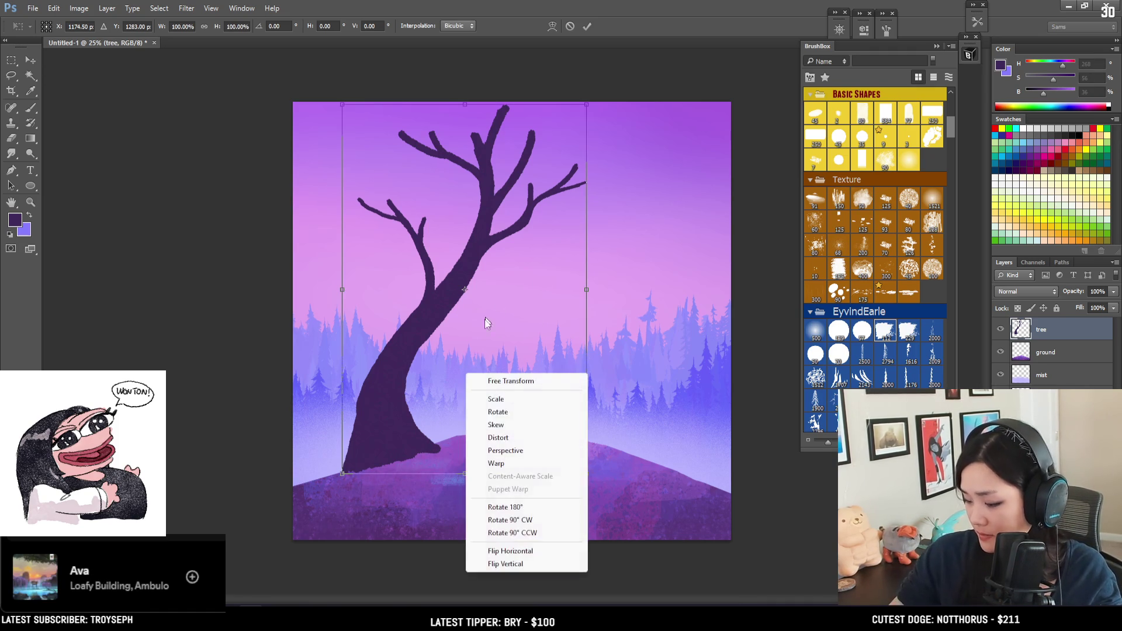
{"action": "left_click", "coordinate": [506, 451]}
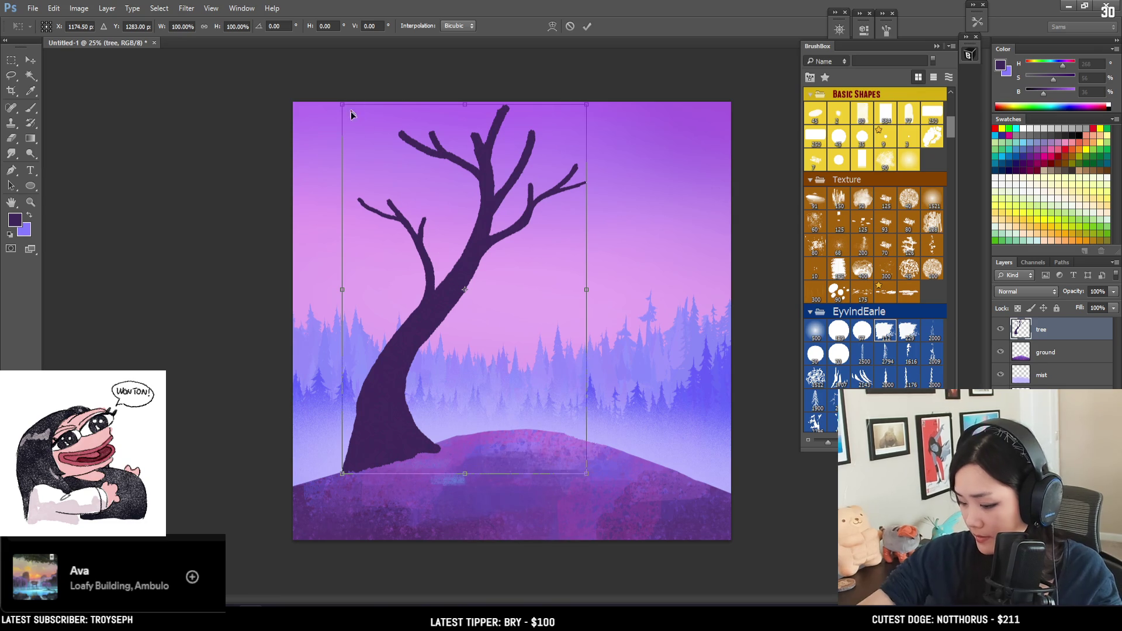
{"action": "left_click_drag", "start_coordinate": [588, 474], "coordinate": [621, 458]}
{"action": "key", "text": "ctrl+z"}
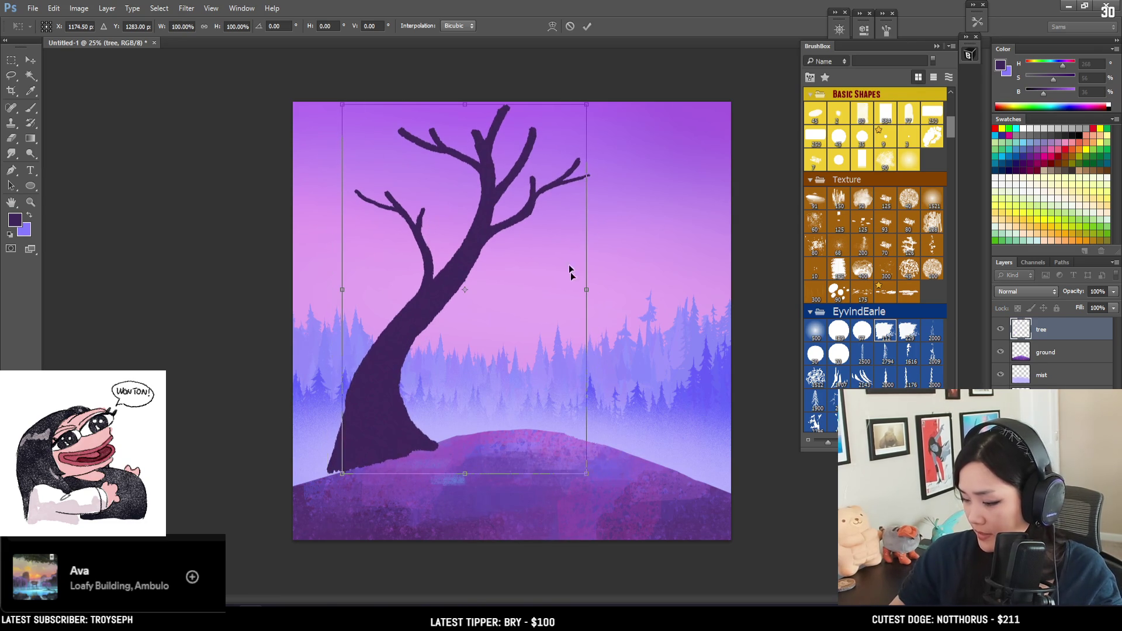
{"action": "mouse_move", "coordinate": [586, 108]}
{"action": "left_mouse_down"}
{"action": "mouse_move", "coordinate": [621, 111]}
{"action": "mouse_move", "coordinate": [578, 145]}
{"action": "left_mouse_up"}
{"action": "key", "text": "Return"}
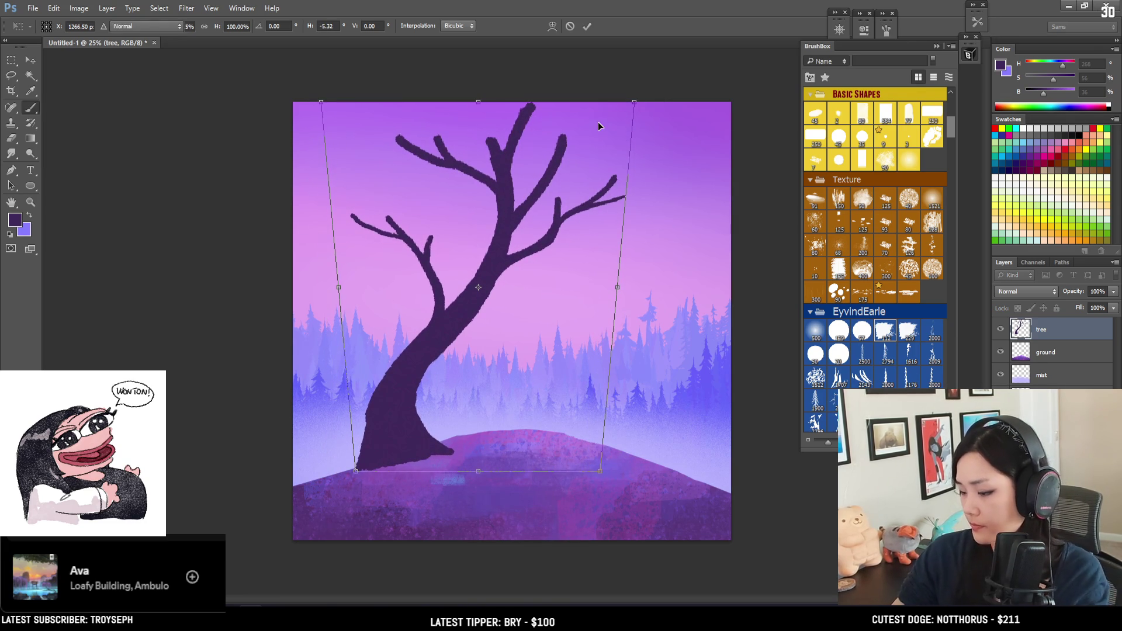
Shift the tree further right on the hill using a Distort transform.
{"action": "key", "text": "ctrl+t"}
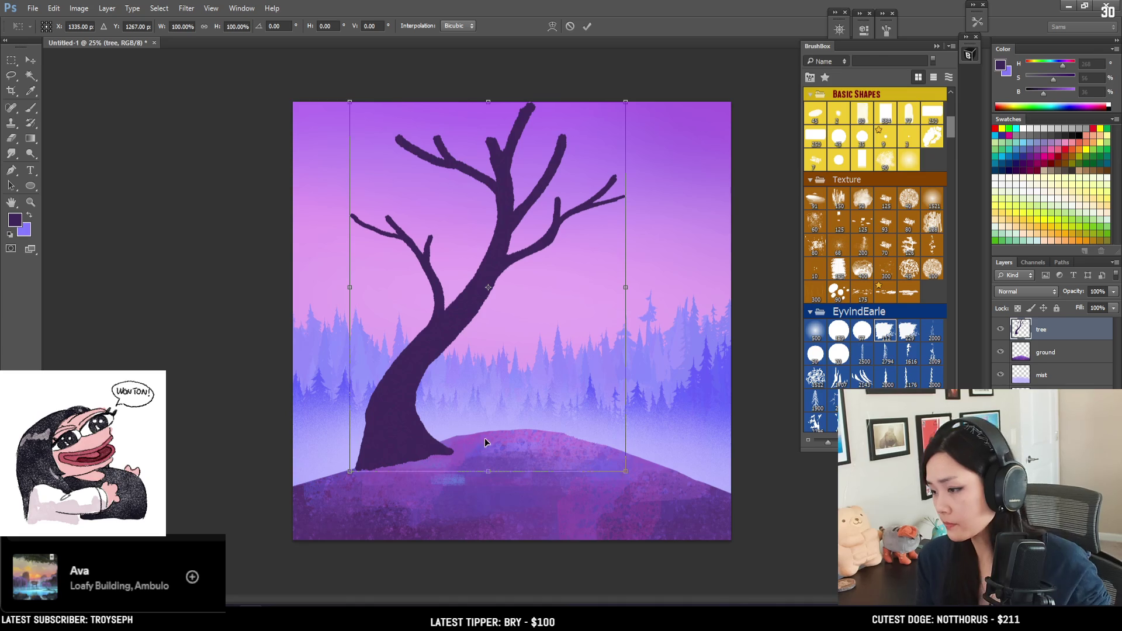
{"action": "right_click", "coordinate": [488, 286]}
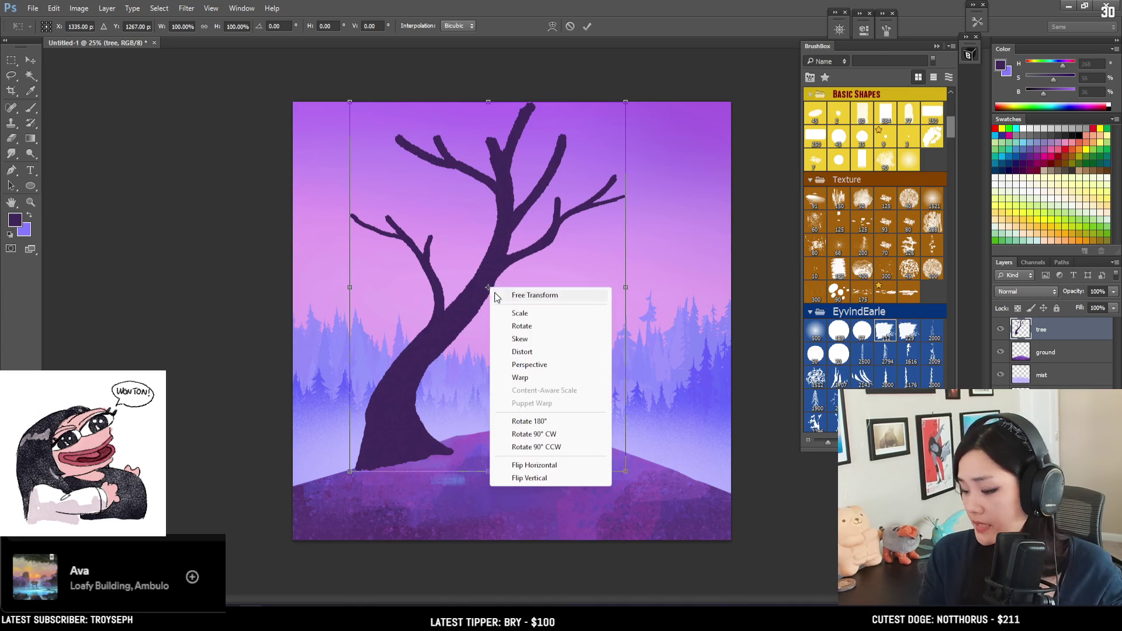
{"action": "left_click", "coordinate": [521, 352]}
{"action": "mouse_move", "coordinate": [345, 478]}
{"action": "left_mouse_down"}
{"action": "mouse_move", "coordinate": [331, 480]}
{"action": "mouse_move", "coordinate": [341, 477]}
{"action": "left_mouse_up"}
{"action": "left_click_drag", "start_coordinate": [419, 453], "coordinate": [432, 454]}
{"action": "key", "text": "Return"}
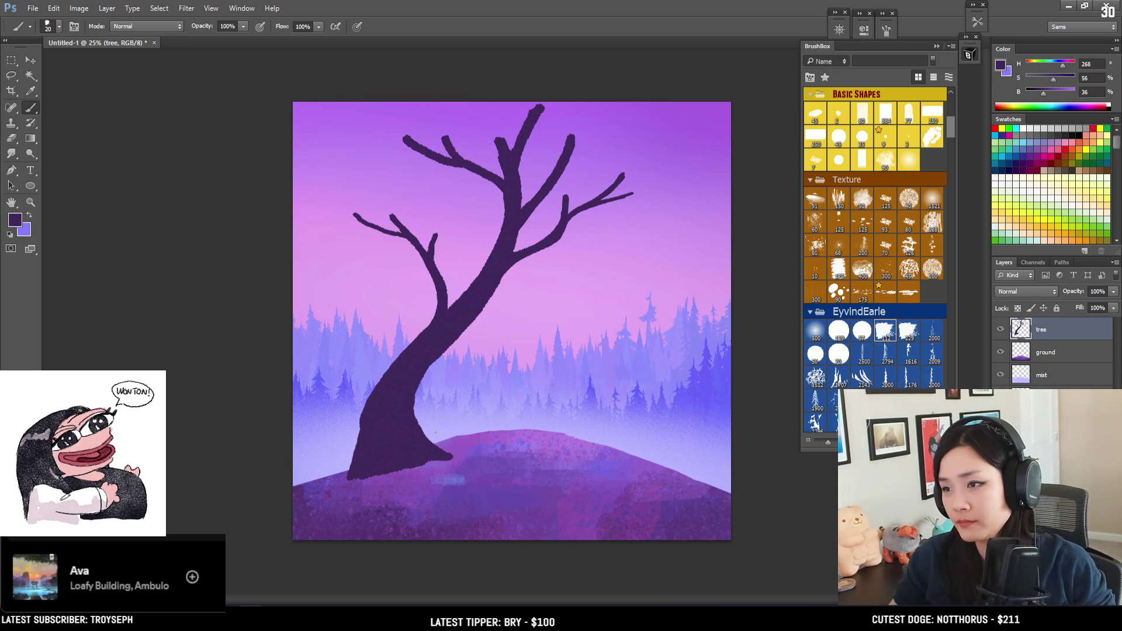
Lock the tree layer's transparency and add light speckled MM Rocky Block texture to the upper branches.
{"action": "left_click", "coordinate": [819, 138]}
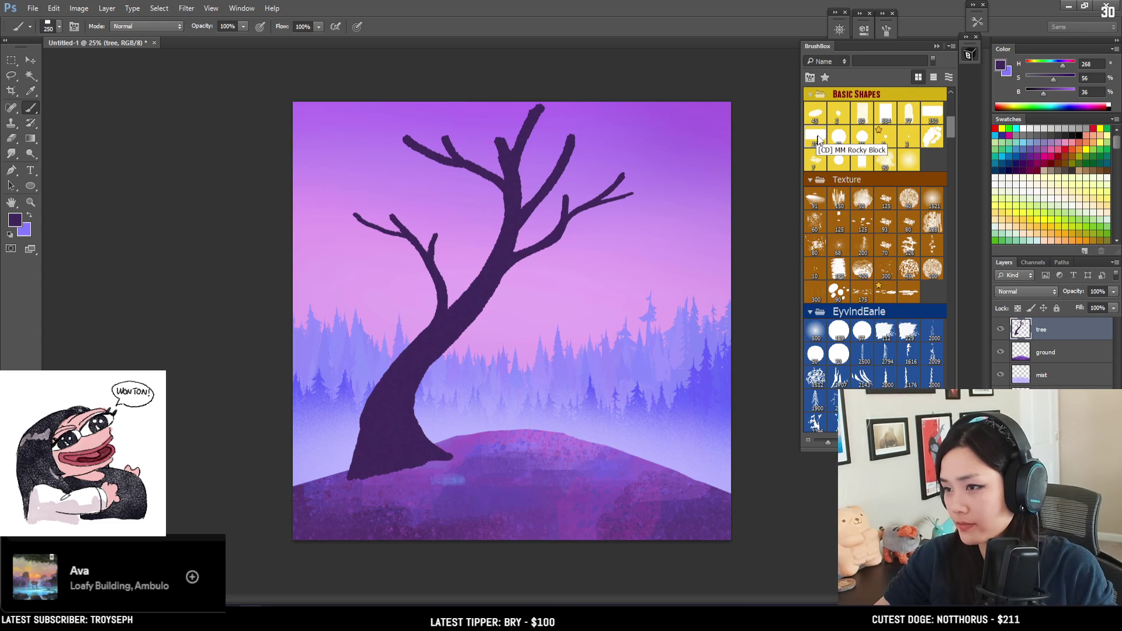
{"action": "left_click", "coordinate": [1017, 308]}
{"action": "key", "text": "bracketright"}
{"action": "key", "text": "bracketright"}
{"action": "key", "text": "bracketright"}
{"action": "key", "text": "bracketright"}
{"action": "left_click", "coordinate": [1061, 96]}
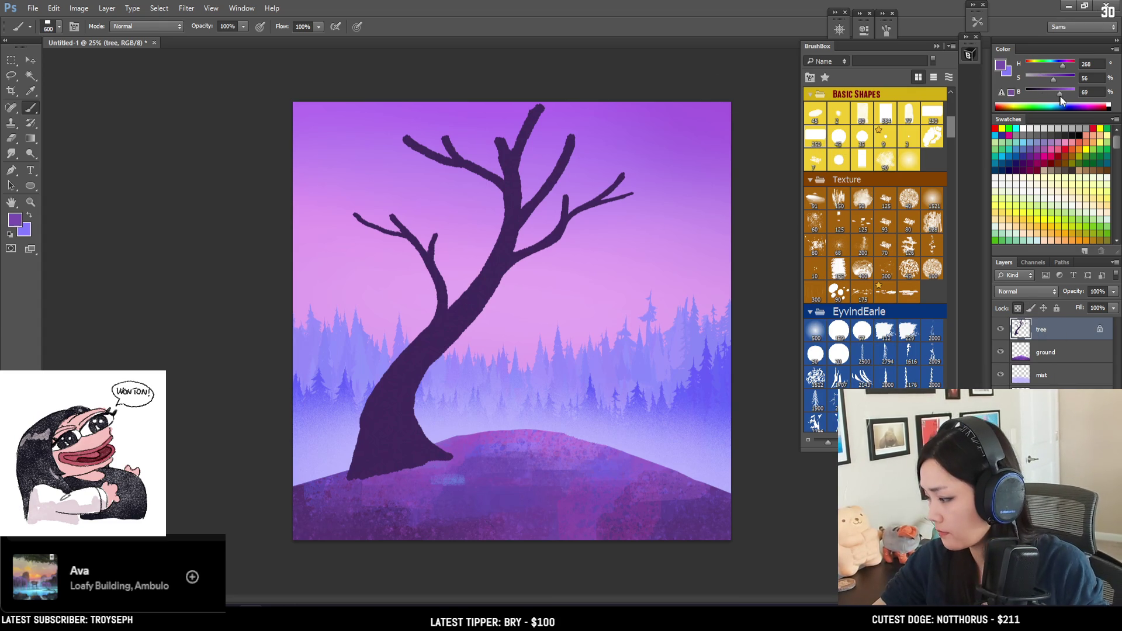
{"action": "left_click", "coordinate": [1046, 79]}
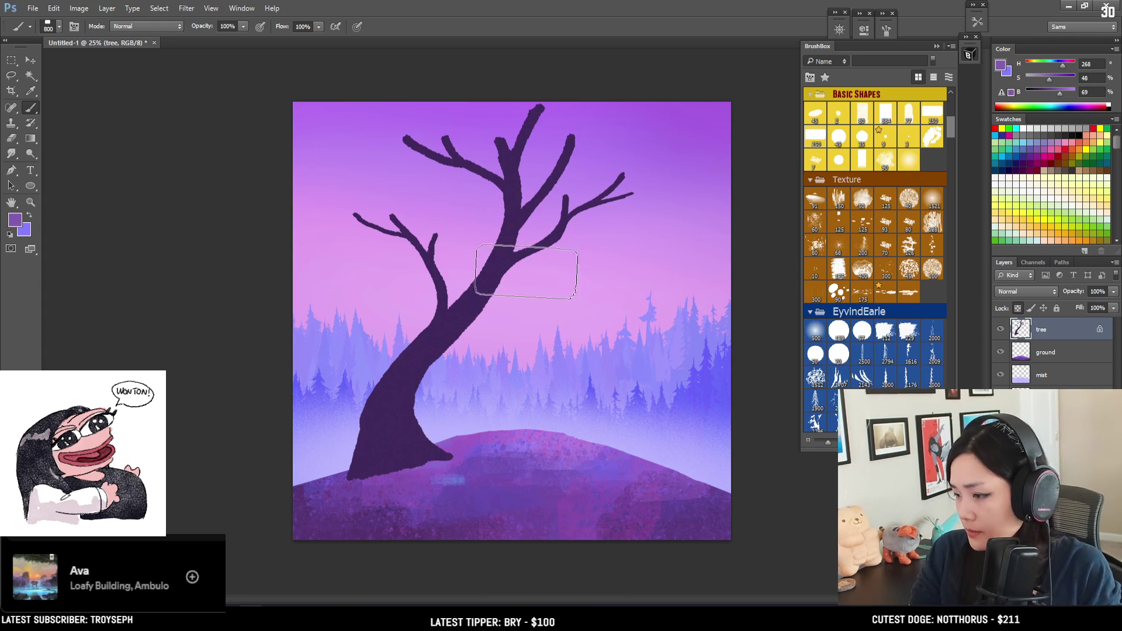
{"action": "key", "text": "bracketright"}
{"action": "key", "text": "bracketright"}
{"action": "mouse_move", "coordinate": [500, 295]}
{"action": "left_mouse_down"}
{"action": "mouse_move", "coordinate": [564, 138]}
{"action": "mouse_move", "coordinate": [468, 320]}
{"action": "mouse_move", "coordinate": [534, 100]}
{"action": "mouse_move", "coordinate": [452, 306]}
{"action": "mouse_move", "coordinate": [489, 85]}
{"action": "mouse_move", "coordinate": [474, 92]}
{"action": "mouse_move", "coordinate": [464, 153]}
{"action": "mouse_move", "coordinate": [518, 233]}
{"action": "mouse_move", "coordinate": [559, 225]}
{"action": "mouse_move", "coordinate": [465, 228]}
{"action": "mouse_move", "coordinate": [426, 245]}
{"action": "left_mouse_up"}
Turn on pressure-controlled opacity and repaint the trunk in its own sampled dark purple.
{"action": "key", "text": "bracketright"}
{"action": "left_click", "coordinate": [262, 29]}
{"action": "left_click", "coordinate": [407, 389], "text": "alt"}
{"action": "key", "text": "bracketright"}
{"action": "mouse_move", "coordinate": [416, 296]}
{"action": "left_mouse_down"}
{"action": "mouse_move", "coordinate": [406, 175]}
{"action": "mouse_move", "coordinate": [588, 133]}
{"action": "left_mouse_up"}
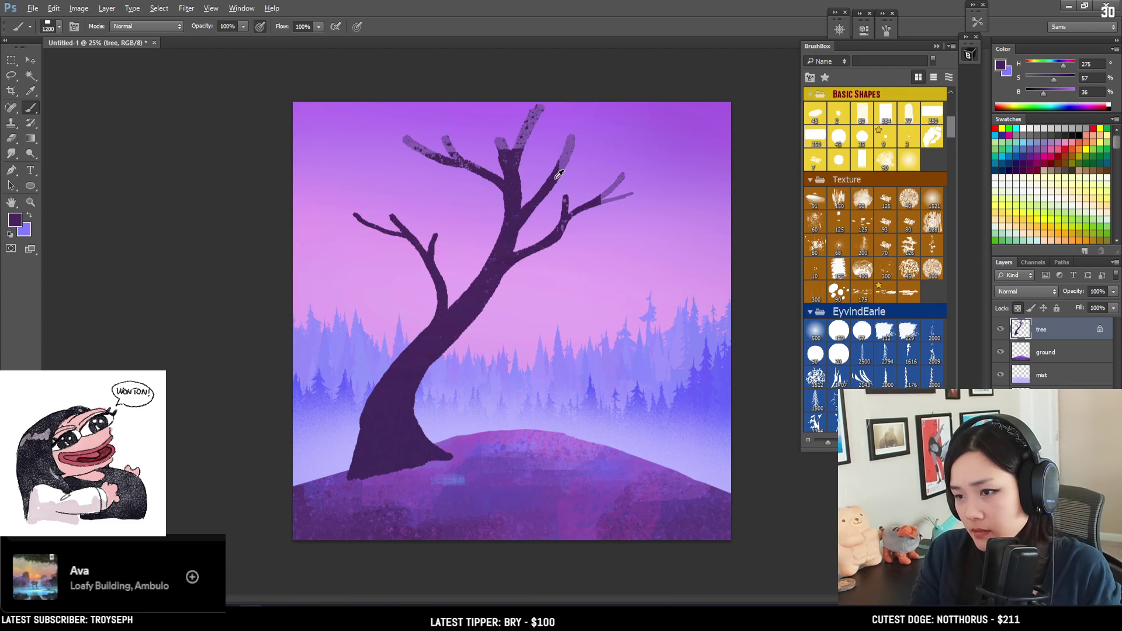
Brighten the upper tree with light lavender, then smooth the upper branches in ground-sampled mid purple.
{"action": "left_click", "coordinate": [538, 413], "text": "alt"}
{"action": "key", "text": "bracketright"}
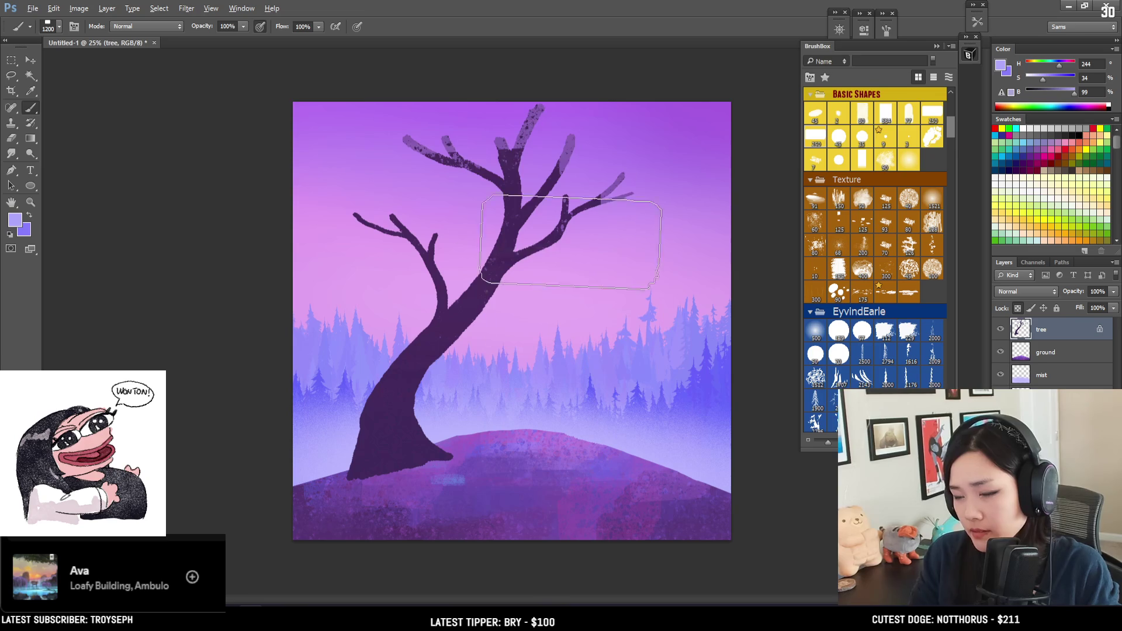
{"action": "left_click_drag", "start_coordinate": [557, 242], "coordinate": [467, 274]}
{"action": "left_click", "coordinate": [452, 478], "text": "alt"}
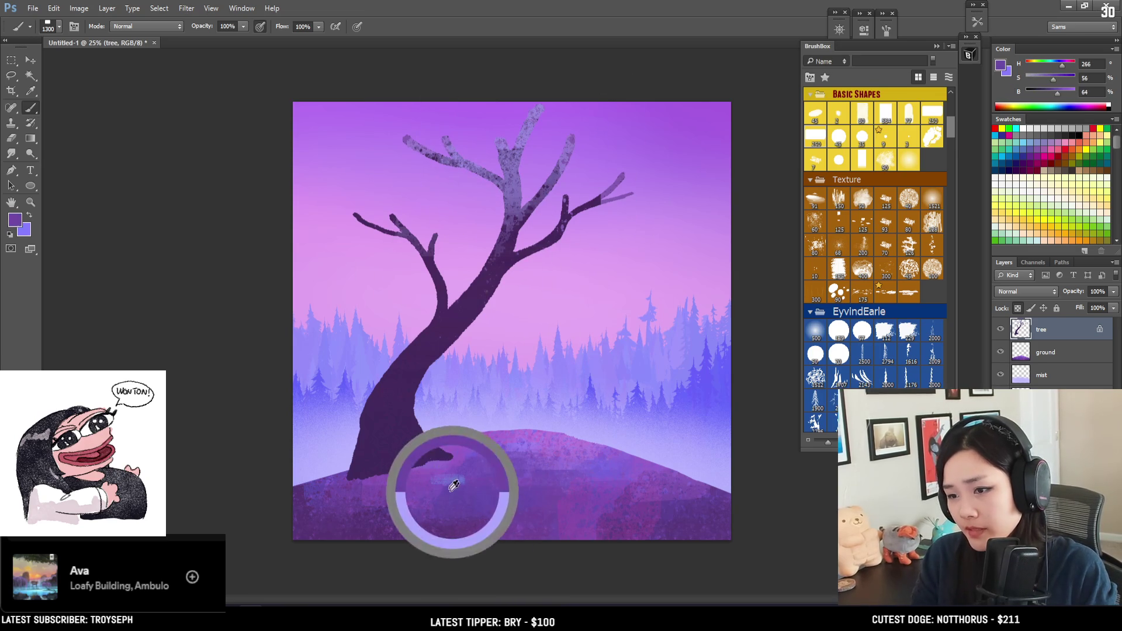
{"action": "mouse_move", "coordinate": [522, 141]}
{"action": "left_mouse_down"}
{"action": "mouse_move", "coordinate": [533, 168]}
{"action": "mouse_move", "coordinate": [514, 175]}
{"action": "left_mouse_up"}
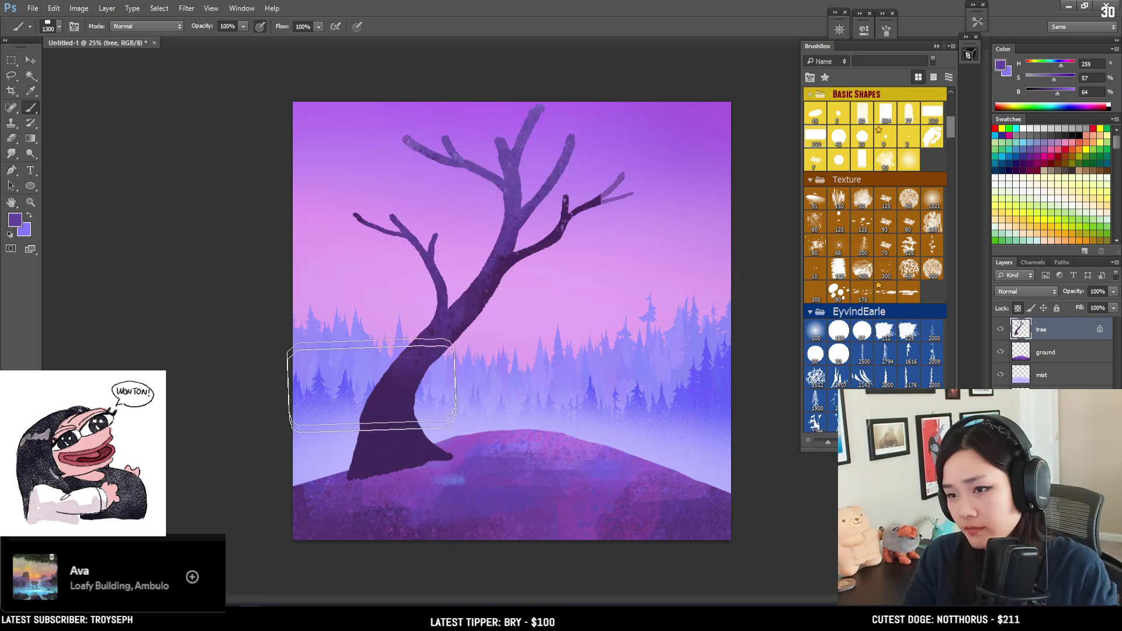
Shrink the brush to 175 and paint a light purple highlight (brightness 88) down the trunk.
{"action": "key", "text": "bracketleft"}
{"action": "key", "text": "bracketleft"}
{"action": "key", "text": "bracketleft"}
{"action": "key", "text": "bracketleft"}
{"action": "key", "text": "bracketleft"}
{"action": "key", "text": "bracketleft"}
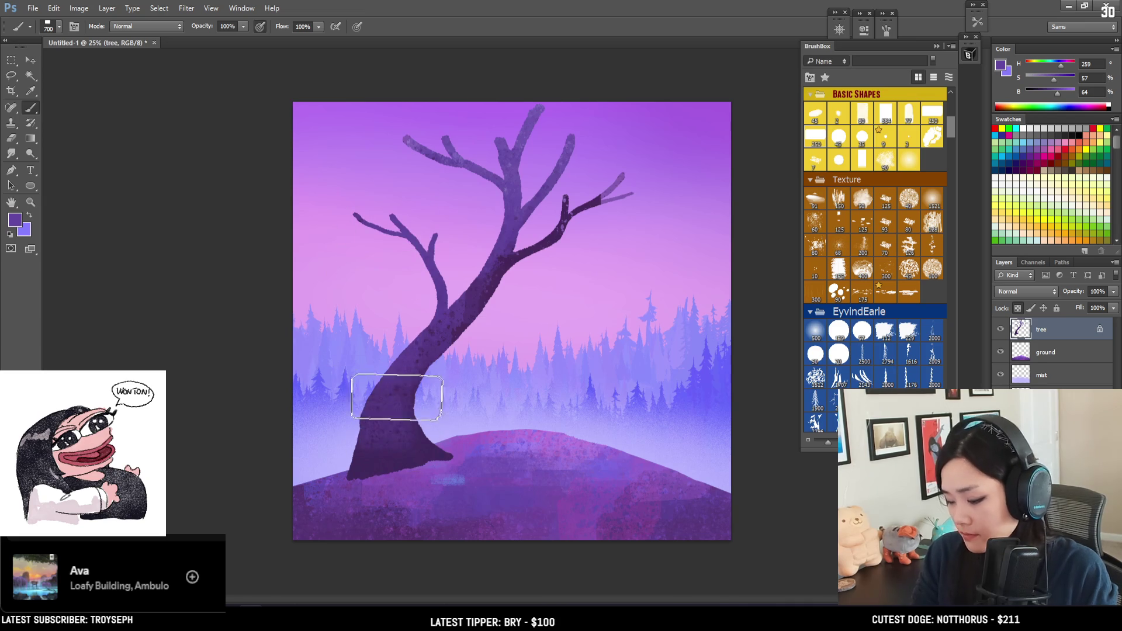
{"action": "key", "text": "bracketleft"}
{"action": "left_click_drag", "start_coordinate": [1057, 94], "coordinate": [1072, 100]}
{"action": "key", "text": "bracketleft"}
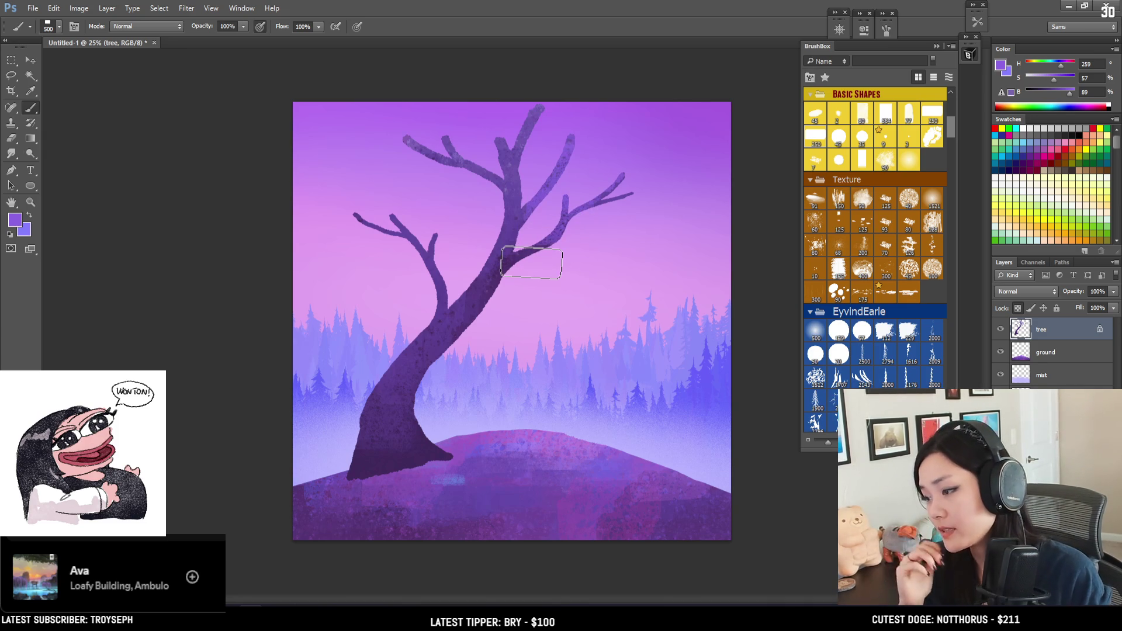
{"action": "key", "text": "bracketleft"}
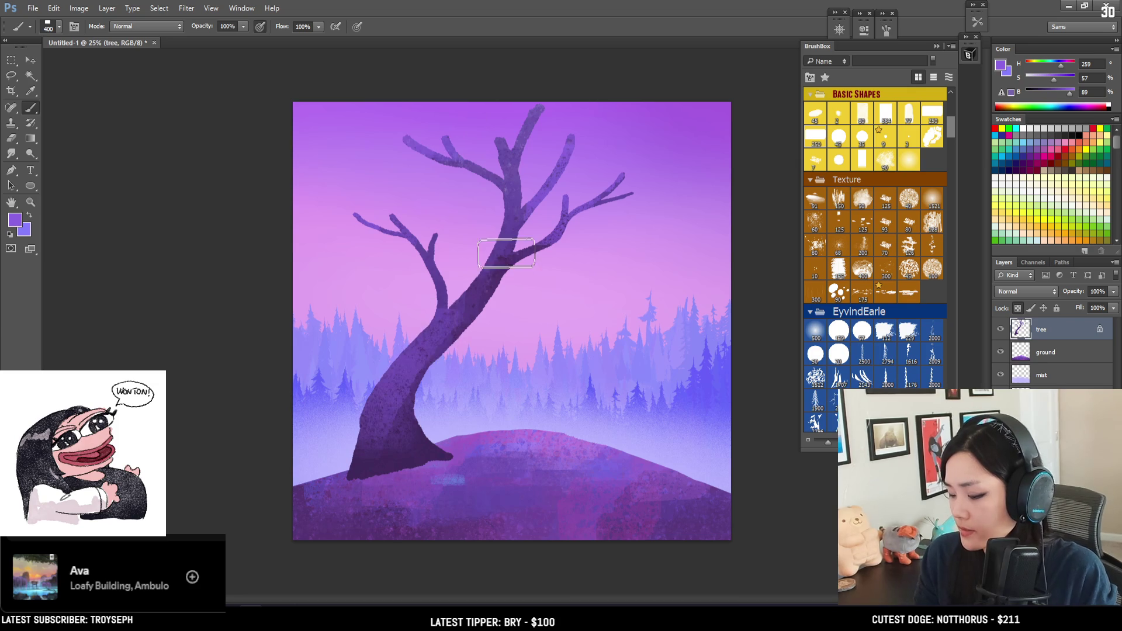
{"action": "key", "text": "bracketleft"}
{"action": "key", "text": "bracketleft"}
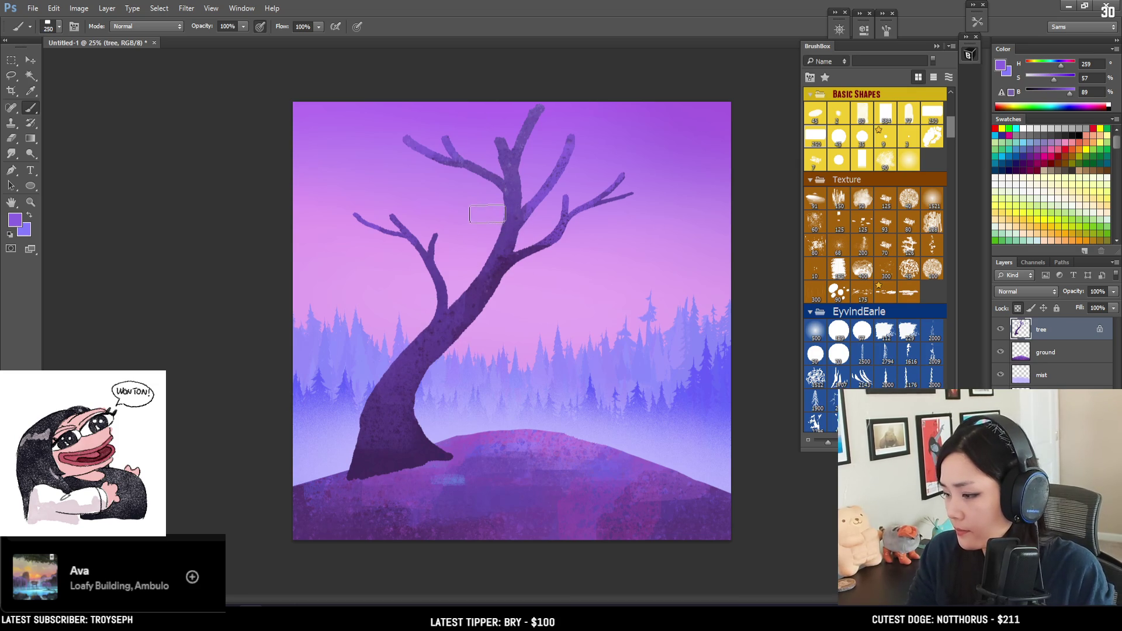
{"action": "key", "text": "bracketleft"}
{"action": "key", "text": "bracketleft"}
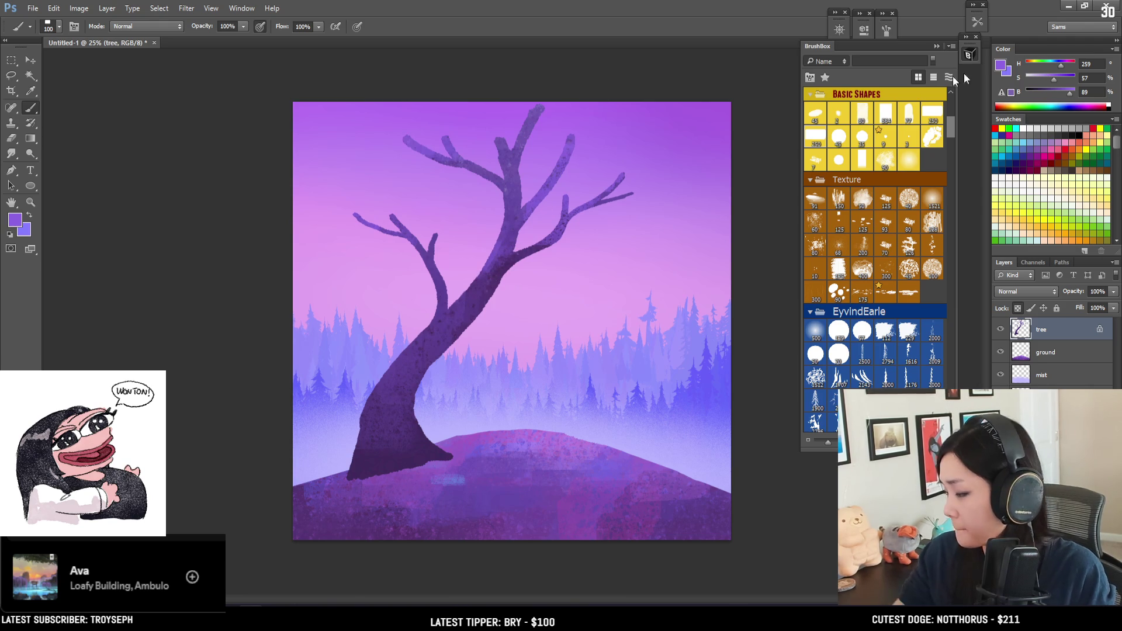
{"action": "left_click", "coordinate": [587, 159], "text": "alt"}
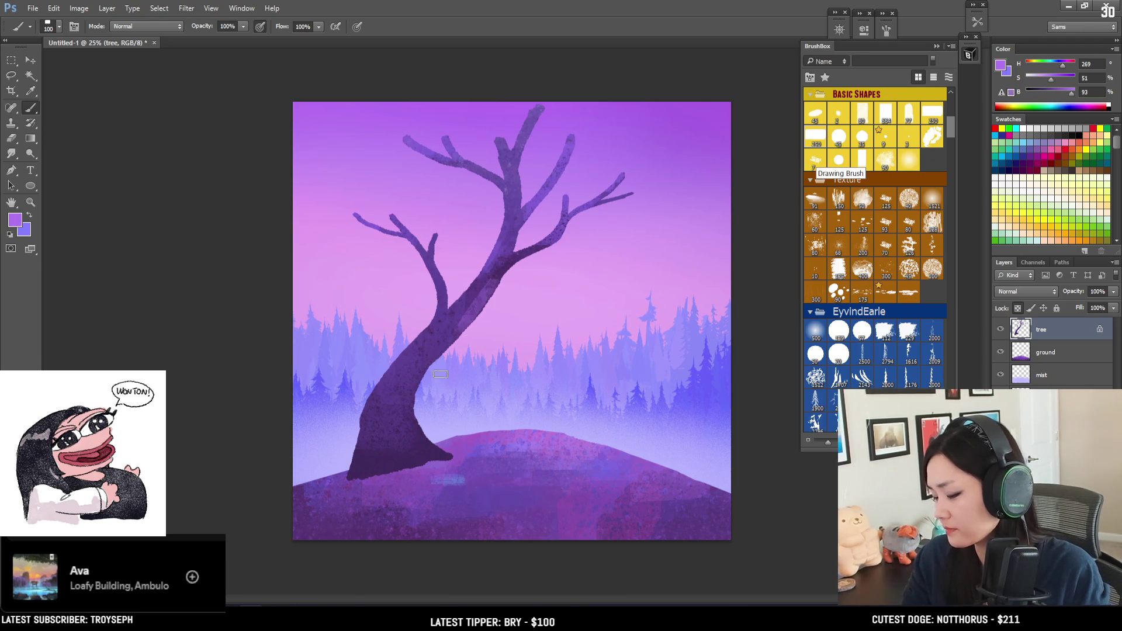
{"action": "mouse_move", "coordinate": [465, 331]}
{"action": "left_mouse_down"}
{"action": "mouse_move", "coordinate": [414, 398]}
{"action": "mouse_move", "coordinate": [416, 444]}
{"action": "mouse_move", "coordinate": [385, 431]}
{"action": "mouse_move", "coordinate": [372, 451]}
{"action": "left_mouse_up"}
Darken the upper-trunk highlight with base purple, then sample mid purples from the upper trunk at size 150.
{"action": "left_click", "coordinate": [398, 460], "text": "alt"}
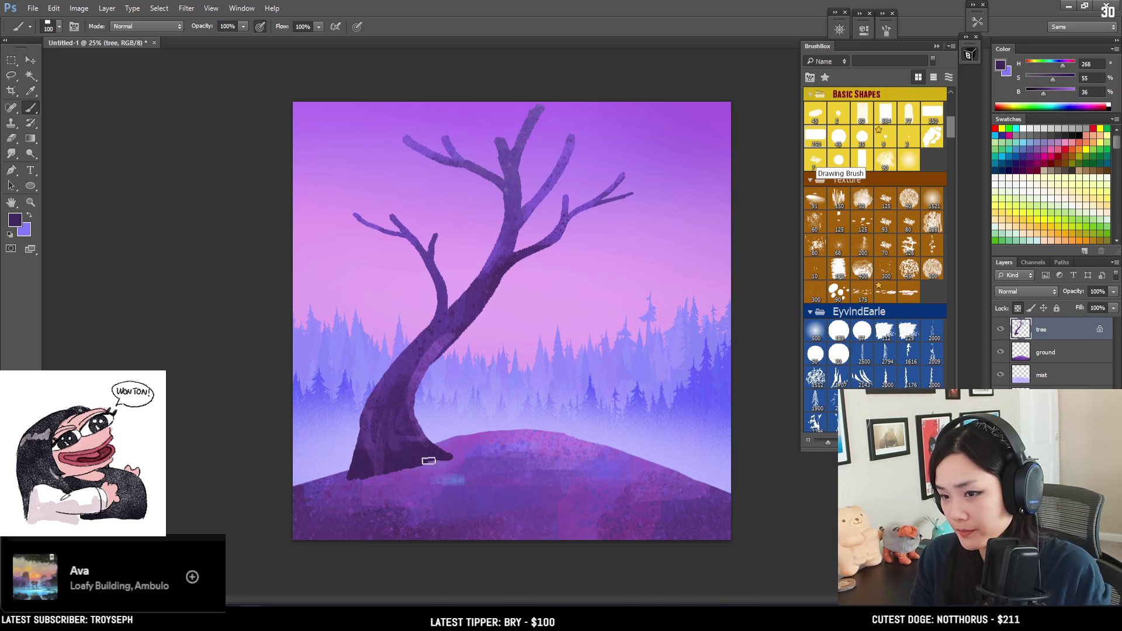
{"action": "left_click", "coordinate": [394, 451], "text": "alt"}
{"action": "left_click_drag", "start_coordinate": [437, 354], "coordinate": [409, 398]}
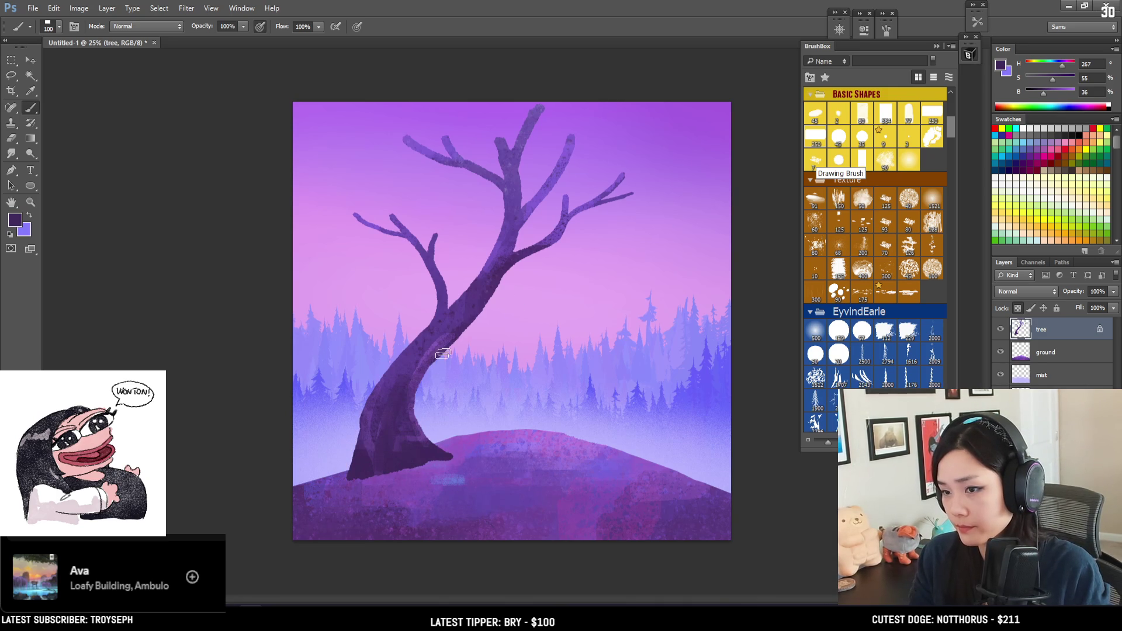
{"action": "left_click", "coordinate": [490, 266], "text": "alt"}
{"action": "key", "text": "bracketright"}
{"action": "key", "text": "bracketright"}
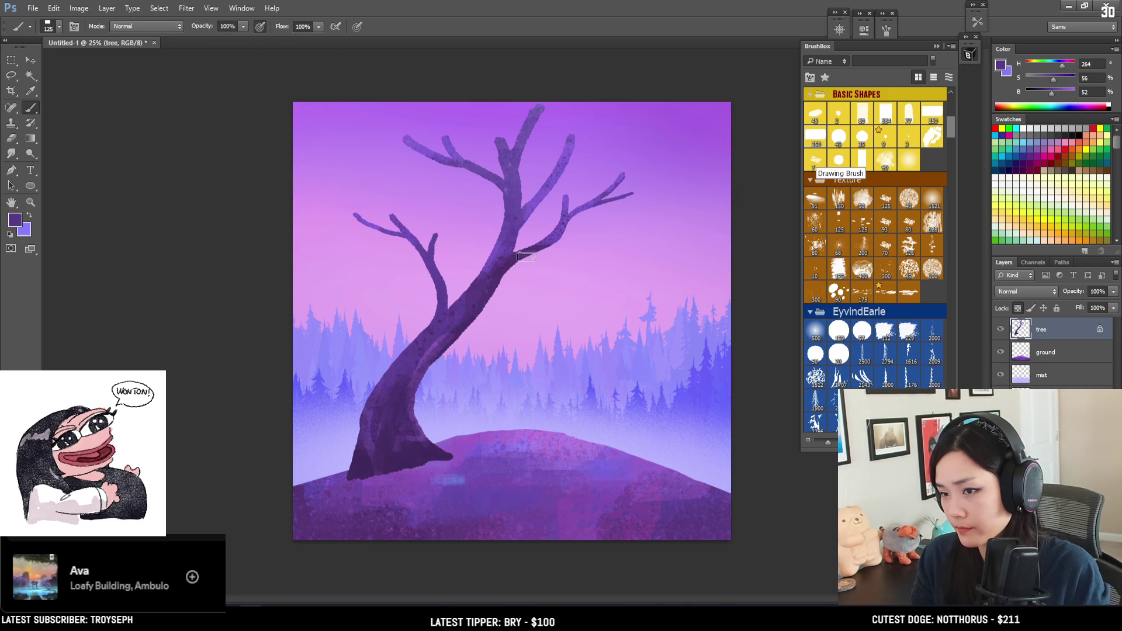
{"action": "left_click", "coordinate": [507, 248], "text": "alt"}
{"action": "left_click_drag", "start_coordinate": [506, 248], "coordinate": [494, 259]}
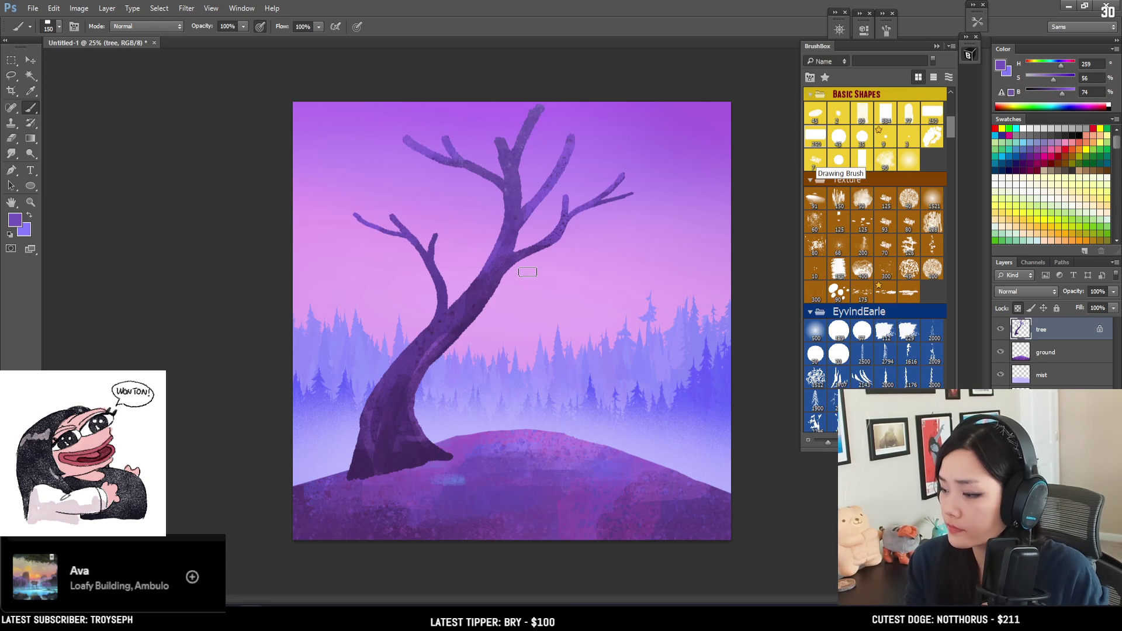
Sample the pale sky colour and raise it to full brightness, with the brush at 200.
{"action": "key", "text": "bracketright"}
{"action": "left_click", "coordinate": [364, 448], "text": "alt"}
{"action": "left_click", "coordinate": [370, 433], "text": "alt"}
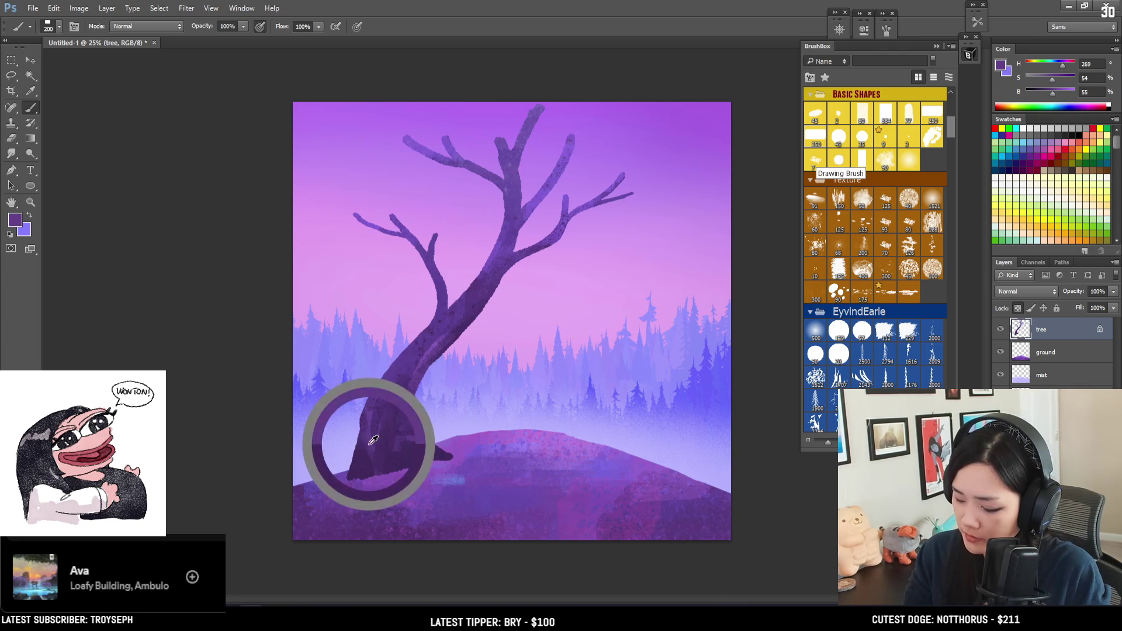
{"action": "left_click", "coordinate": [361, 204], "text": "alt"}
{"action": "key", "text": "bracketright"}
{"action": "key", "text": "bracketright"}
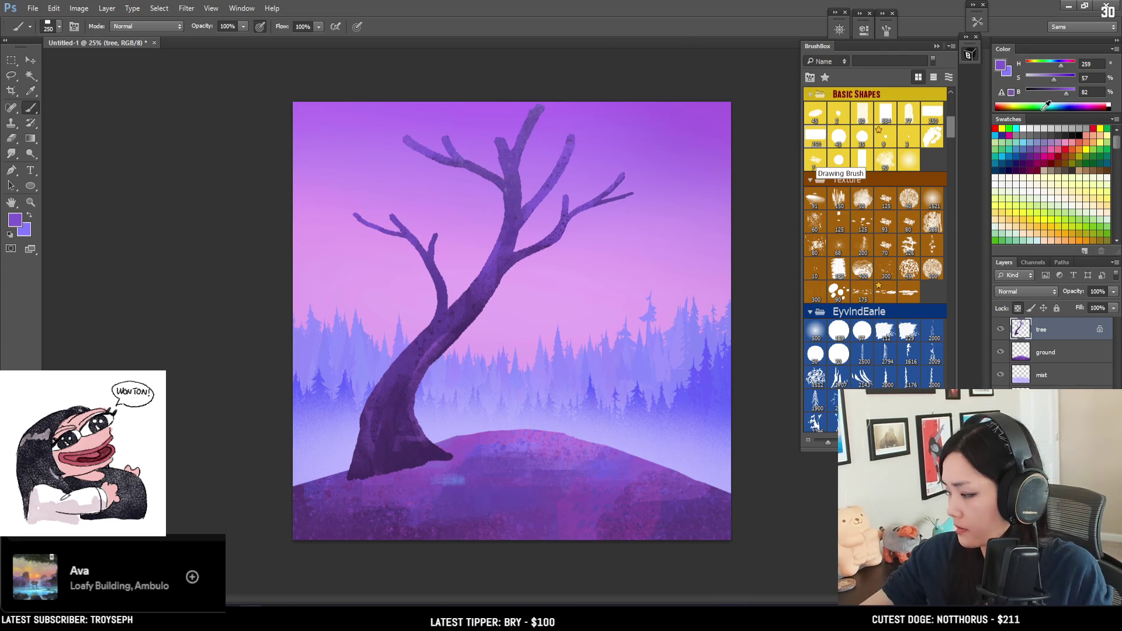
{"action": "left_click_drag", "start_coordinate": [1066, 93], "coordinate": [1078, 99]}
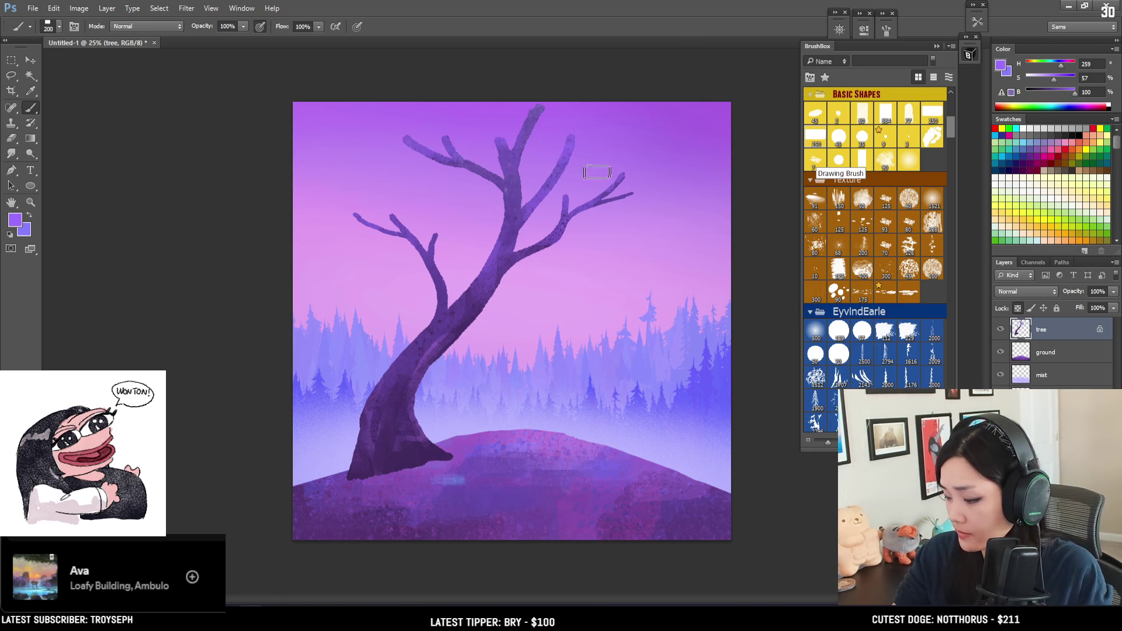
{"action": "key", "text": "bracketleft"}
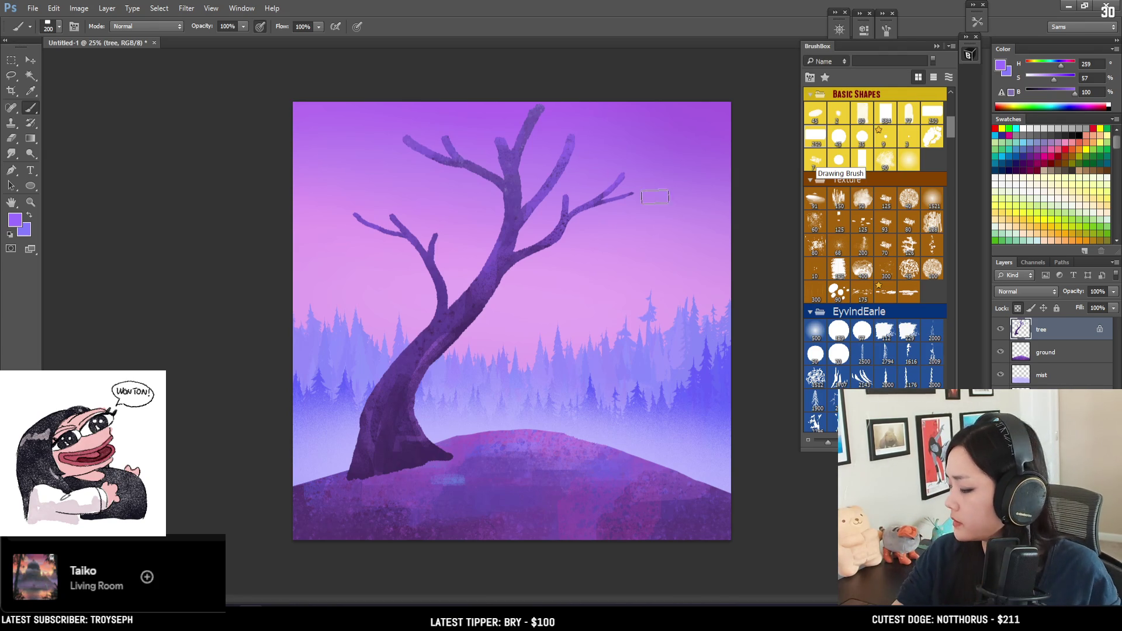
Resample darker branch and trunk purples at brush size 125 and choose a different brush preset.
{"action": "left_click", "coordinate": [601, 201], "text": "alt"}
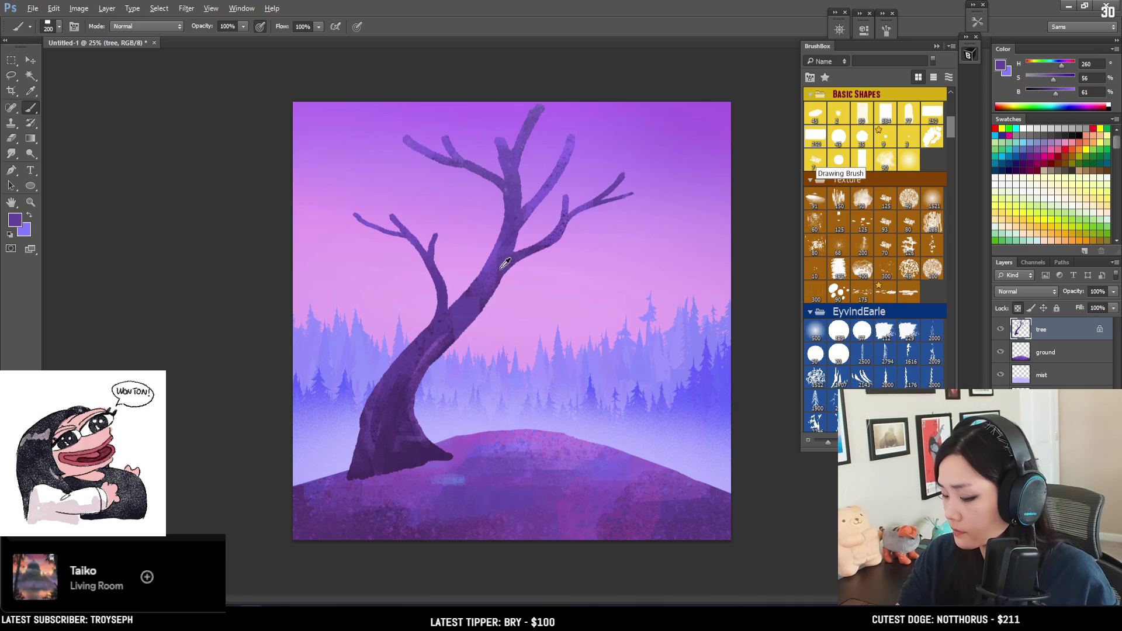
{"action": "left_click", "coordinate": [461, 285], "text": "alt"}
{"action": "key", "text": "bracketleft"}
{"action": "key", "text": "bracketleft"}
{"action": "key", "text": "bracketleft"}
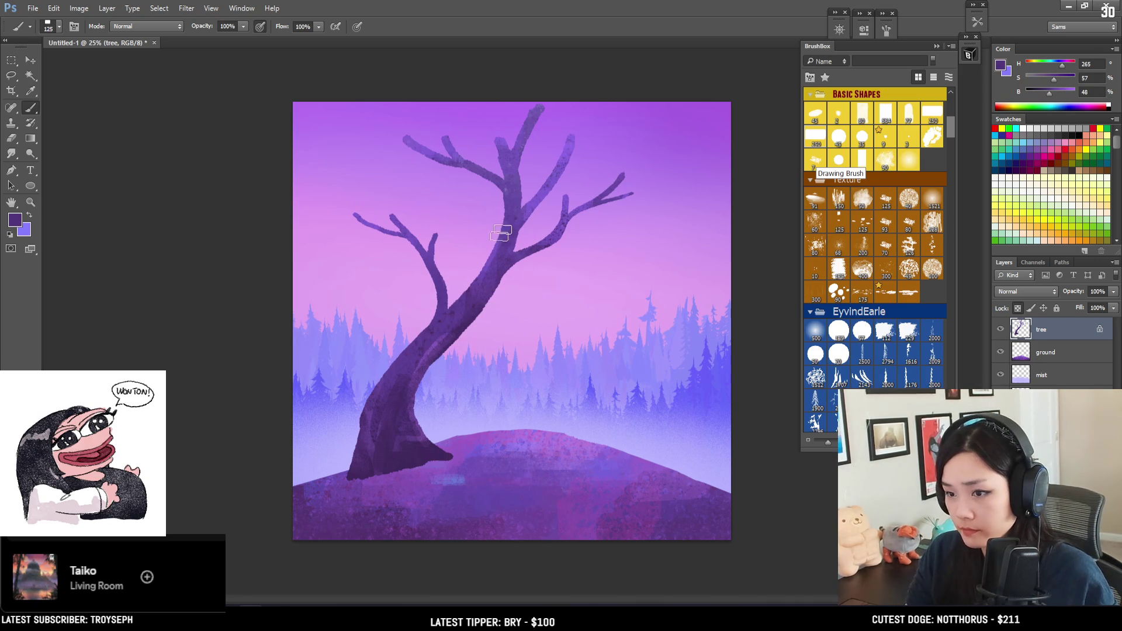
{"action": "left_click", "coordinate": [421, 452], "text": "alt"}
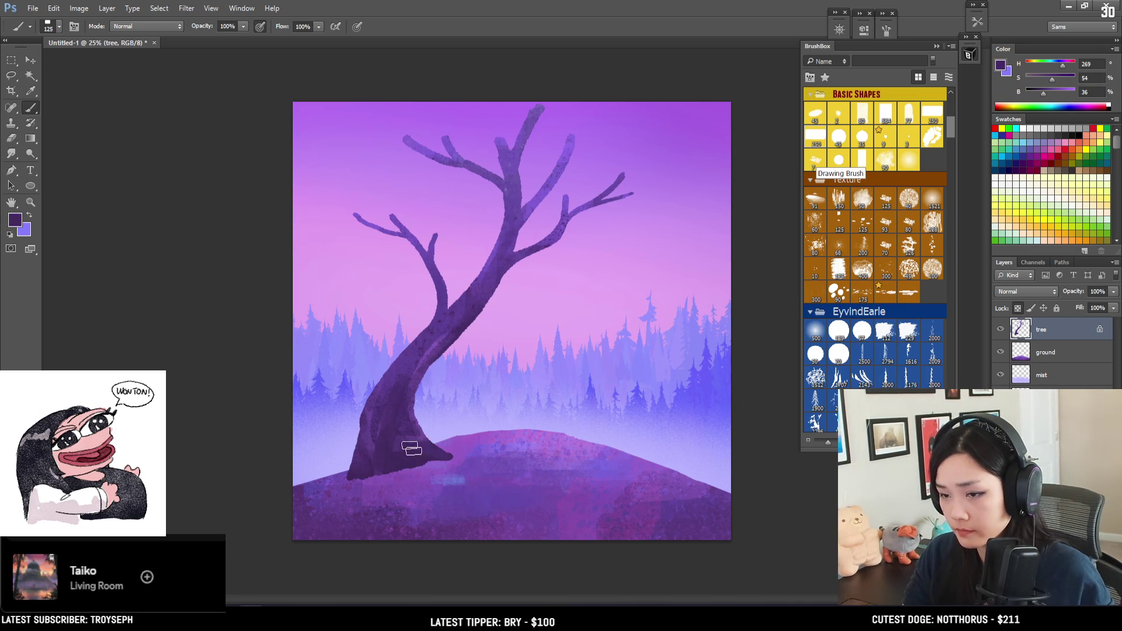
{"action": "left_click", "coordinate": [405, 358], "text": "alt"}
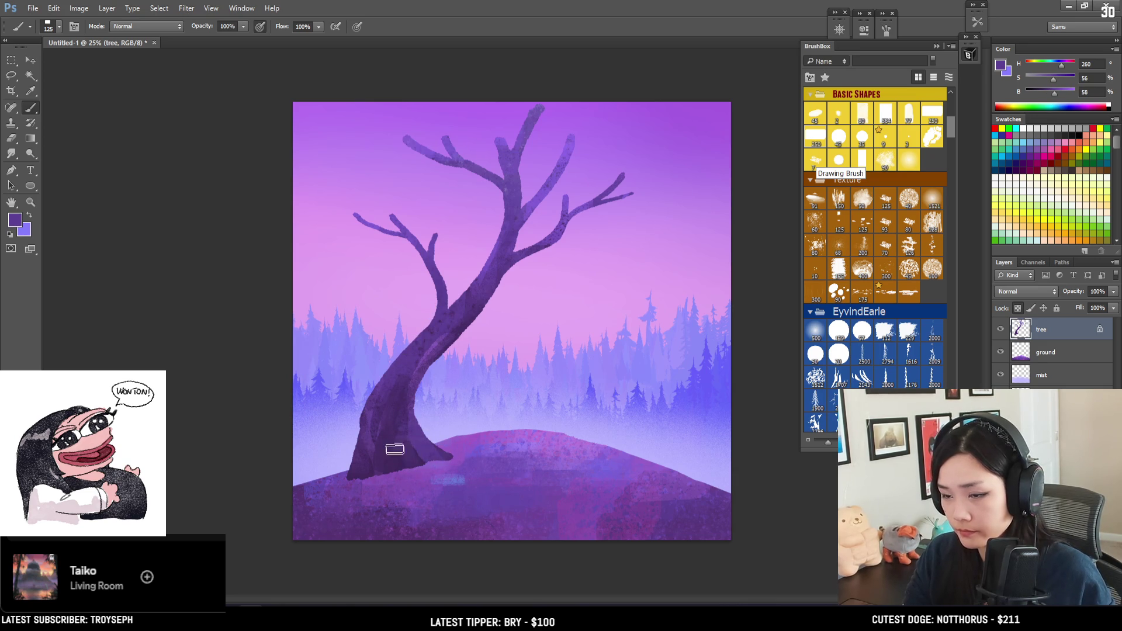
{"action": "left_click", "coordinate": [494, 287], "text": "alt"}
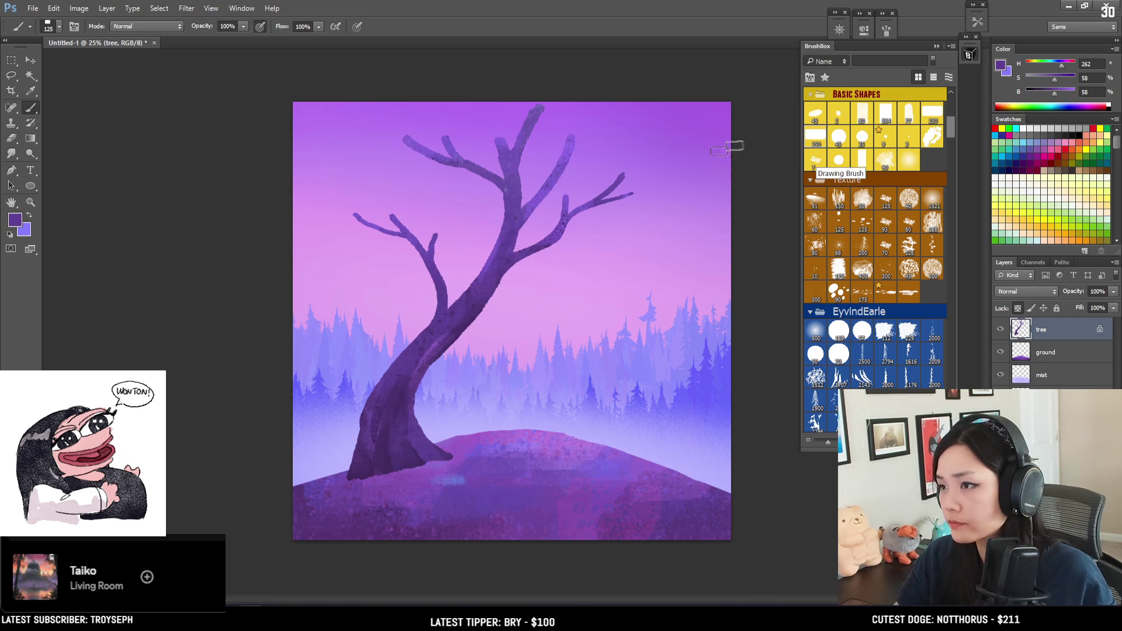
{"action": "left_click", "coordinate": [905, 119]}
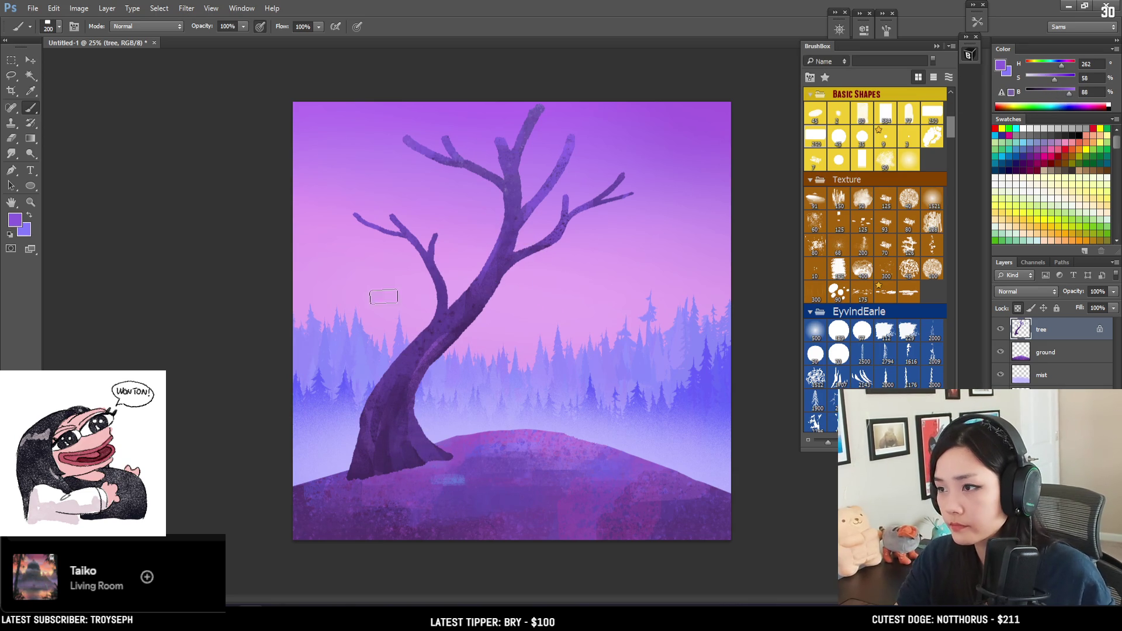
Paint a lighter diagonal stroke on the lower trunk with a 100-size brush.
{"action": "key", "text": "bracketright"}
{"action": "key", "text": "bracketright"}
{"action": "key", "text": "bracketleft"}
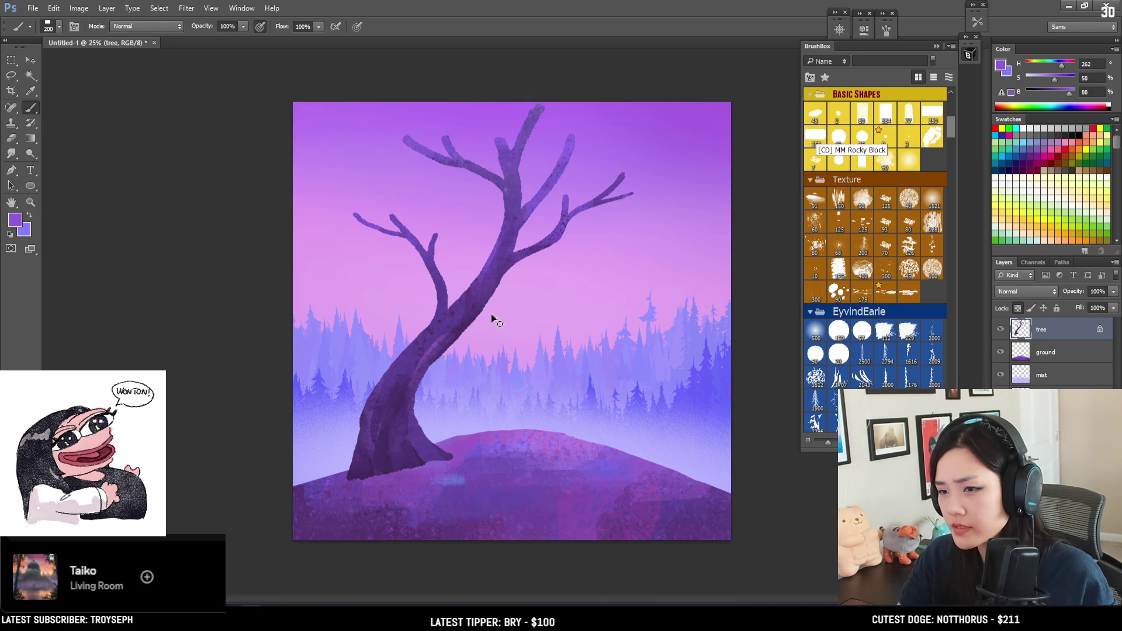
{"action": "key", "text": "bracketleft"}
{"action": "key", "text": "bracketleft"}
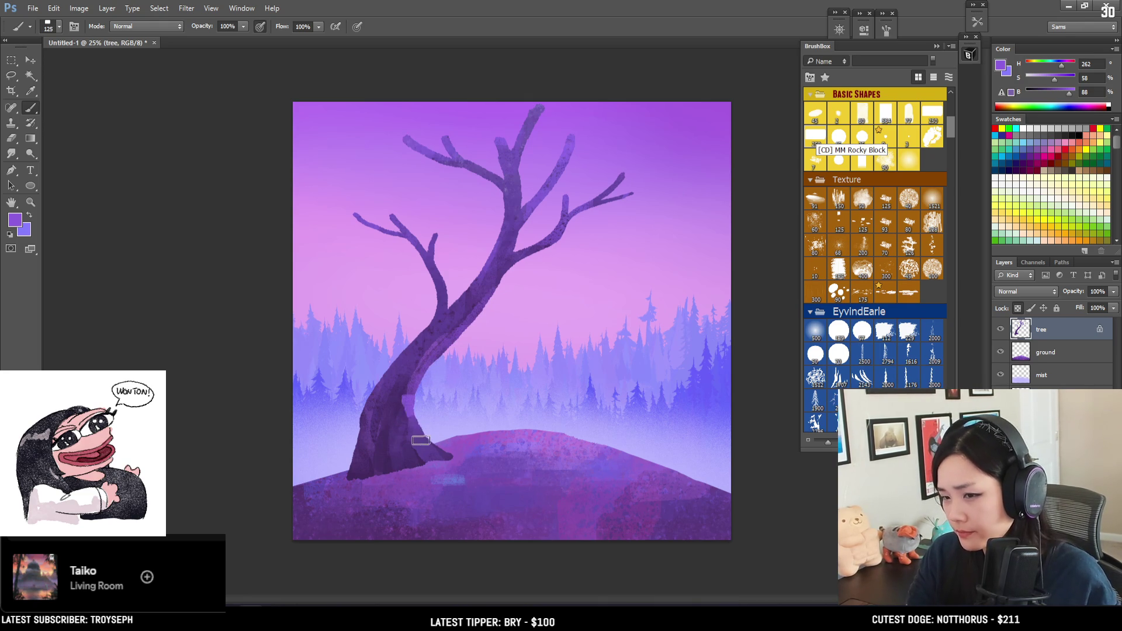
{"action": "key", "text": "bracketleft"}
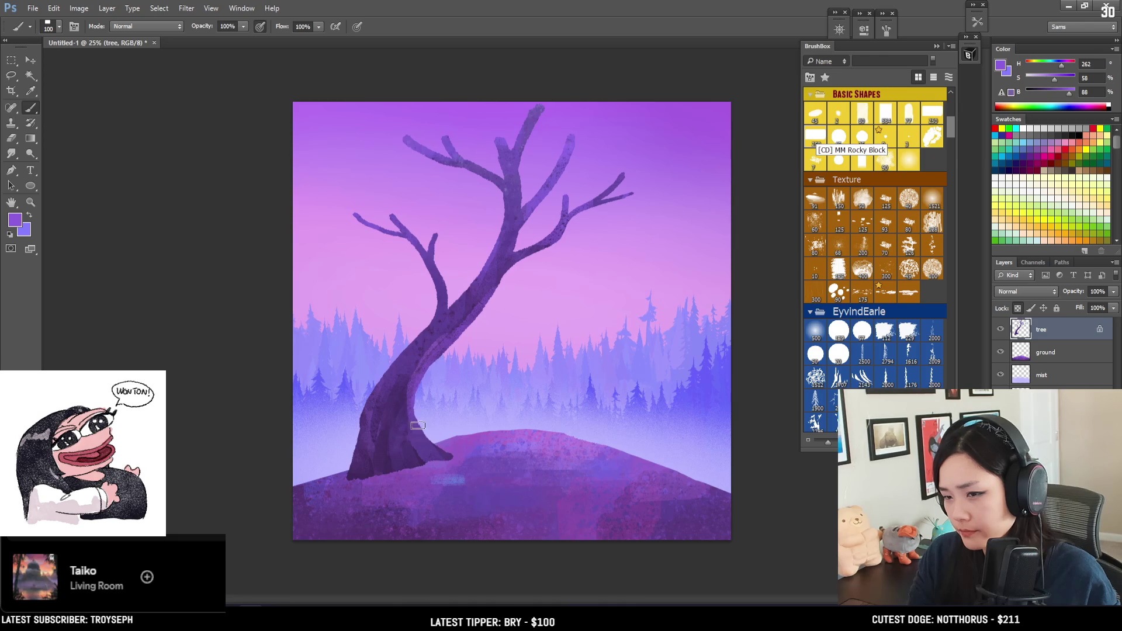
{"action": "left_click_drag", "start_coordinate": [395, 401], "coordinate": [415, 359]}
Sample purples from the trunk at sizes 40–70 and lighten the colour to brightness 80.
{"action": "key", "text": "bracketleft"}
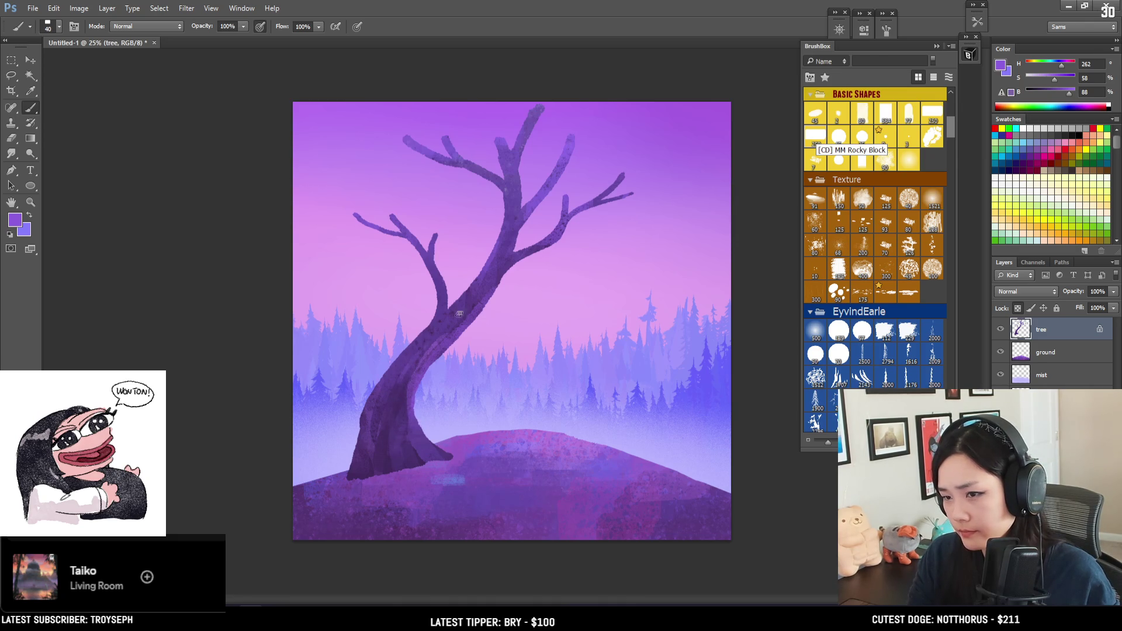
{"action": "left_click", "coordinate": [471, 299], "text": "alt"}
{"action": "key", "text": "bracketright"}
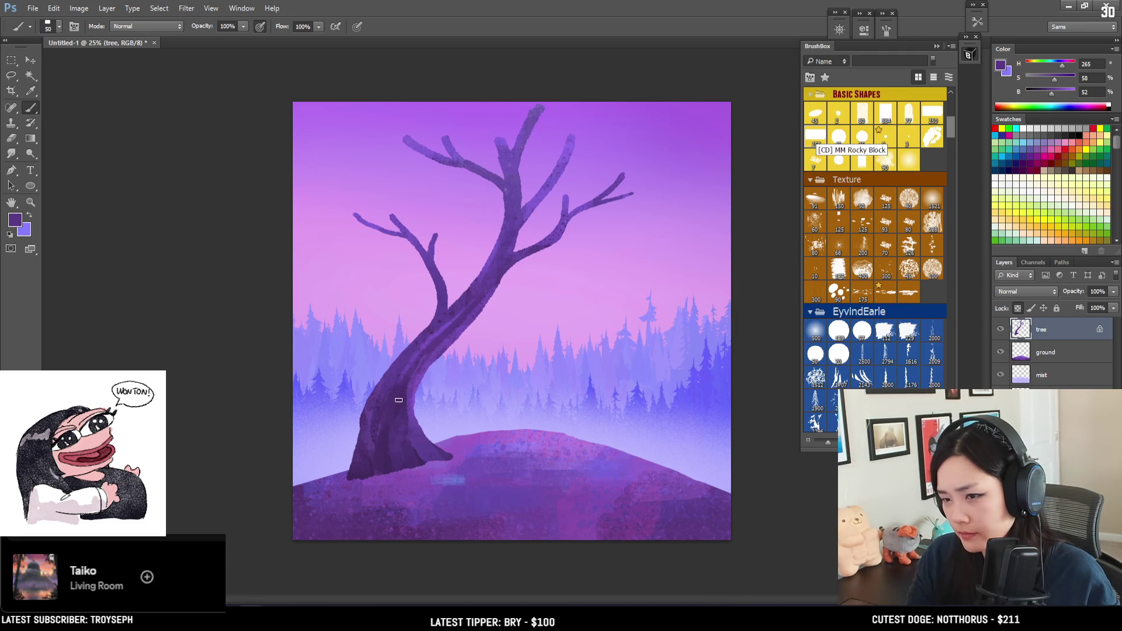
{"action": "left_click", "coordinate": [410, 455], "text": "alt"}
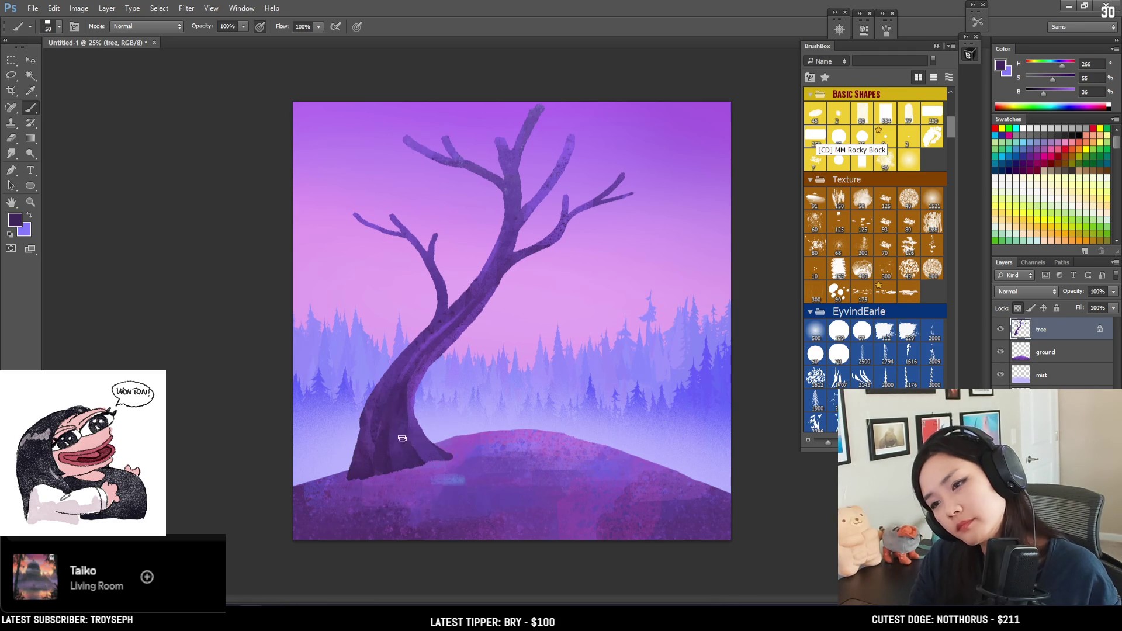
{"action": "left_click", "coordinate": [417, 348], "text": "alt"}
{"action": "key", "text": "bracketright"}
{"action": "key", "text": "bracketright"}
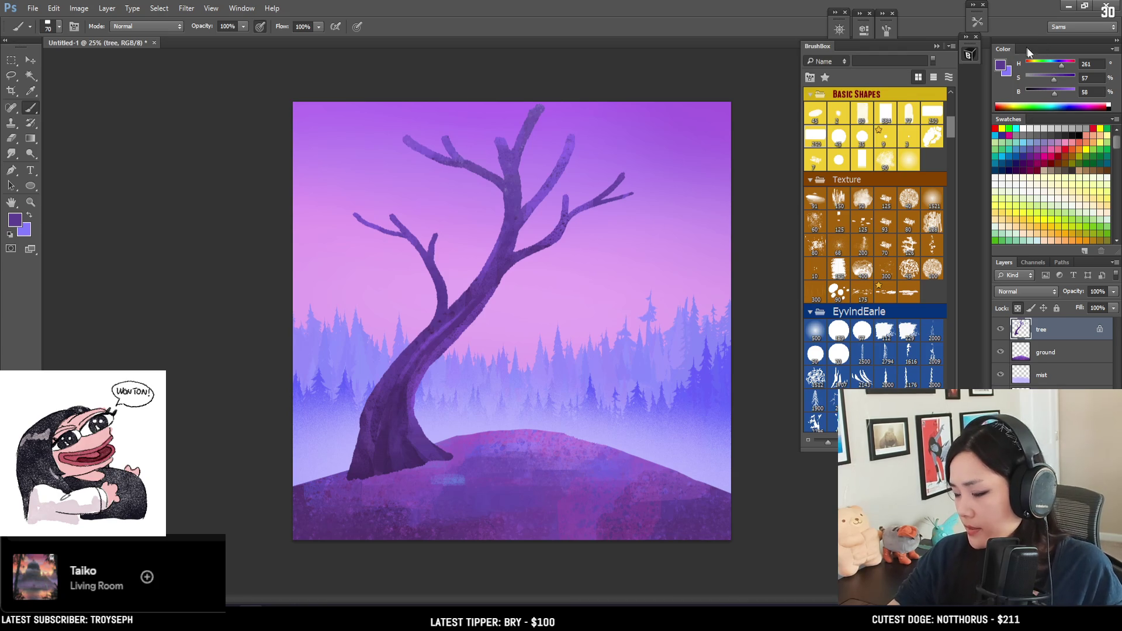
{"action": "left_click", "coordinate": [1066, 92]}
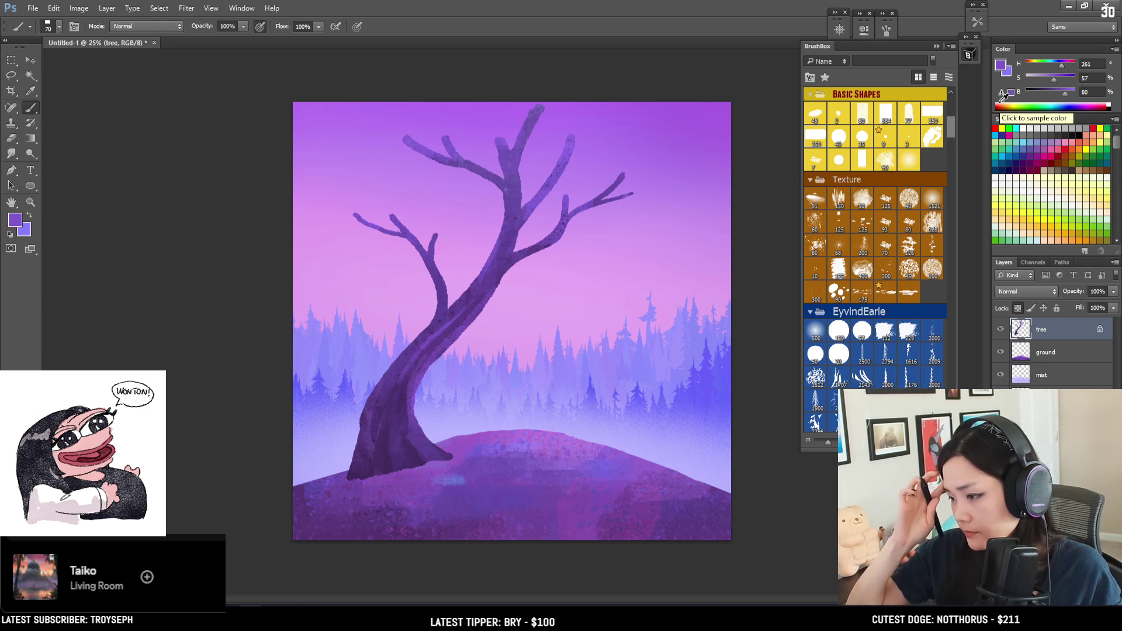
Fine-tune the brush size and shift the colour to bright blue-violet (H231, S57, B100).
{"action": "key", "text": "bracketright"}
{"action": "key", "text": "bracketright"}
{"action": "key", "text": "bracketright"}
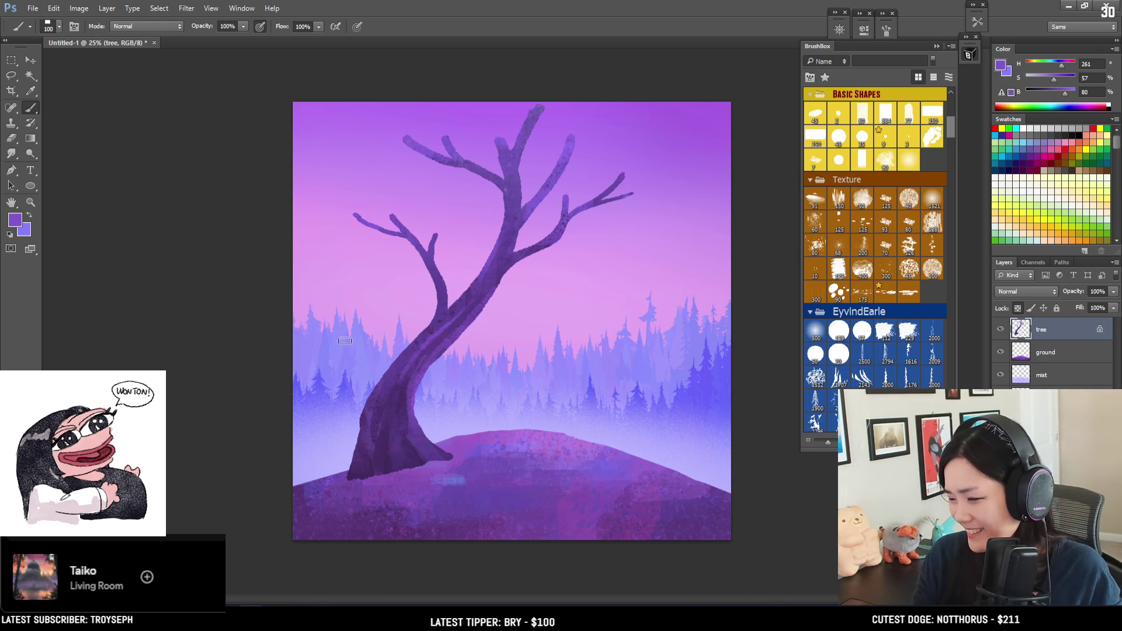
{"action": "key", "text": "bracketright"}
{"action": "key", "text": "bracketright"}
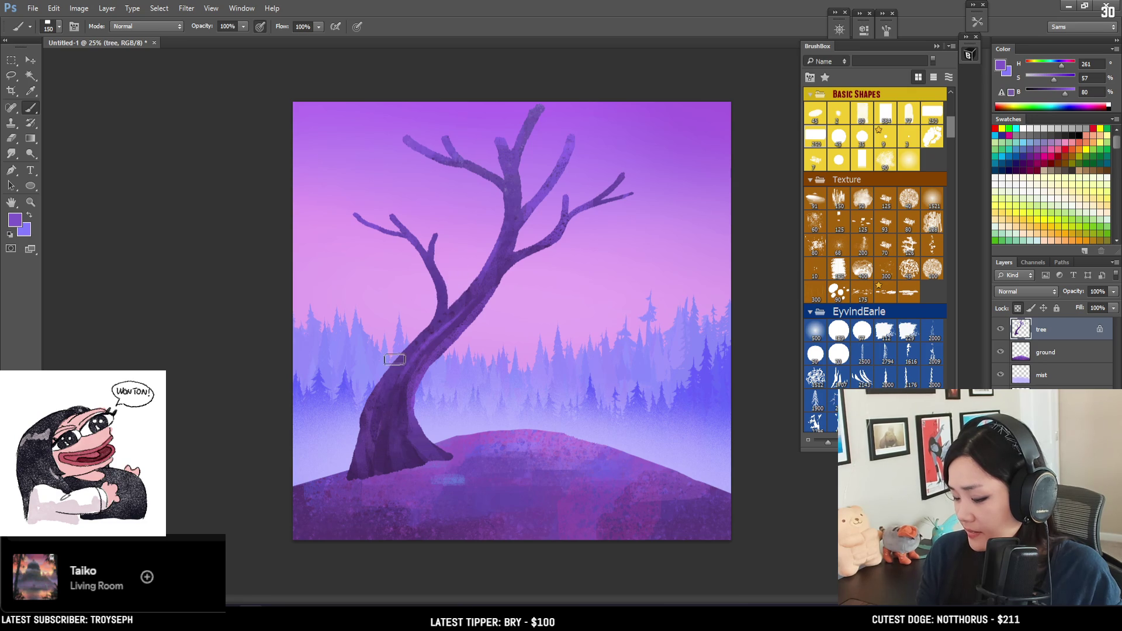
{"action": "key", "text": "bracketleft"}
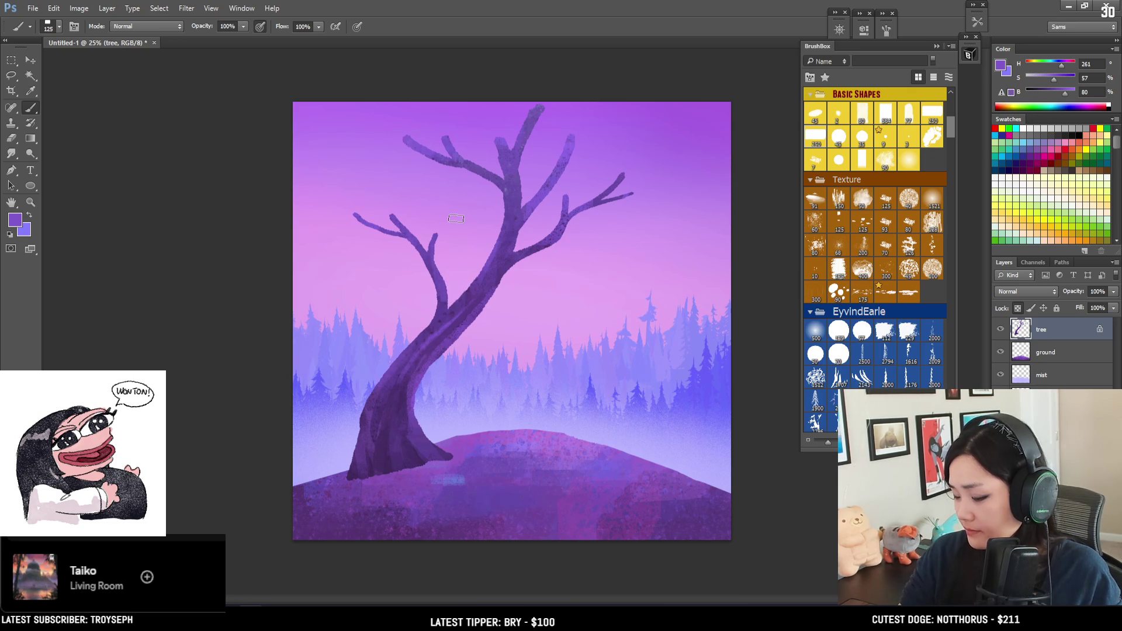
{"action": "left_click_drag", "start_coordinate": [1068, 97], "coordinate": [1074, 93]}
{"action": "key", "text": "bracketleft"}
{"action": "key", "text": "bracketleft"}
{"action": "key", "text": "bracketleft"}
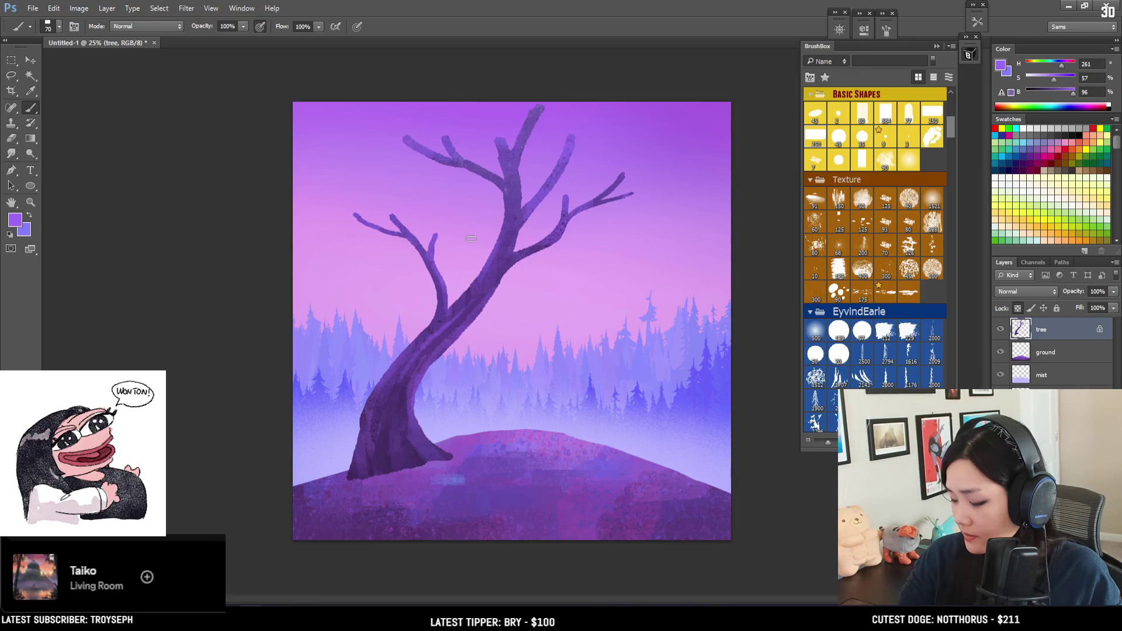
{"action": "key", "text": "bracketright"}
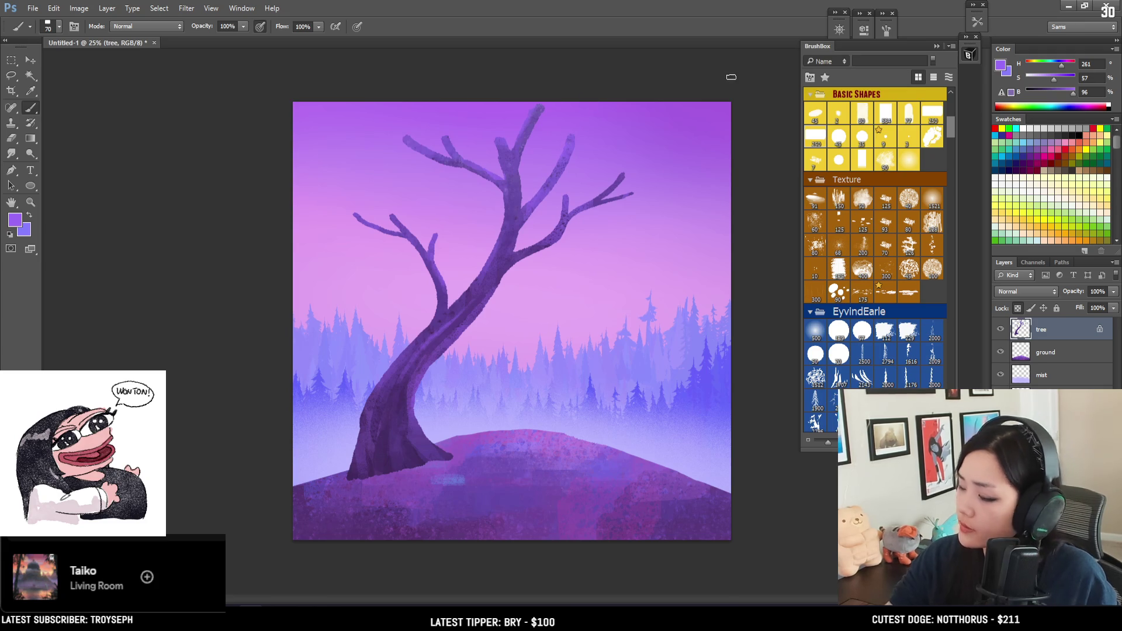
{"action": "left_click", "coordinate": [1058, 68]}
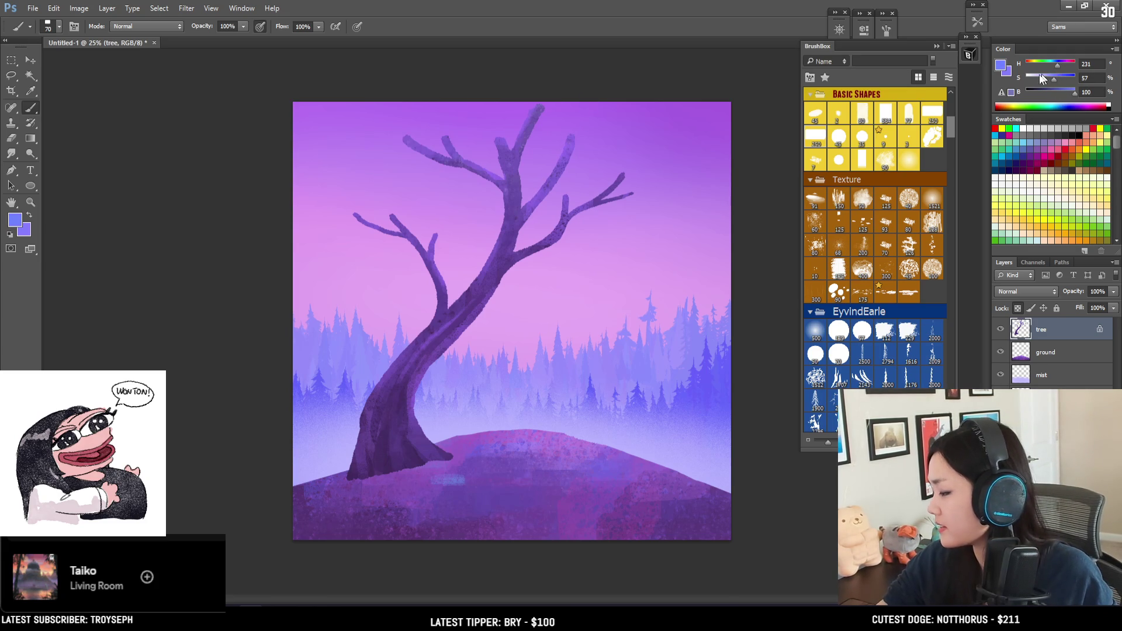
Undo a bluish test stroke on the upper-right branch tip and sample the trunk base's dark purple (H267, S55, B36).
{"action": "left_click_drag", "start_coordinate": [564, 151], "coordinate": [570, 138]}
{"action": "key", "text": "ctrl+z"}
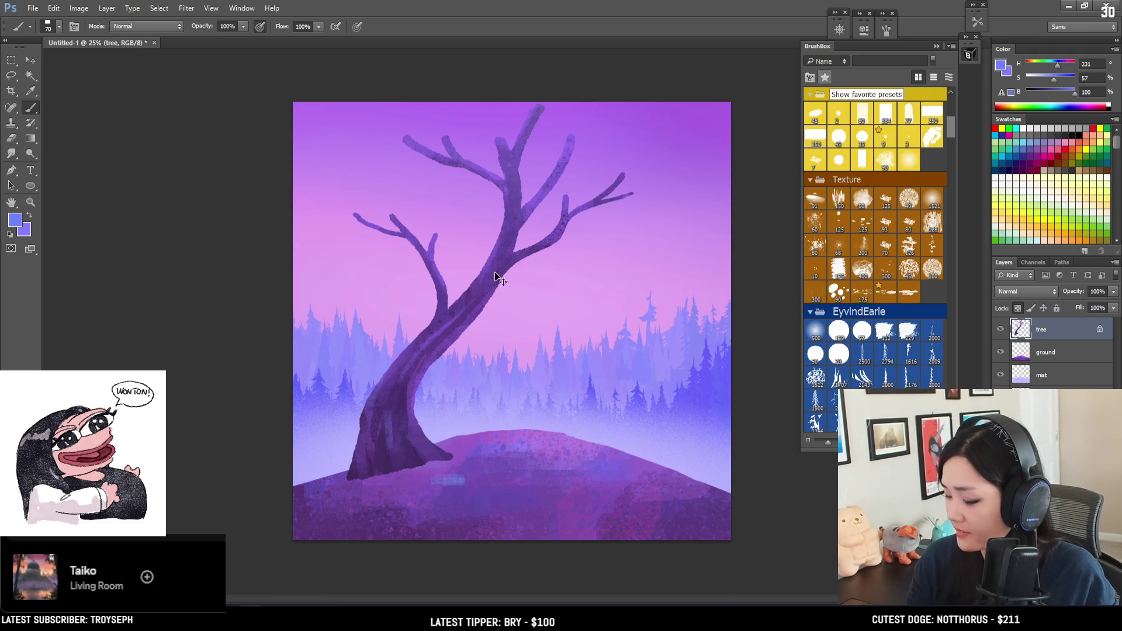
{"action": "left_click", "coordinate": [376, 469], "text": "alt"}
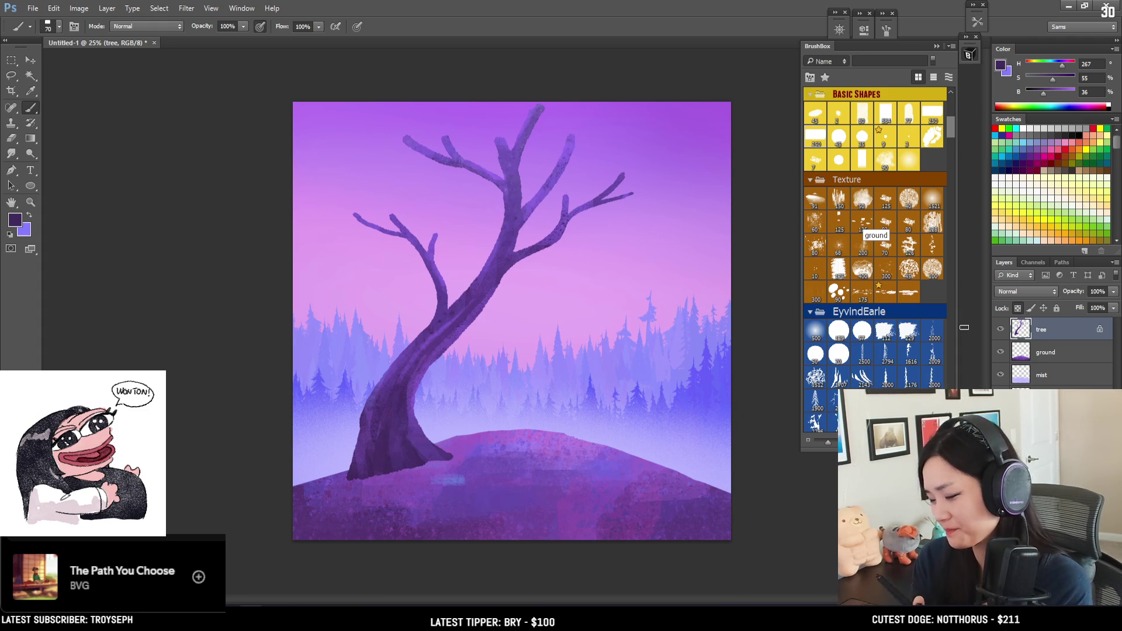
Create a new empty layer above the tree and name it 'leaves'.
{"action": "key", "text": "ctrl+shift+alt+n"}
{"action": "double_click", "coordinate": [1045, 331]}
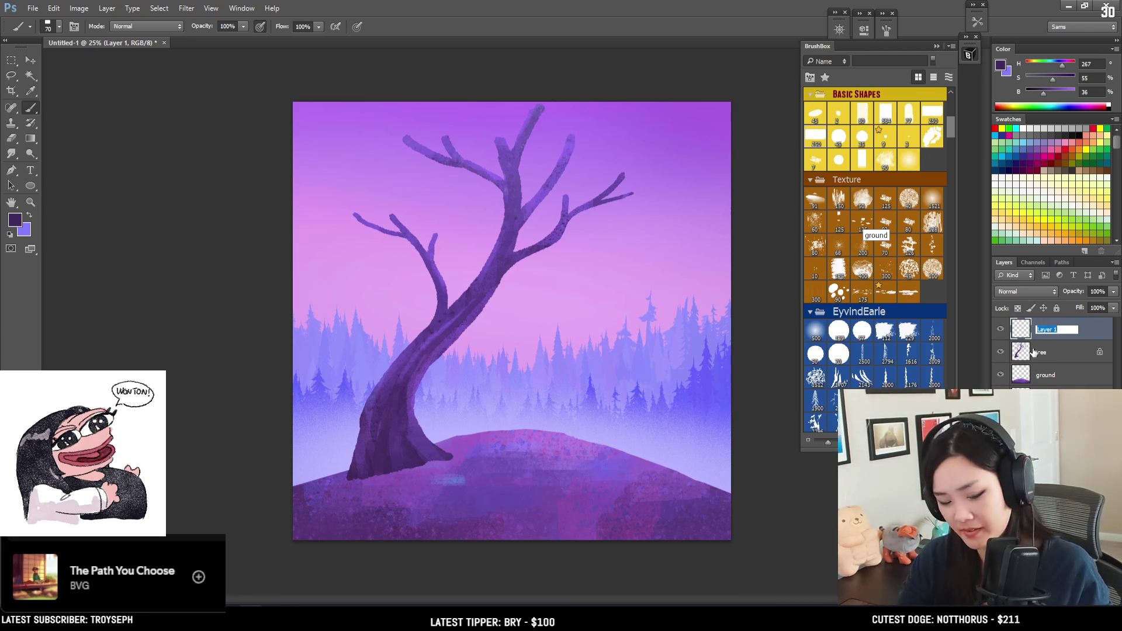
{"action": "type", "text": "leaves"}
{"action": "key", "text": "Return"}
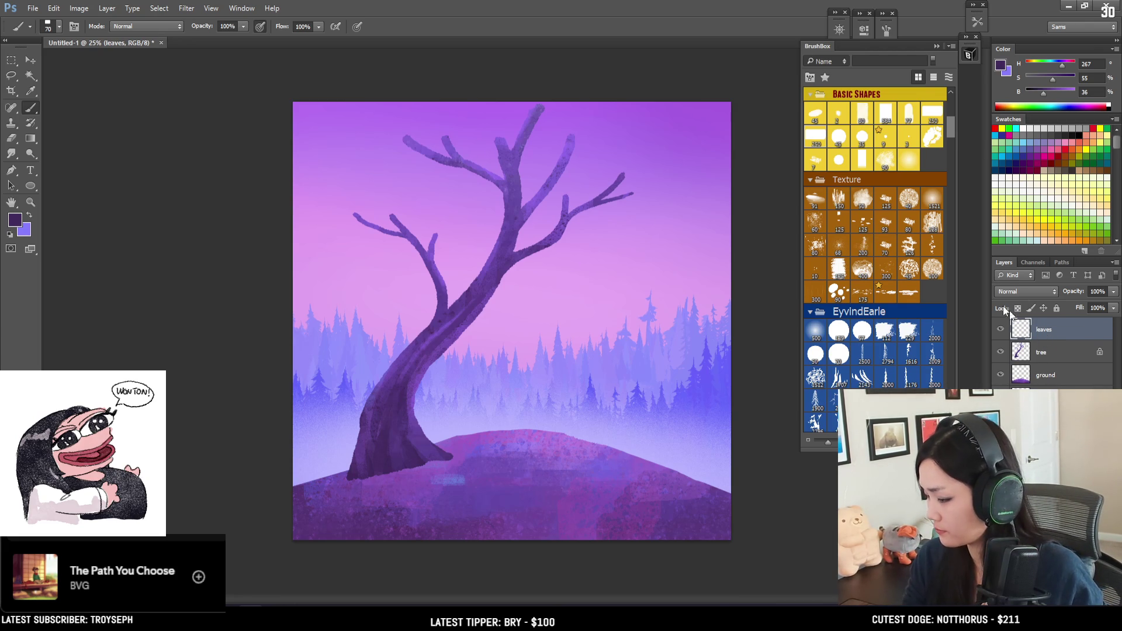
Scroll through the BrushBox panel to browse the brush presets.
{"action": "scroll", "coordinate": [850, 169], "scroll_direction": "up", "scroll_amount": 3}
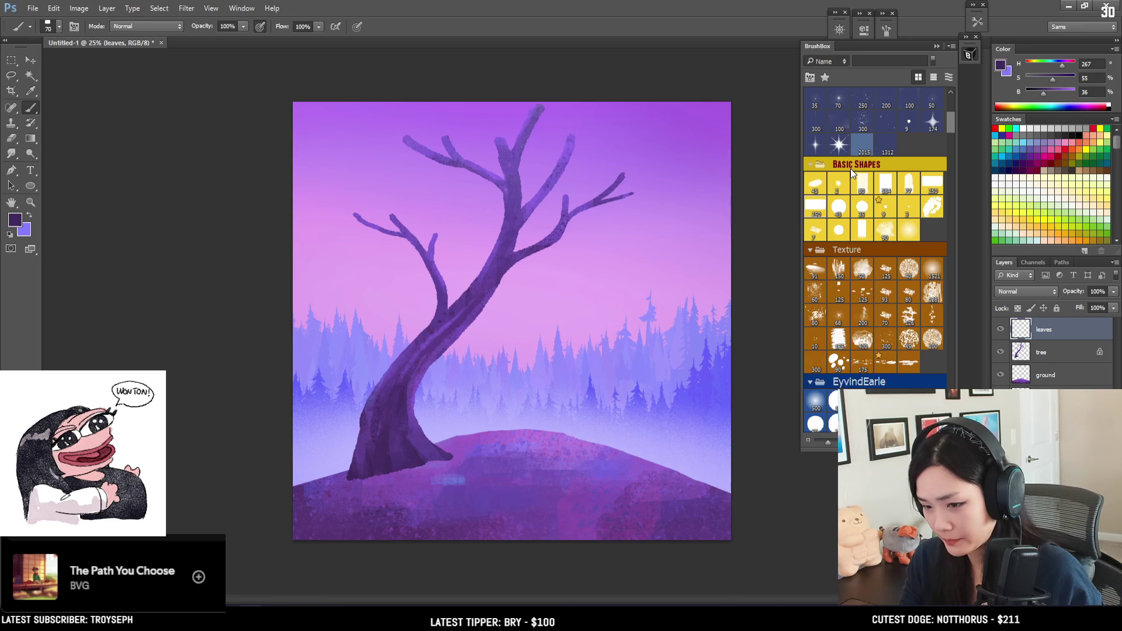
{"action": "scroll", "coordinate": [901, 281], "scroll_direction": "down", "scroll_amount": 8}
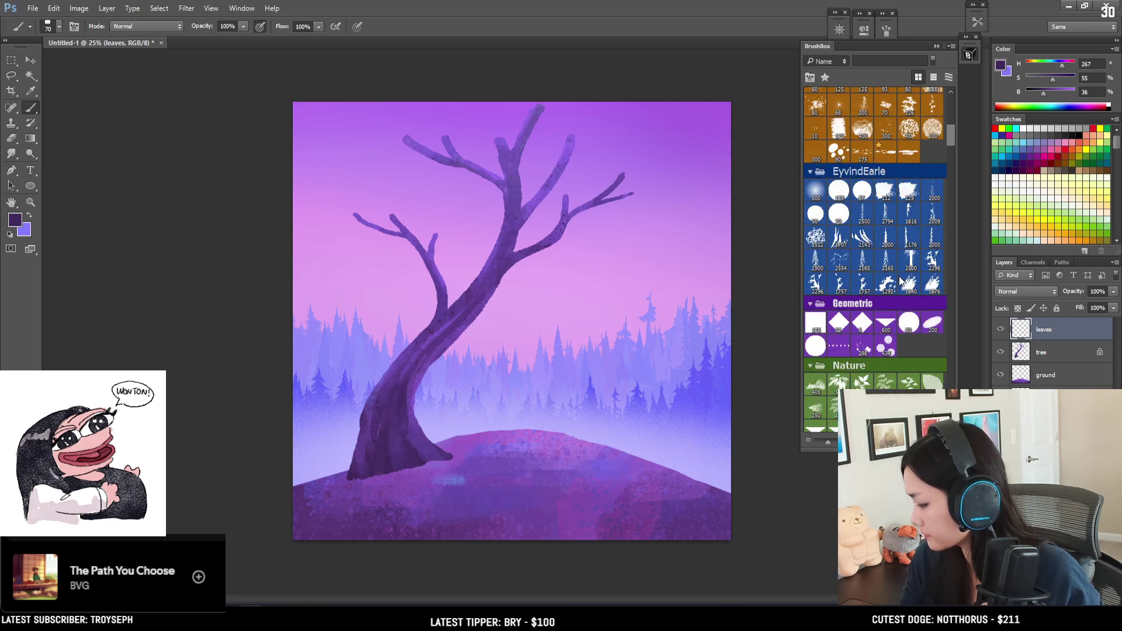
{"action": "scroll", "coordinate": [899, 274], "scroll_direction": "up", "scroll_amount": 3}
{"action": "scroll", "coordinate": [899, 273], "scroll_direction": "down", "scroll_amount": 10}
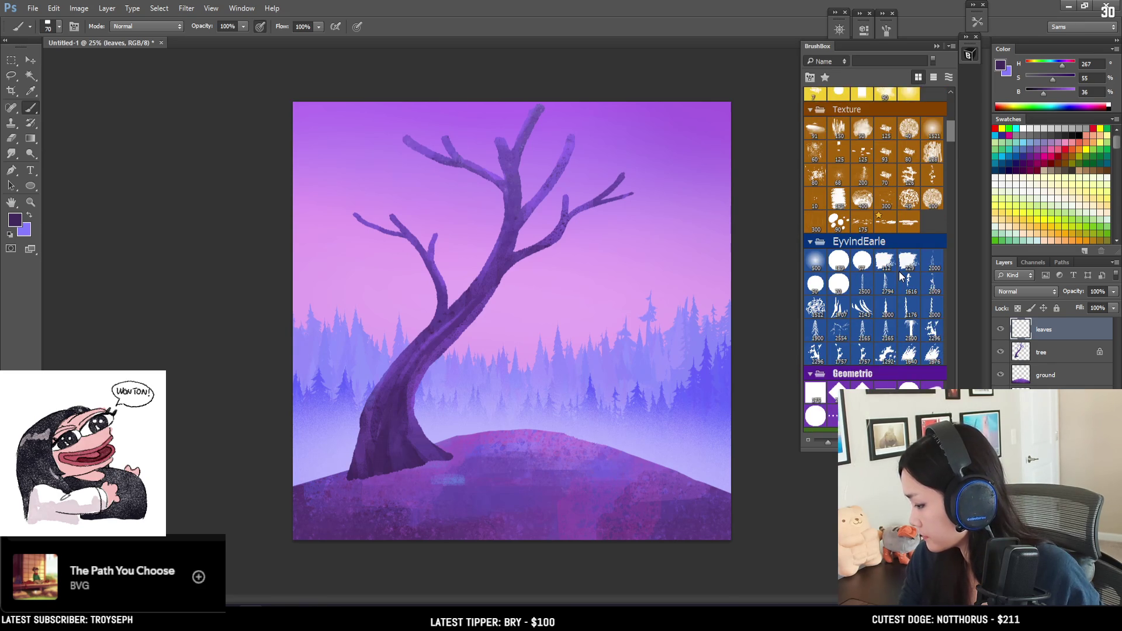
{"action": "scroll", "coordinate": [899, 270], "scroll_direction": "down", "scroll_amount": 5}
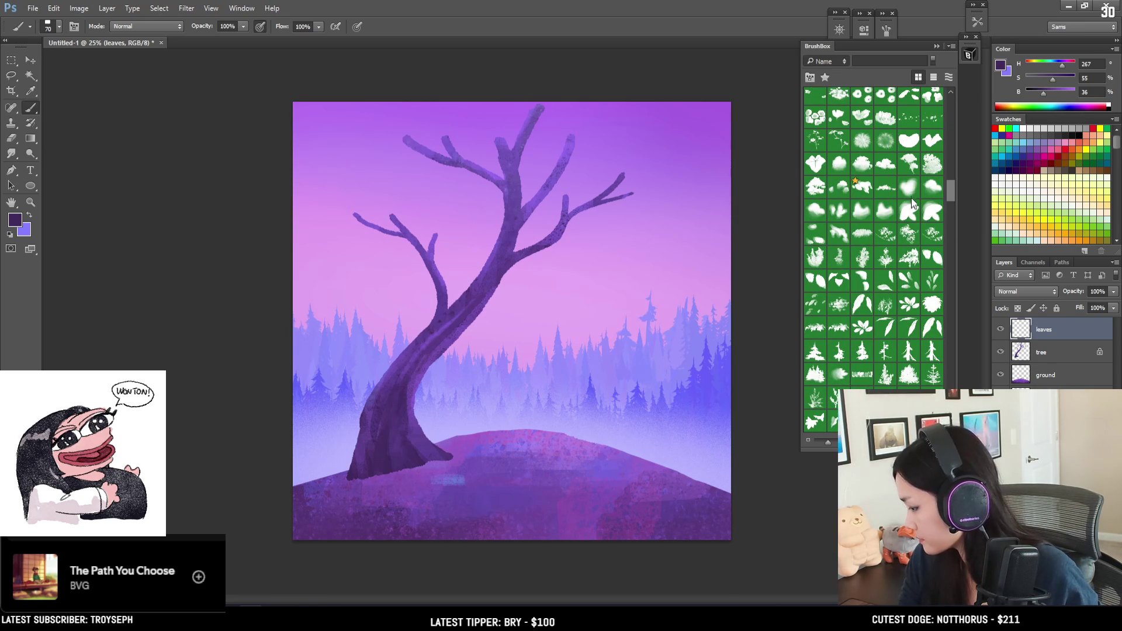
{"action": "scroll", "coordinate": [906, 280], "scroll_direction": "up", "scroll_amount": 5}
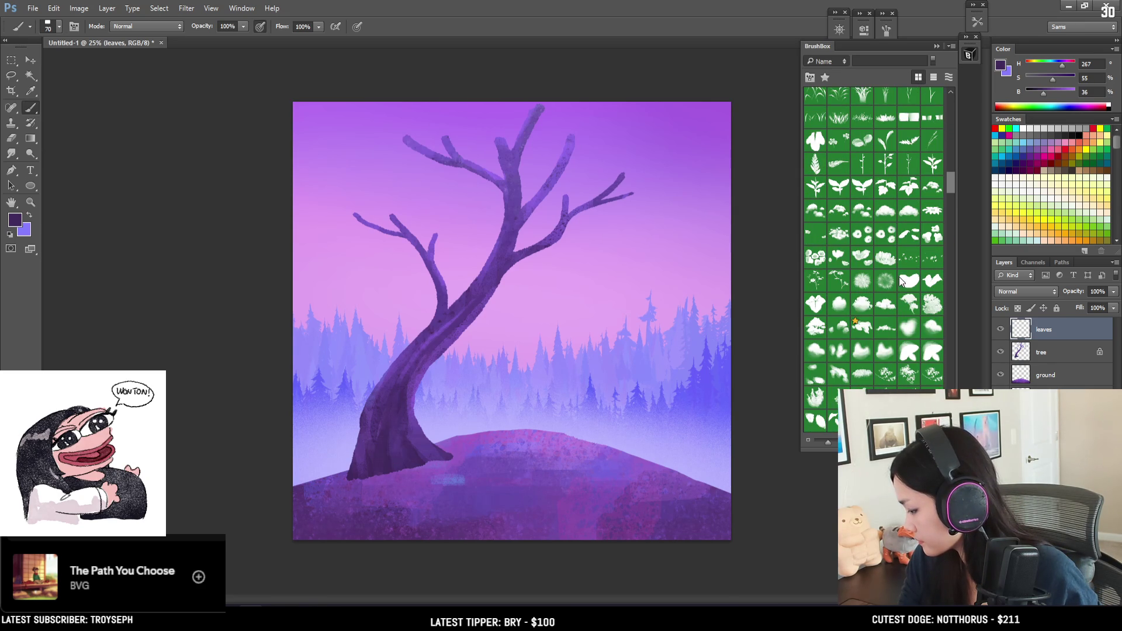
{"action": "scroll", "coordinate": [906, 198], "scroll_direction": "up", "scroll_amount": 10}
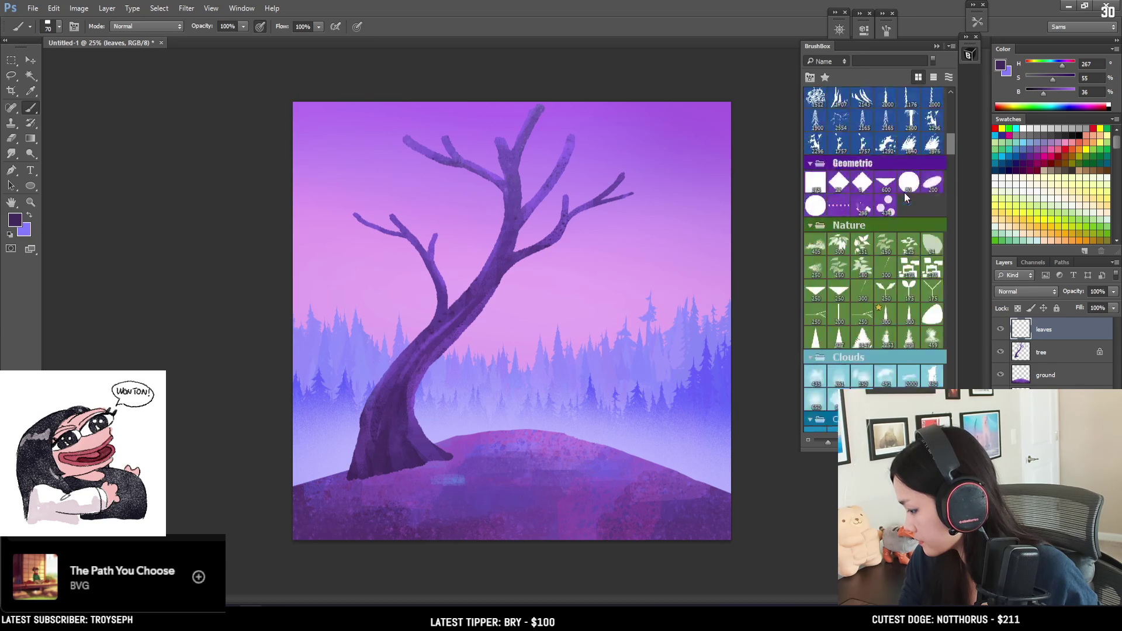
{"action": "scroll", "coordinate": [906, 197], "scroll_direction": "up", "scroll_amount": 7}
Choose a foliage brush at size 90 and try leaf strokes on the branches, undoing them.
{"action": "left_click", "coordinate": [932, 115]}
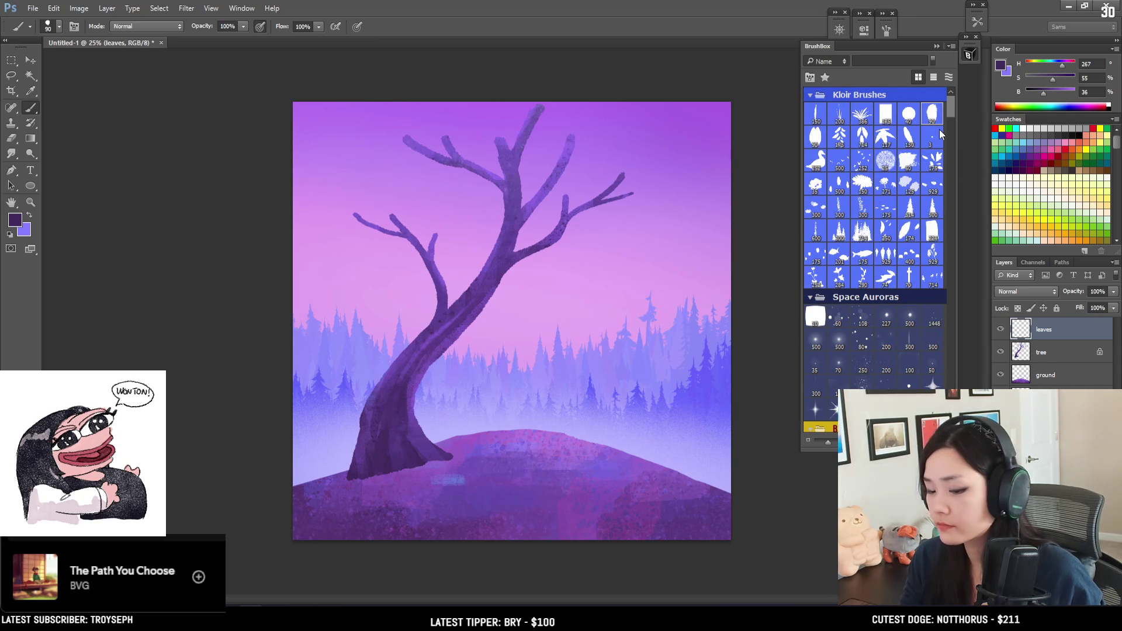
{"action": "left_click_drag", "start_coordinate": [432, 265], "coordinate": [544, 225]}
{"action": "key", "text": "ctrl+z"}
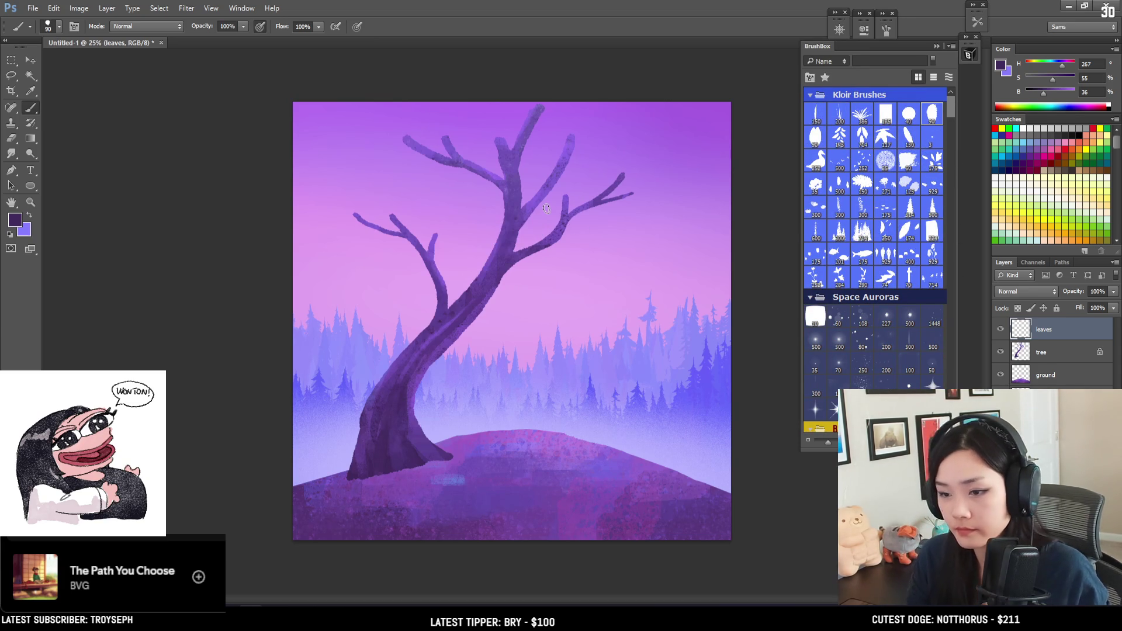
{"action": "key", "text": "bracketright"}
{"action": "key", "text": "bracketright"}
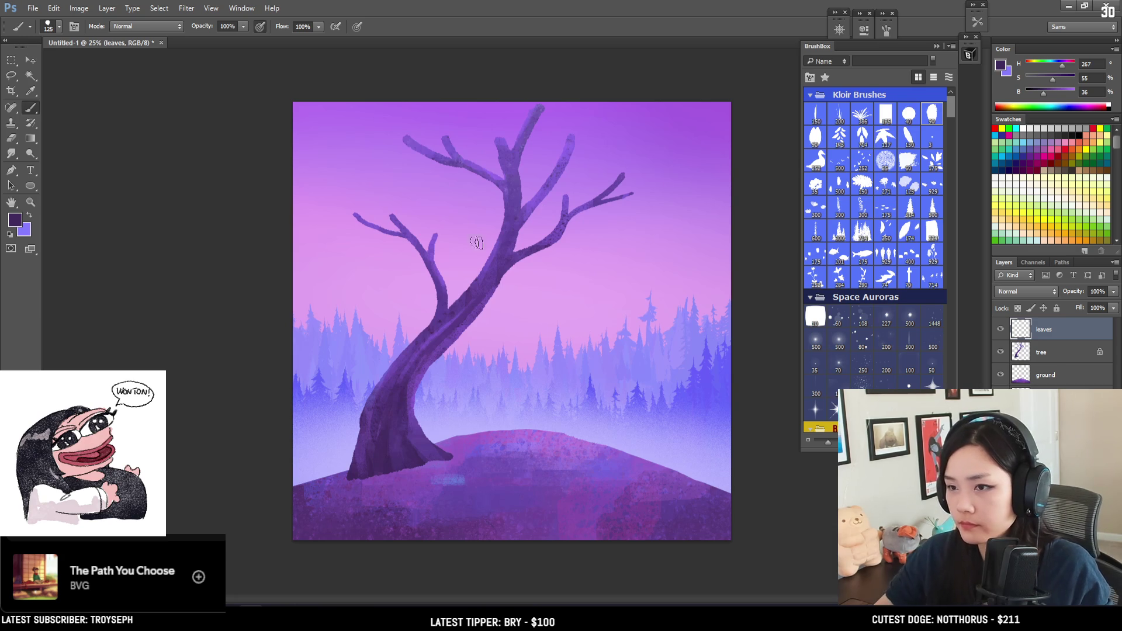
{"action": "key", "text": "bracketleft"}
{"action": "key", "text": "bracketleft"}
{"action": "mouse_move", "coordinate": [354, 209]}
{"action": "left_mouse_down"}
{"action": "mouse_move", "coordinate": [365, 224]}
{"action": "mouse_move", "coordinate": [339, 218]}
{"action": "mouse_move", "coordinate": [358, 225]}
{"action": "mouse_move", "coordinate": [363, 250]}
{"action": "left_mouse_up"}
{"action": "key", "text": "ctrl+z"}
Switch to a lighter violet and rework the leaf clump at the left branch tip.
{"action": "left_click", "coordinate": [502, 140], "text": "alt"}
{"action": "key", "text": "bracketleft"}
{"action": "key", "text": "ctrl+z"}
{"action": "key", "text": "ctrl+z"}
{"action": "key", "text": "bracketright"}
{"action": "key", "text": "bracketright"}
{"action": "mouse_move", "coordinate": [358, 218]}
{"action": "left_mouse_down"}
{"action": "mouse_move", "coordinate": [339, 245]}
{"action": "mouse_move", "coordinate": [357, 257]}
{"action": "mouse_move", "coordinate": [356, 211]}
{"action": "mouse_move", "coordinate": [338, 221]}
{"action": "mouse_move", "coordinate": [345, 207]}
{"action": "mouse_move", "coordinate": [326, 251]}
{"action": "mouse_move", "coordinate": [337, 249]}
{"action": "mouse_move", "coordinate": [321, 232]}
{"action": "mouse_move", "coordinate": [330, 220]}
{"action": "mouse_move", "coordinate": [323, 239]}
{"action": "left_mouse_up"}
{"action": "key", "text": "bracketleft"}
{"action": "key", "text": "ctrl+z"}
{"action": "key", "text": "bracketleft"}
{"action": "key", "text": "bracketright"}
{"action": "key", "text": "ctrl+z"}
Grow the left branch-tip clump on its right edge, then bring up the chocolate cookie reference photo.
{"action": "key", "text": "bracketleft"}
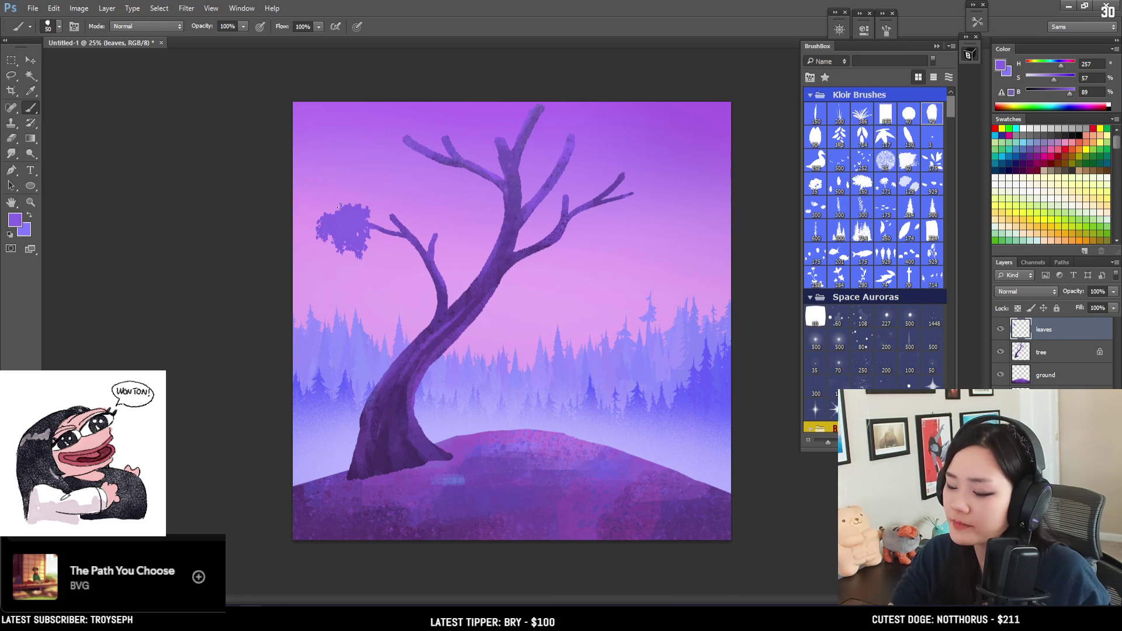
{"action": "key", "text": "bracketright"}
{"action": "mouse_move", "coordinate": [368, 212]}
{"action": "left_mouse_down"}
{"action": "mouse_move", "coordinate": [346, 205]}
{"action": "mouse_move", "coordinate": [365, 198]}
{"action": "mouse_move", "coordinate": [391, 218]}
{"action": "mouse_move", "coordinate": [397, 186]}
{"action": "mouse_move", "coordinate": [414, 222]}
{"action": "mouse_move", "coordinate": [405, 219]}
{"action": "left_mouse_up"}
{"action": "key", "text": "bracketleft"}
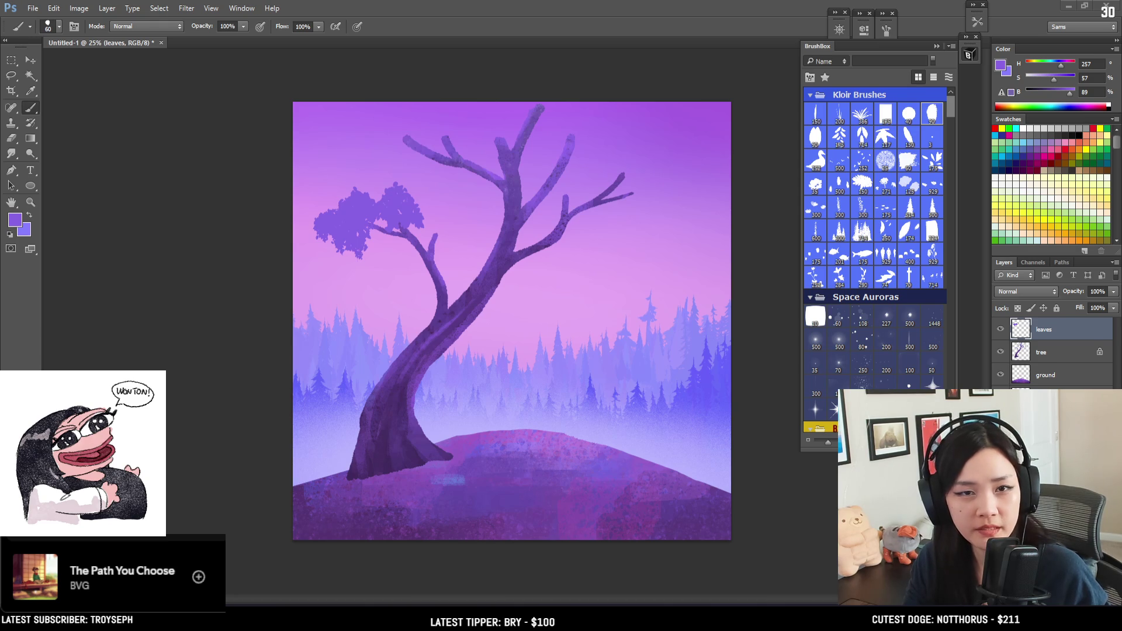
{"action": "key", "text": "alt+Tab"}
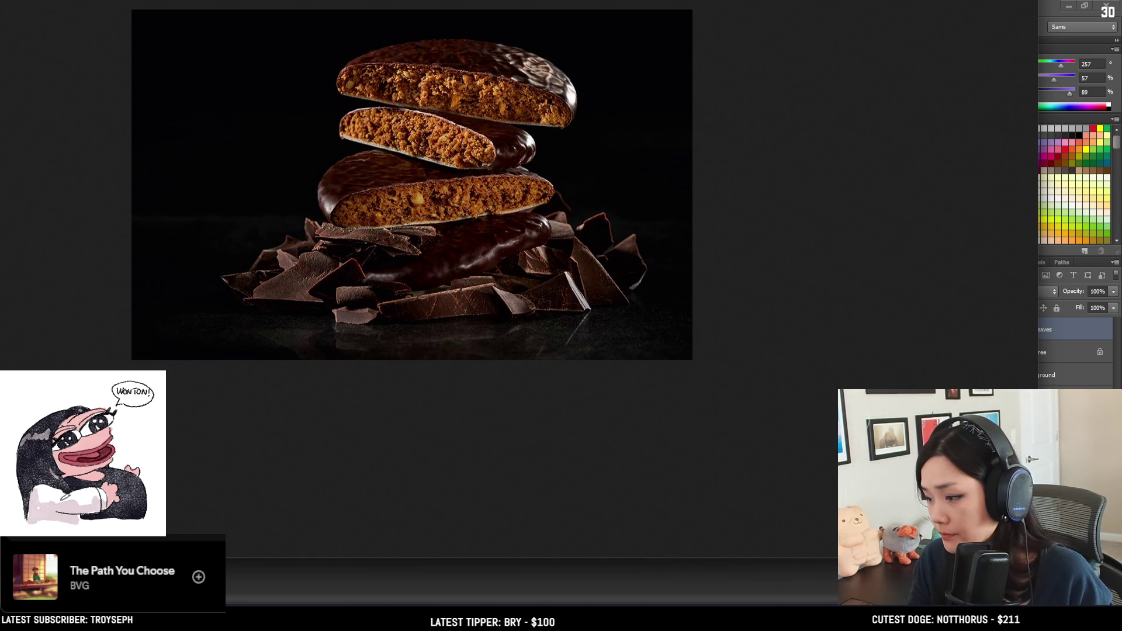
Leave the chocolate cookie reference photo and return to the tree painting.
{"action": "key", "text": "alt+Tab"}
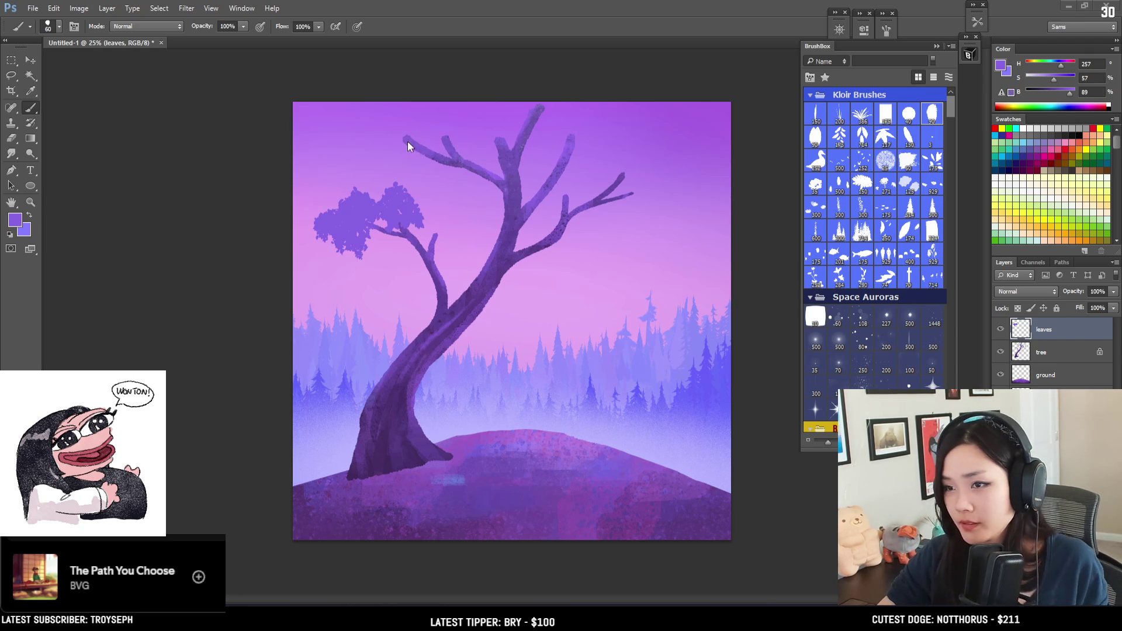
Paint a full leaf clump at the upper-left branch tip, extending it down and right.
{"action": "mouse_move", "coordinate": [412, 132]}
{"action": "left_mouse_down"}
{"action": "mouse_move", "coordinate": [399, 149]}
{"action": "mouse_move", "coordinate": [427, 145]}
{"action": "mouse_move", "coordinate": [399, 146]}
{"action": "left_mouse_up"}
{"action": "key", "text": "bracketright"}
{"action": "left_click", "coordinate": [424, 129]}
{"action": "key", "text": "bracketright"}
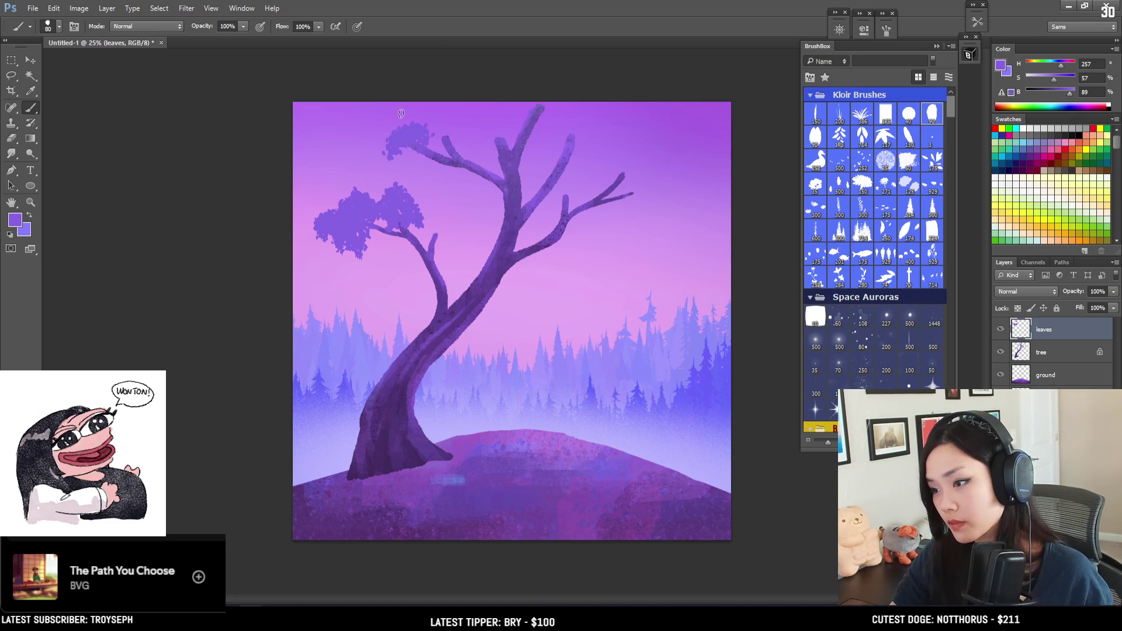
{"action": "key", "text": "bracketright"}
{"action": "mouse_move", "coordinate": [410, 135]}
{"action": "left_mouse_down"}
{"action": "mouse_move", "coordinate": [385, 150]}
{"action": "mouse_move", "coordinate": [418, 156]}
{"action": "mouse_move", "coordinate": [418, 169]}
{"action": "mouse_move", "coordinate": [455, 123]}
{"action": "mouse_move", "coordinate": [401, 133]}
{"action": "mouse_move", "coordinate": [377, 161]}
{"action": "left_mouse_up"}
{"action": "mouse_move", "coordinate": [450, 127]}
{"action": "left_mouse_down"}
{"action": "mouse_move", "coordinate": [455, 119]}
{"action": "mouse_move", "coordinate": [461, 159]}
{"action": "mouse_move", "coordinate": [456, 150]}
{"action": "mouse_move", "coordinate": [443, 193]}
{"action": "mouse_move", "coordinate": [449, 176]}
{"action": "mouse_move", "coordinate": [466, 183]}
{"action": "left_mouse_up"}
{"action": "key", "text": "bracketleft"}
{"action": "key", "text": "bracketleft"}
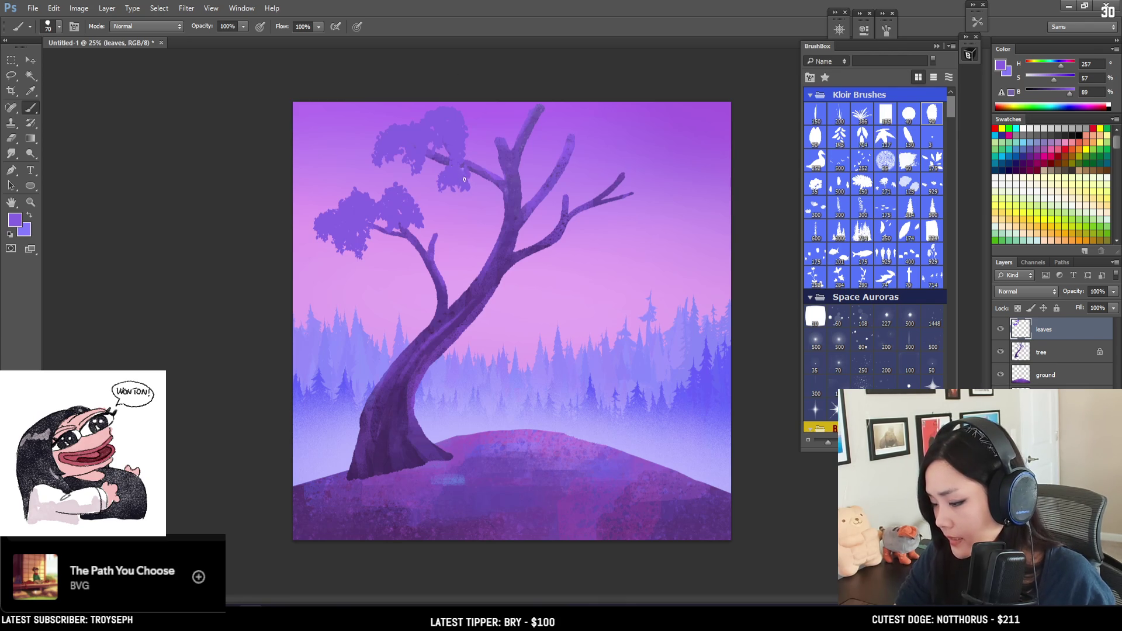
{"action": "mouse_move", "coordinate": [462, 188]}
{"action": "left_mouse_down"}
{"action": "mouse_move", "coordinate": [450, 206]}
{"action": "mouse_move", "coordinate": [478, 181]}
{"action": "left_mouse_up"}
Add foliage blobs along the top branch and at the upper-right branch tip.
{"action": "mouse_move", "coordinate": [505, 121]}
{"action": "left_mouse_down"}
{"action": "mouse_move", "coordinate": [473, 146]}
{"action": "mouse_move", "coordinate": [486, 153]}
{"action": "mouse_move", "coordinate": [510, 114]}
{"action": "mouse_move", "coordinate": [509, 129]}
{"action": "mouse_move", "coordinate": [517, 115]}
{"action": "mouse_move", "coordinate": [556, 133]}
{"action": "mouse_move", "coordinate": [557, 112]}
{"action": "mouse_move", "coordinate": [535, 149]}
{"action": "mouse_move", "coordinate": [488, 98]}
{"action": "mouse_move", "coordinate": [532, 124]}
{"action": "mouse_move", "coordinate": [529, 168]}
{"action": "mouse_move", "coordinate": [562, 127]}
{"action": "mouse_move", "coordinate": [588, 157]}
{"action": "mouse_move", "coordinate": [587, 135]}
{"action": "left_mouse_up"}
{"action": "key", "text": "bracketright"}
{"action": "key", "text": "bracketright"}
{"action": "key", "text": "bracketleft"}
{"action": "key", "text": "bracketleft"}
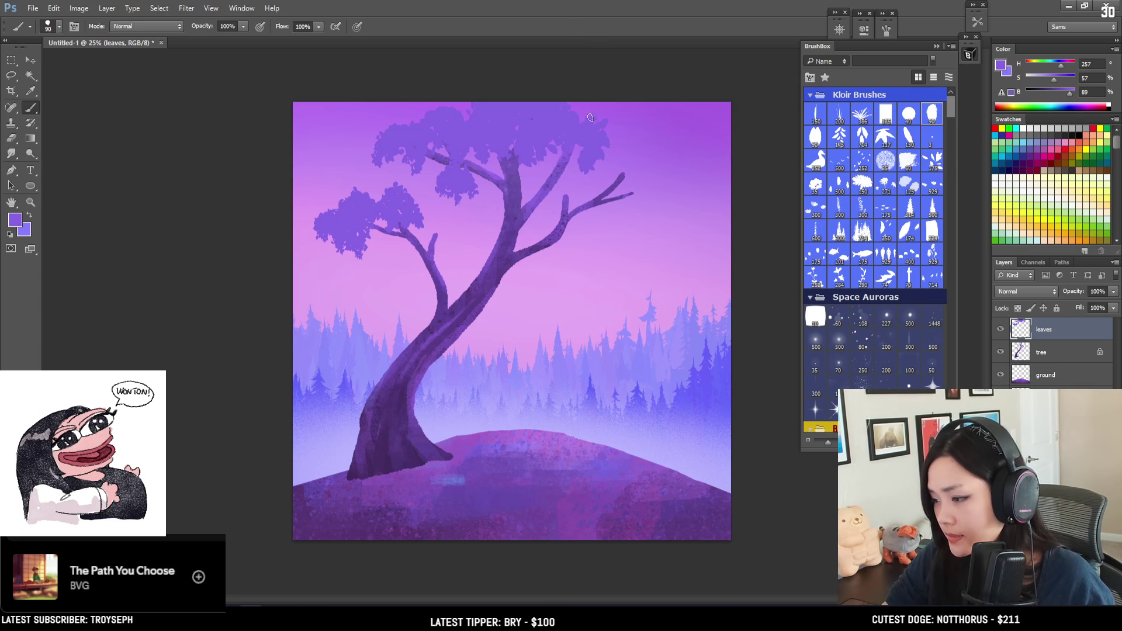
{"action": "left_click_drag", "start_coordinate": [600, 149], "coordinate": [596, 126]}
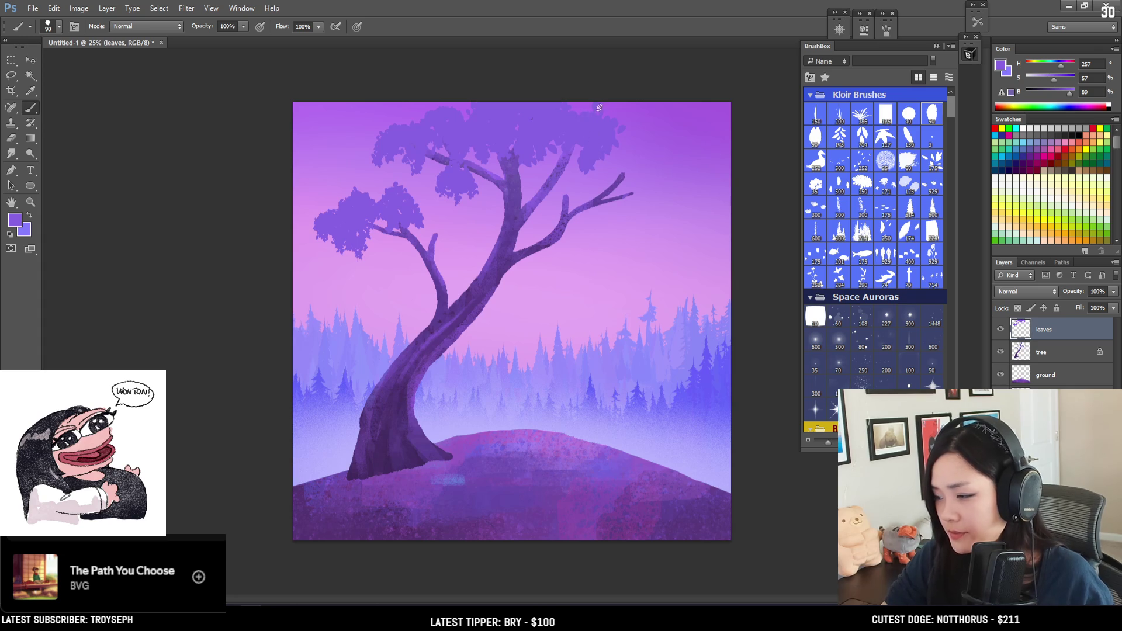
{"action": "key", "text": "ctrl+z"}
{"action": "key", "text": "bracketleft"}
{"action": "key", "text": "bracketleft"}
{"action": "key", "text": "bracketright"}
{"action": "key", "text": "bracketright"}
{"action": "key", "text": "bracketright"}
{"action": "mouse_move", "coordinate": [602, 140]}
{"action": "left_mouse_down"}
{"action": "mouse_move", "coordinate": [626, 158]}
{"action": "mouse_move", "coordinate": [623, 188]}
{"action": "mouse_move", "coordinate": [611, 172]}
{"action": "mouse_move", "coordinate": [562, 192]}
{"action": "left_mouse_up"}
{"action": "key", "text": "bracketleft"}
{"action": "key", "text": "bracketleft"}
{"action": "key", "text": "bracketleft"}
{"action": "key", "text": "bracketleft"}
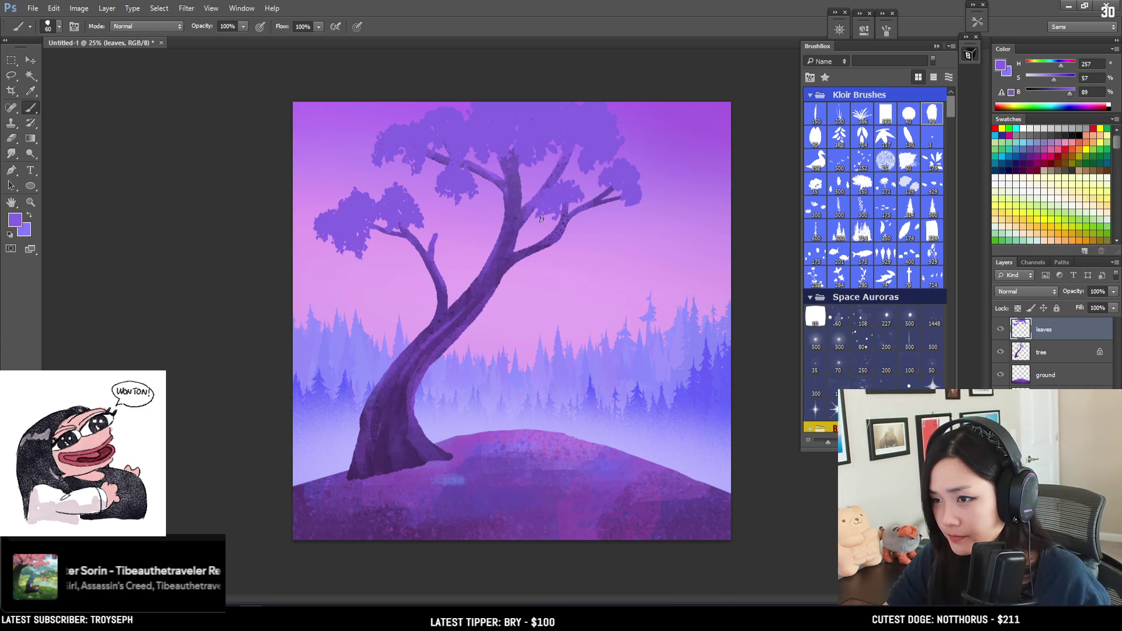
Erase stray foliage beside the right branch and repaint a leaf blob there.
{"action": "key", "text": "e"}
{"action": "key", "text": "bracketright"}
{"action": "mouse_move", "coordinate": [547, 193]}
{"action": "left_mouse_down"}
{"action": "mouse_move", "coordinate": [550, 210]}
{"action": "mouse_move", "coordinate": [561, 199]}
{"action": "left_mouse_up"}
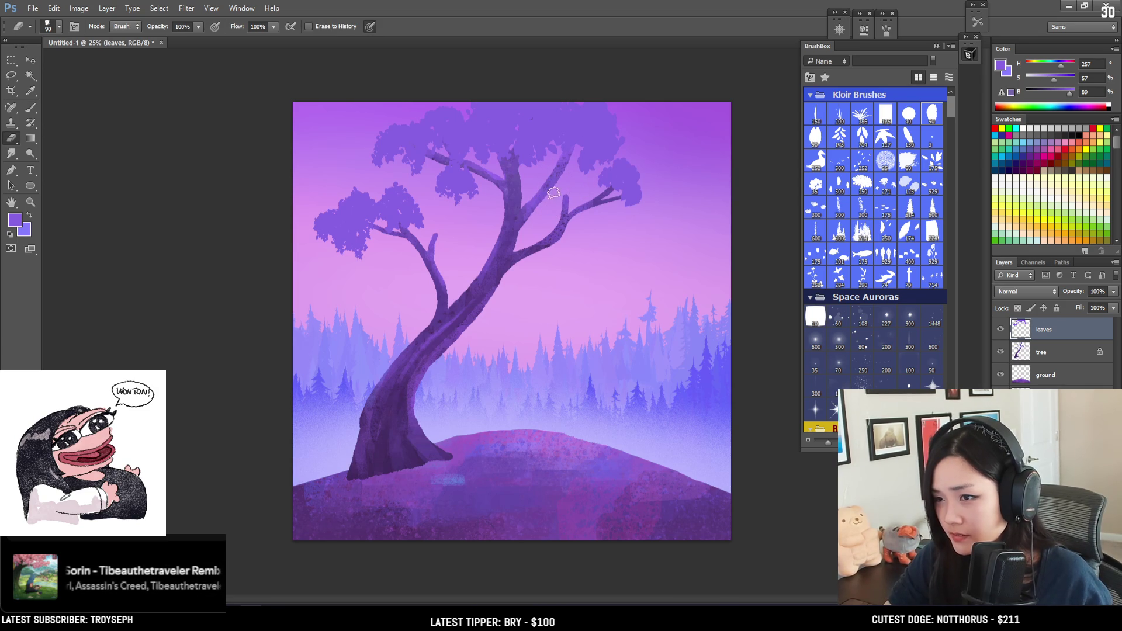
{"action": "key", "text": "b"}
{"action": "key", "text": "ctrl+z"}
{"action": "key", "text": "bracketleft"}
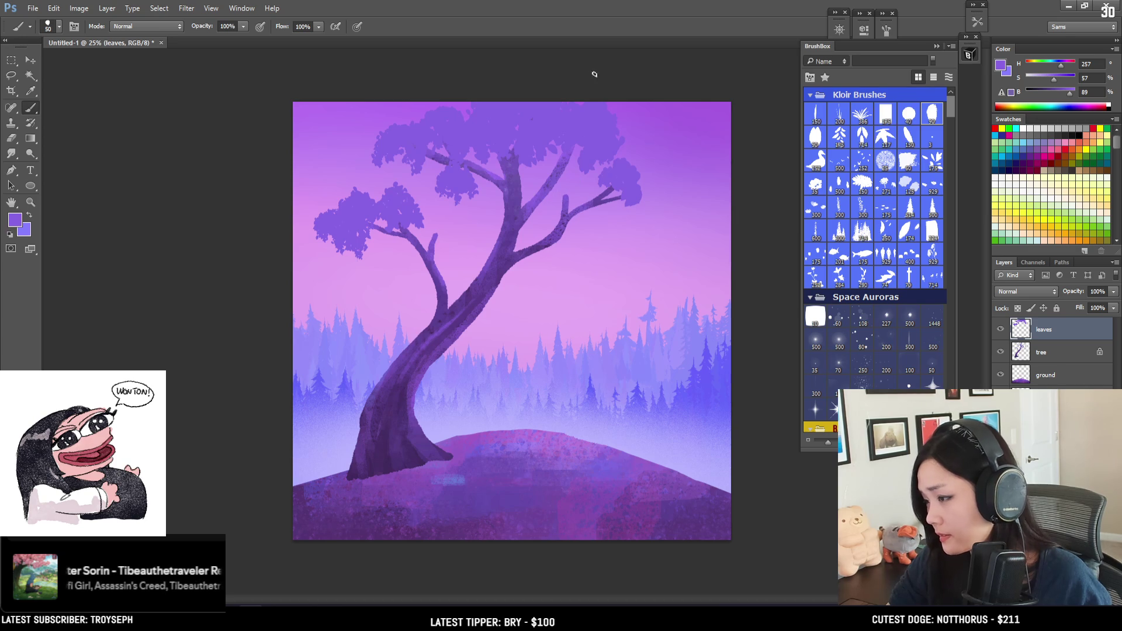
{"action": "key", "text": "bracketright"}
{"action": "mouse_move", "coordinate": [555, 205]}
{"action": "left_mouse_down"}
{"action": "mouse_move", "coordinate": [579, 199]}
{"action": "mouse_move", "coordinate": [568, 197]}
{"action": "mouse_move", "coordinate": [559, 221]}
{"action": "mouse_move", "coordinate": [543, 215]}
{"action": "mouse_move", "coordinate": [580, 209]}
{"action": "mouse_move", "coordinate": [566, 221]}
{"action": "mouse_move", "coordinate": [569, 208]}
{"action": "mouse_move", "coordinate": [582, 222]}
{"action": "mouse_move", "coordinate": [575, 240]}
{"action": "left_mouse_up"}
{"action": "key", "text": "bracketleft"}
Paint leaf clusters hanging below the right branch tip and around the left branch tip.
{"action": "mouse_move", "coordinate": [618, 185]}
{"action": "left_mouse_down"}
{"action": "mouse_move", "coordinate": [599, 175]}
{"action": "mouse_move", "coordinate": [642, 190]}
{"action": "mouse_move", "coordinate": [638, 232]}
{"action": "left_mouse_up"}
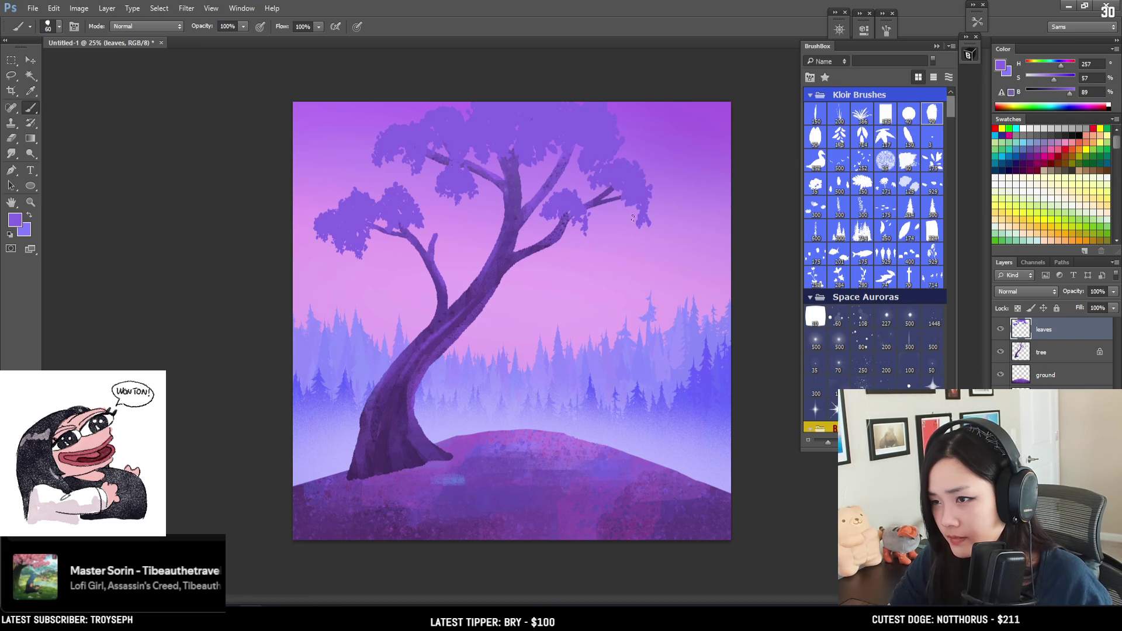
{"action": "key", "text": "ctrl+z"}
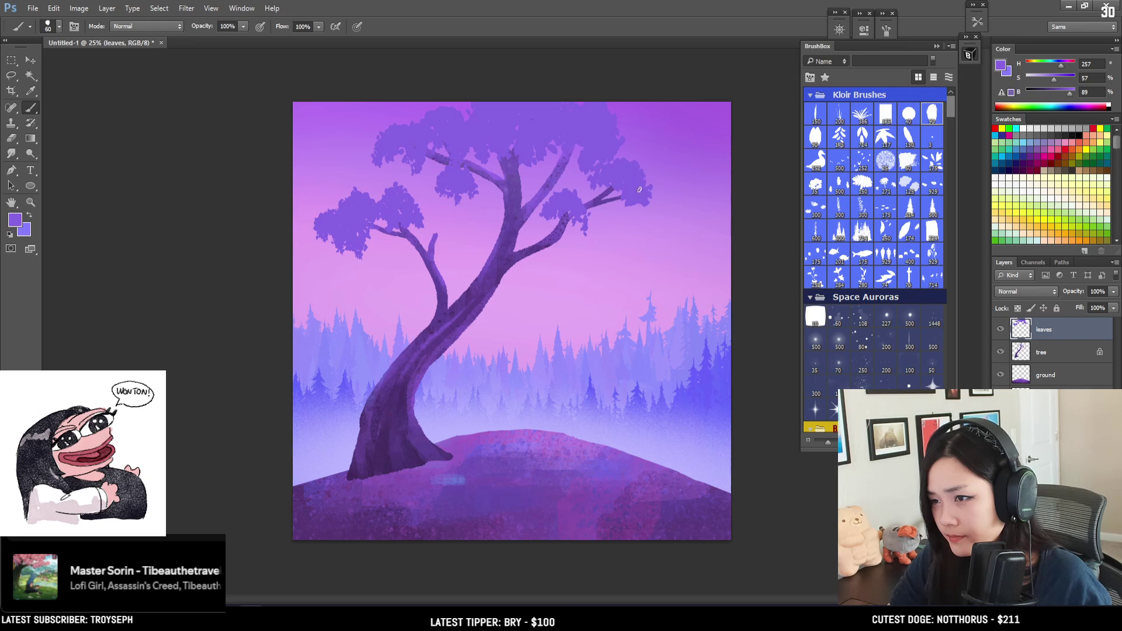
{"action": "key", "text": "bracketright"}
{"action": "mouse_move", "coordinate": [620, 223]}
{"action": "left_mouse_down"}
{"action": "mouse_move", "coordinate": [636, 217]}
{"action": "mouse_move", "coordinate": [623, 238]}
{"action": "left_mouse_up"}
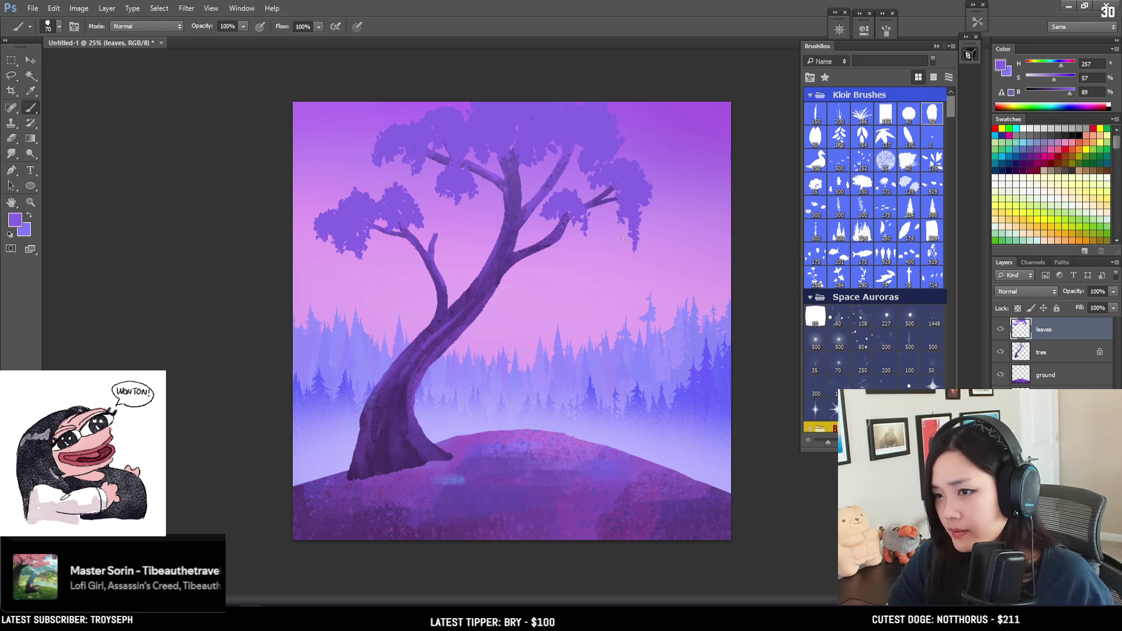
{"action": "mouse_move", "coordinate": [436, 240]}
{"action": "left_mouse_down"}
{"action": "mouse_move", "coordinate": [421, 215]}
{"action": "mouse_move", "coordinate": [433, 227]}
{"action": "mouse_move", "coordinate": [424, 246]}
{"action": "mouse_move", "coordinate": [448, 221]}
{"action": "mouse_move", "coordinate": [439, 208]}
{"action": "mouse_move", "coordinate": [451, 240]}
{"action": "mouse_move", "coordinate": [465, 231]}
{"action": "mouse_move", "coordinate": [457, 220]}
{"action": "left_mouse_up"}
Dab larger leaf marks along the canopy's left and right edges with a size-70 brush.
{"action": "key", "text": "bracketright"}
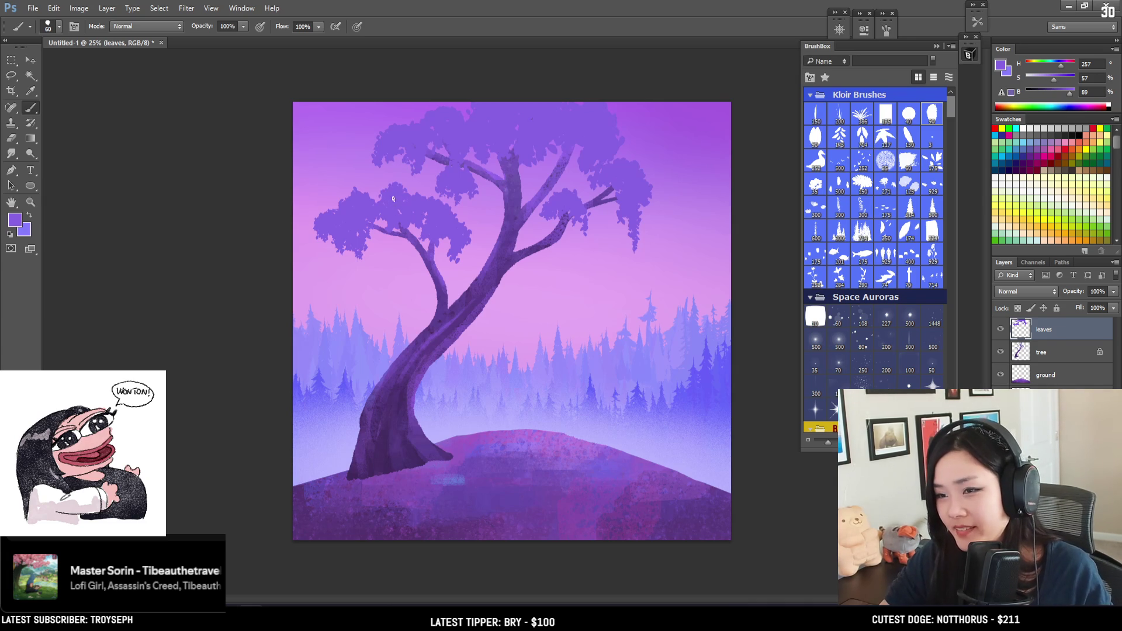
{"action": "left_click_drag", "start_coordinate": [382, 136], "coordinate": [368, 157]}
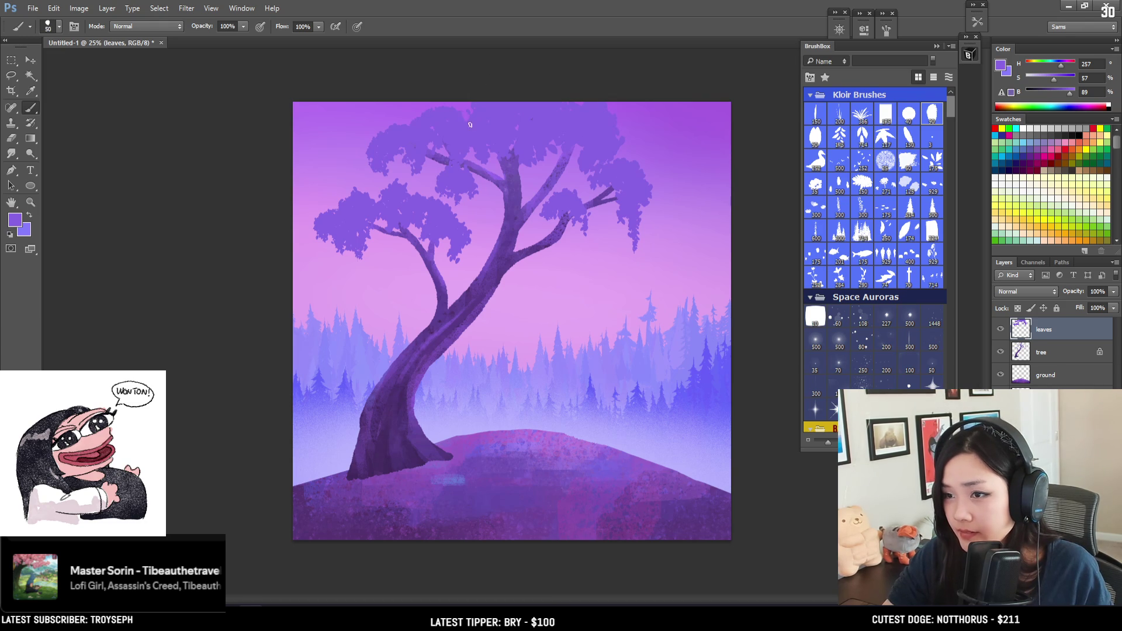
{"action": "key", "text": "bracketright"}
{"action": "key", "text": "bracketright"}
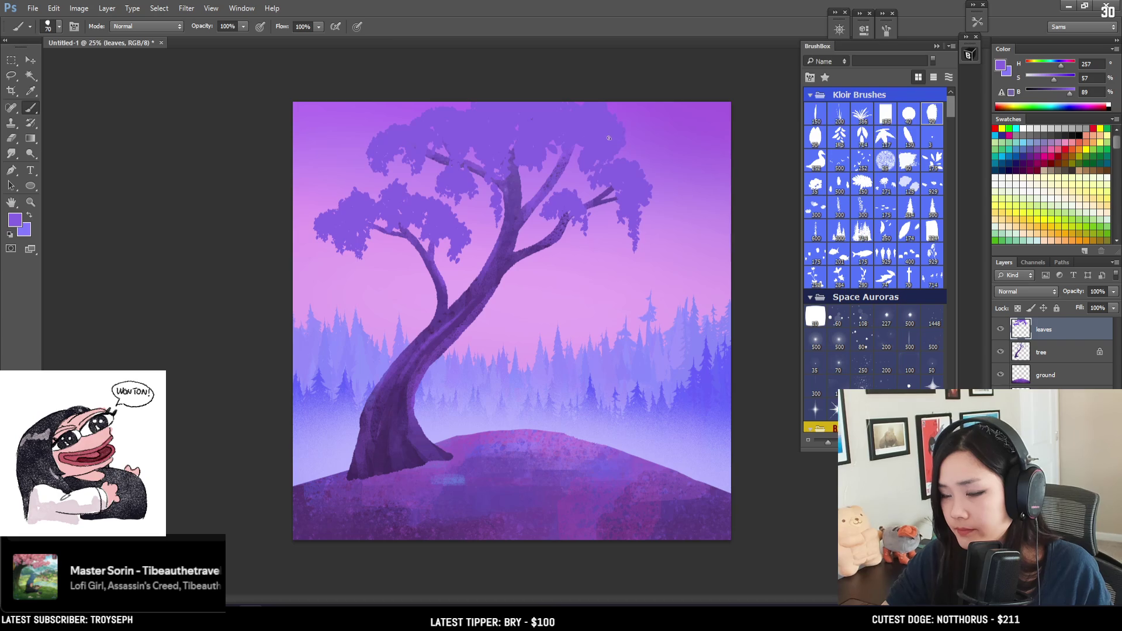
{"action": "left_click_drag", "start_coordinate": [641, 204], "coordinate": [600, 183]}
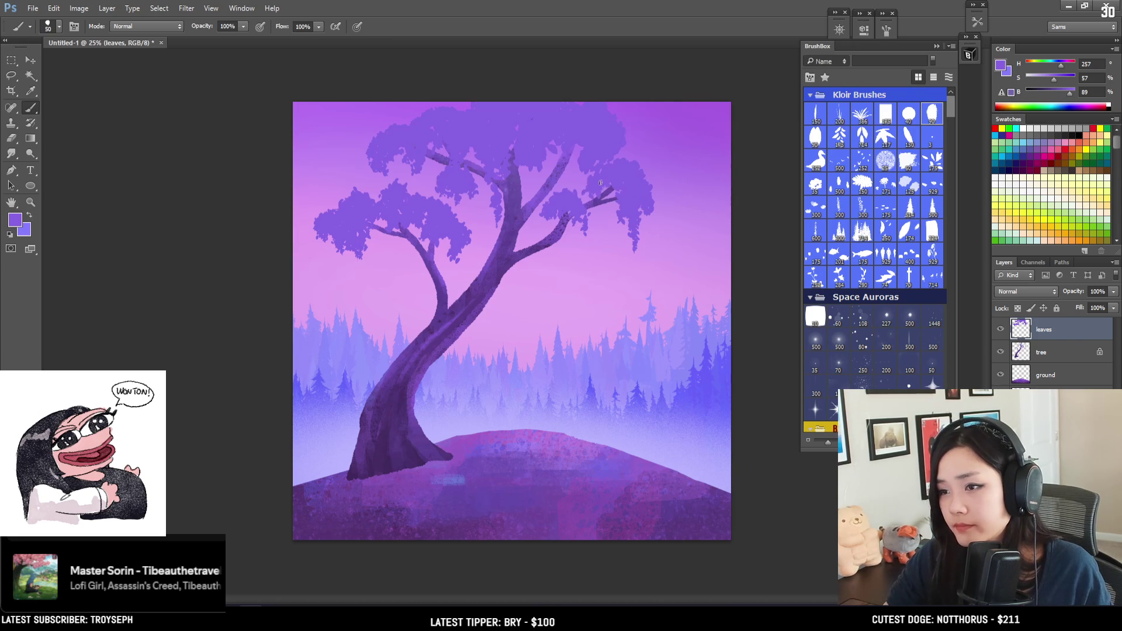
Paint drooping leaf clumps beneath the right branch, shrinking the brush from 60 to 40.
{"action": "key", "text": "bracketright"}
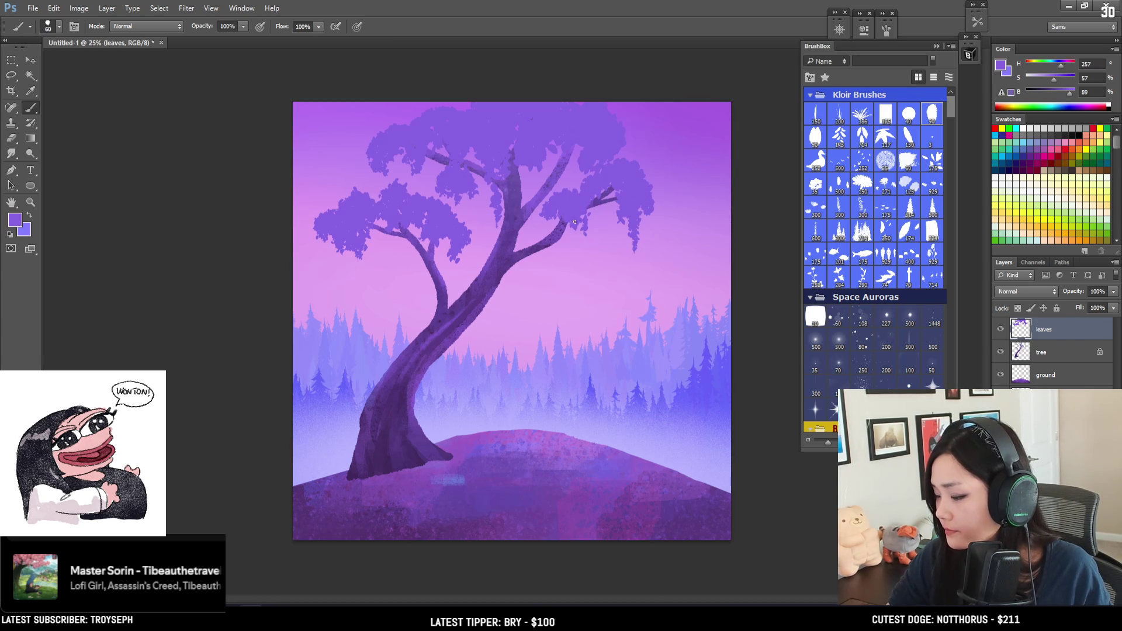
{"action": "key", "text": "bracketleft"}
{"action": "left_click_drag", "start_coordinate": [562, 231], "coordinate": [559, 269]}
{"action": "key", "text": "bracketleft"}
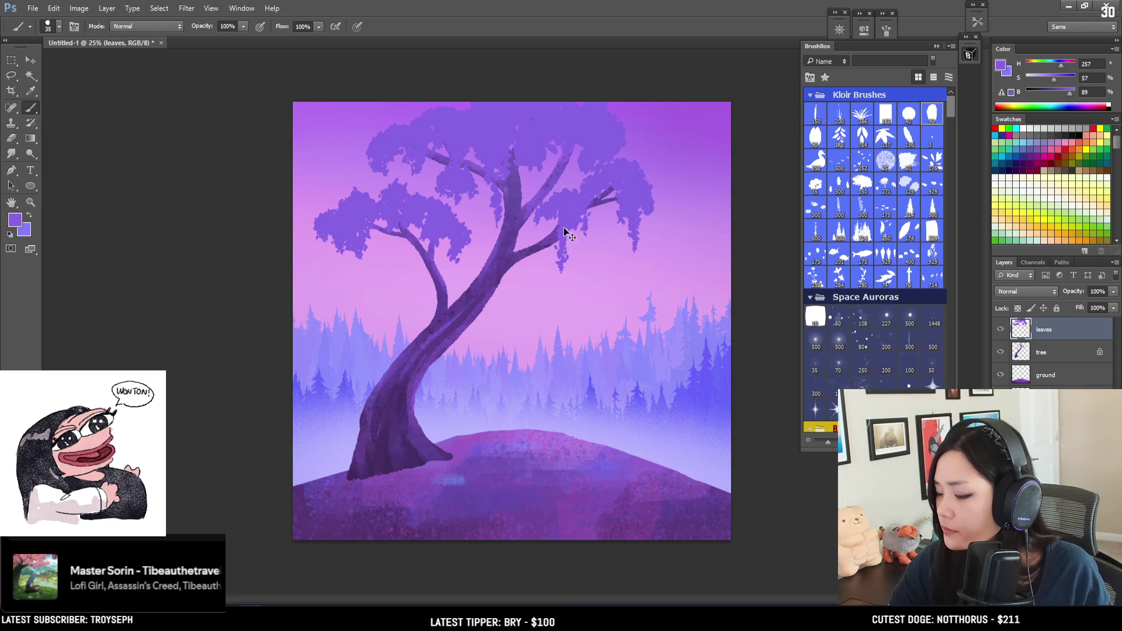
{"action": "left_click_drag", "start_coordinate": [576, 227], "coordinate": [563, 297]}
Add thin hanging moss strands on the left cluster and the foliage's left edge at sizes 20–30.
{"action": "key", "text": "bracketleft"}
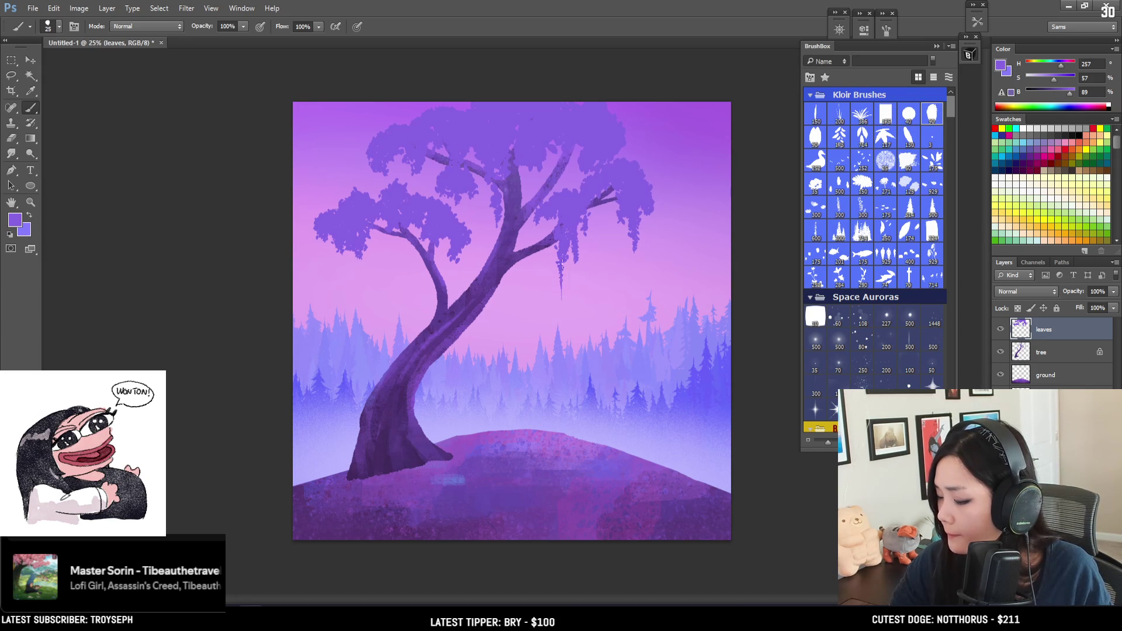
{"action": "key", "text": "bracketright"}
{"action": "left_click_drag", "start_coordinate": [358, 258], "coordinate": [360, 275]}
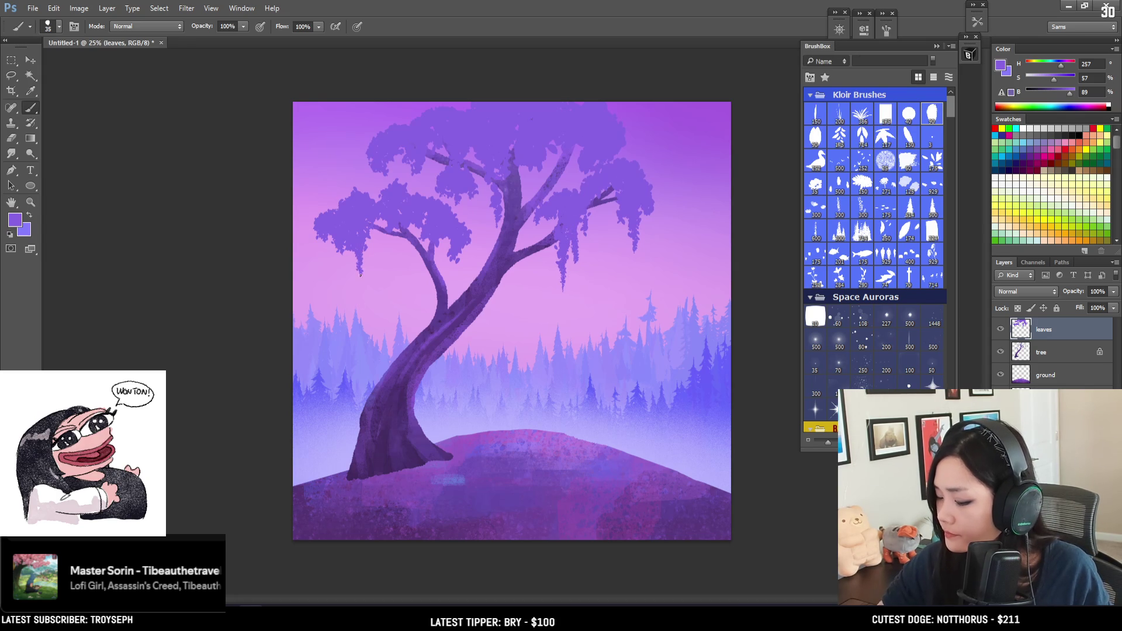
{"action": "key", "text": "bracketleft"}
{"action": "key", "text": "bracketleft"}
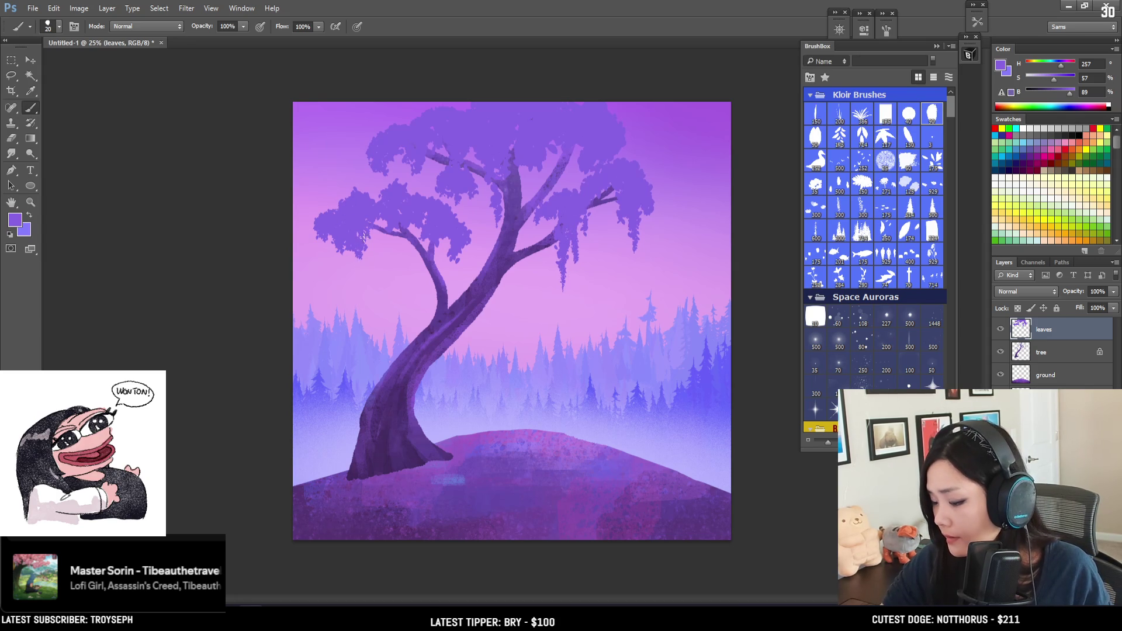
{"action": "key", "text": "bracketright"}
{"action": "left_click_drag", "start_coordinate": [360, 264], "coordinate": [362, 287]}
{"action": "key", "text": "bracketright"}
{"action": "left_click_drag", "start_coordinate": [319, 228], "coordinate": [308, 253]}
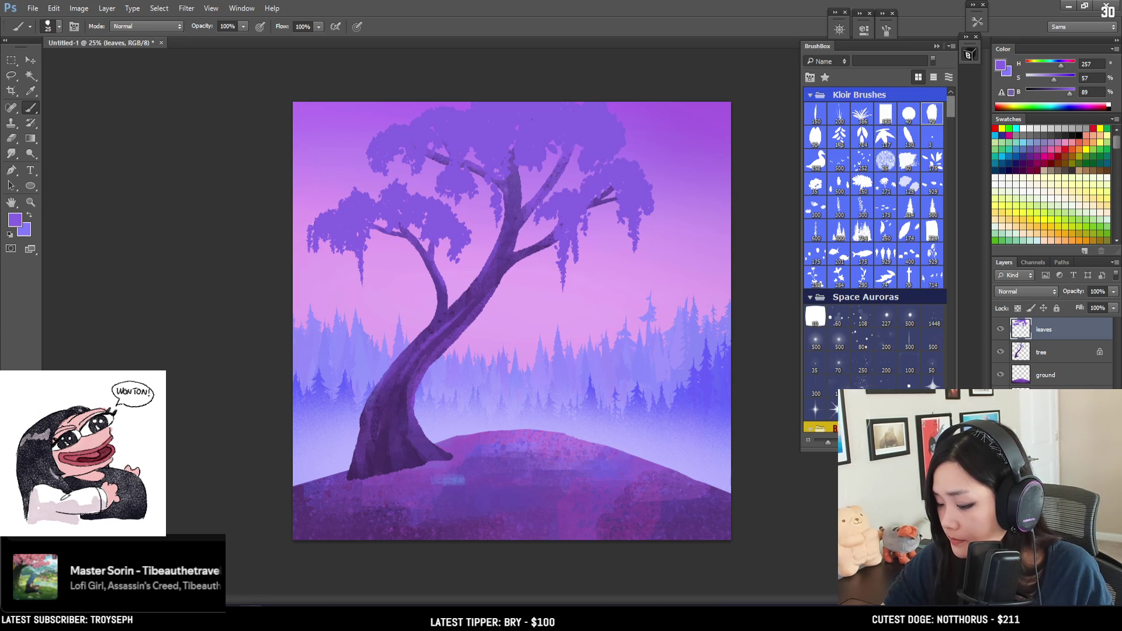
{"action": "left_click_drag", "start_coordinate": [328, 235], "coordinate": [326, 257]}
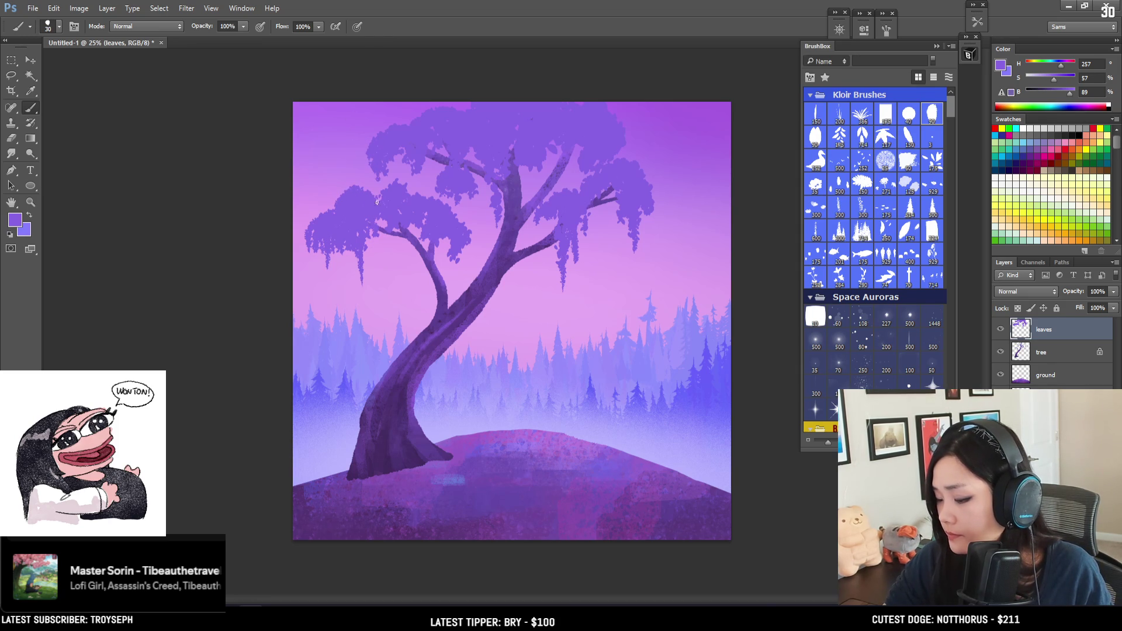
Add small moss drips in the left foliage and canopy with a size-20 brush.
{"action": "key", "text": "bracketleft"}
{"action": "key", "text": "bracketleft"}
{"action": "key", "text": "bracketleft"}
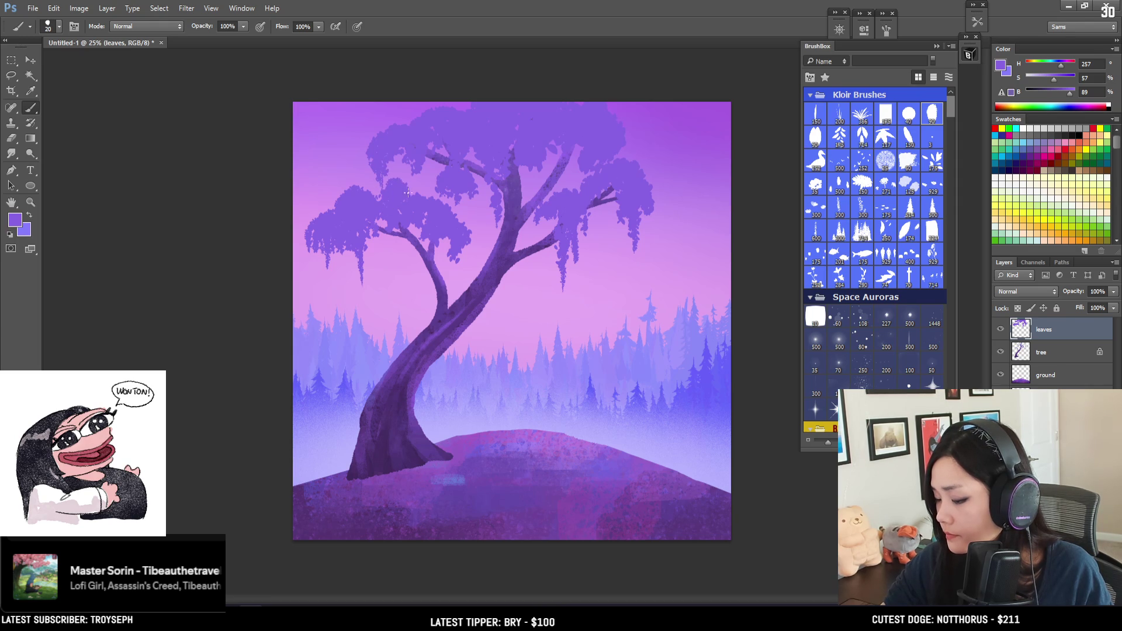
{"action": "key", "text": "bracketleft"}
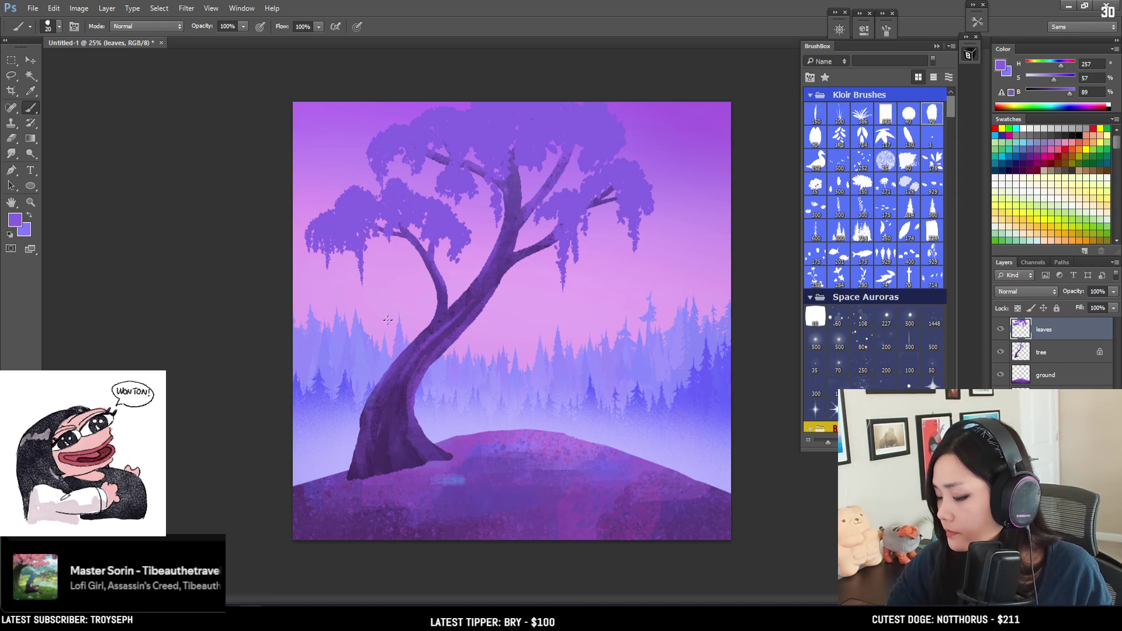
{"action": "left_click_drag", "start_coordinate": [375, 233], "coordinate": [381, 260]}
{"action": "left_click_drag", "start_coordinate": [450, 234], "coordinate": [456, 277]}
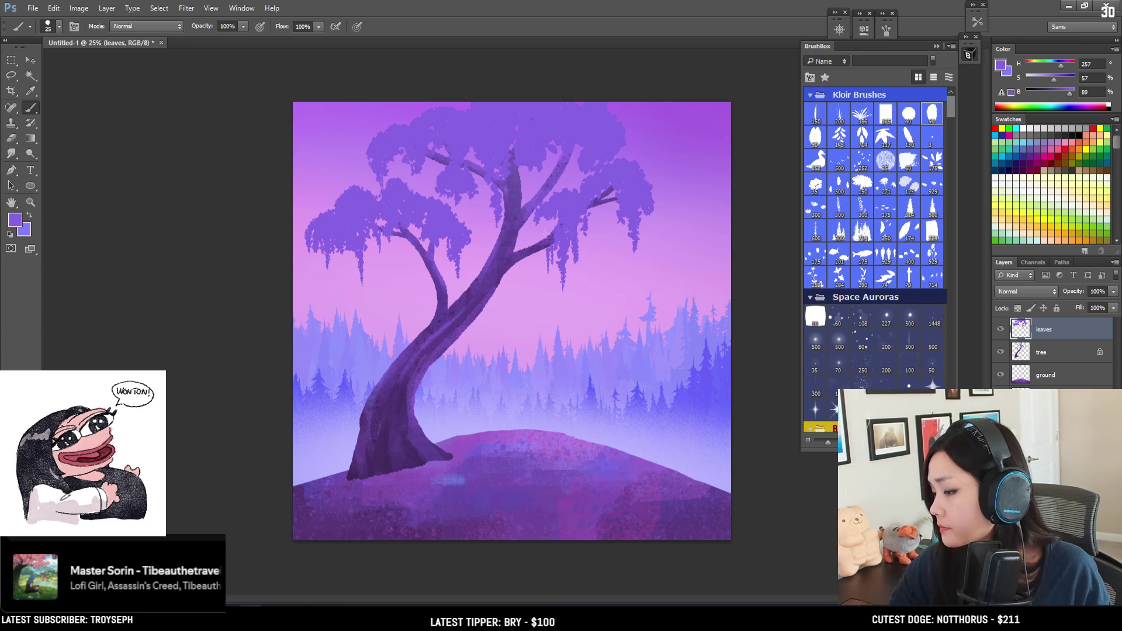
{"action": "key", "text": "ctrl+plus"}
{"action": "left_click_drag", "start_coordinate": [532, 242], "coordinate": [475, 363]}
Rename the leaves layer to 'leaves top'.
{"action": "double_click", "coordinate": [1044, 329]}
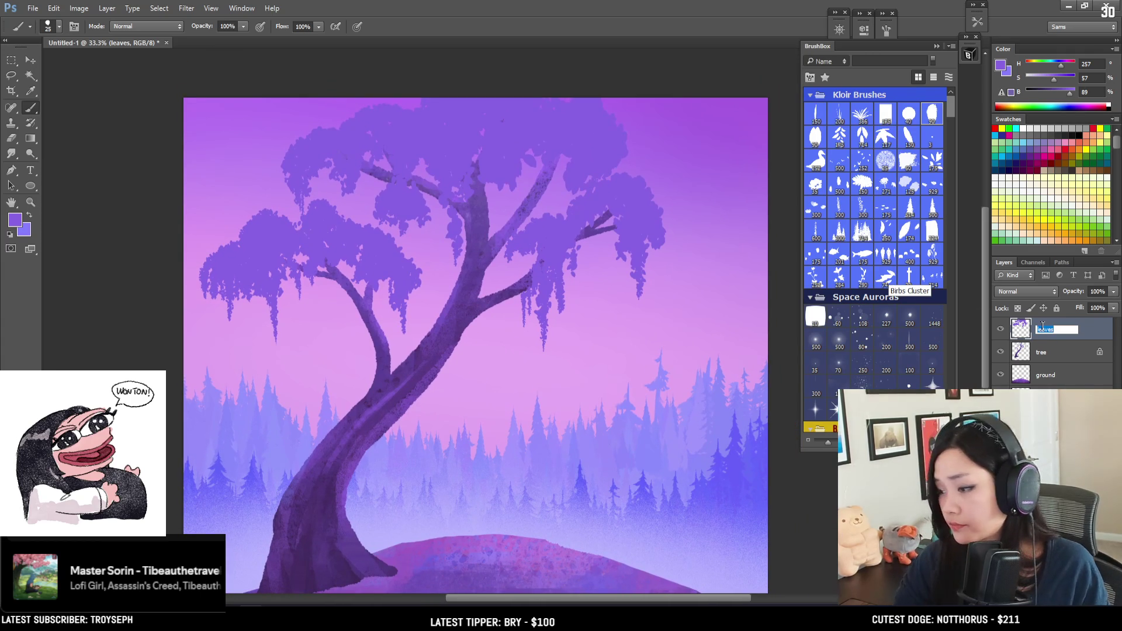
{"action": "left_click", "coordinate": [1042, 328]}
{"action": "type", "text": "op"}
{"action": "key", "text": "Return"}
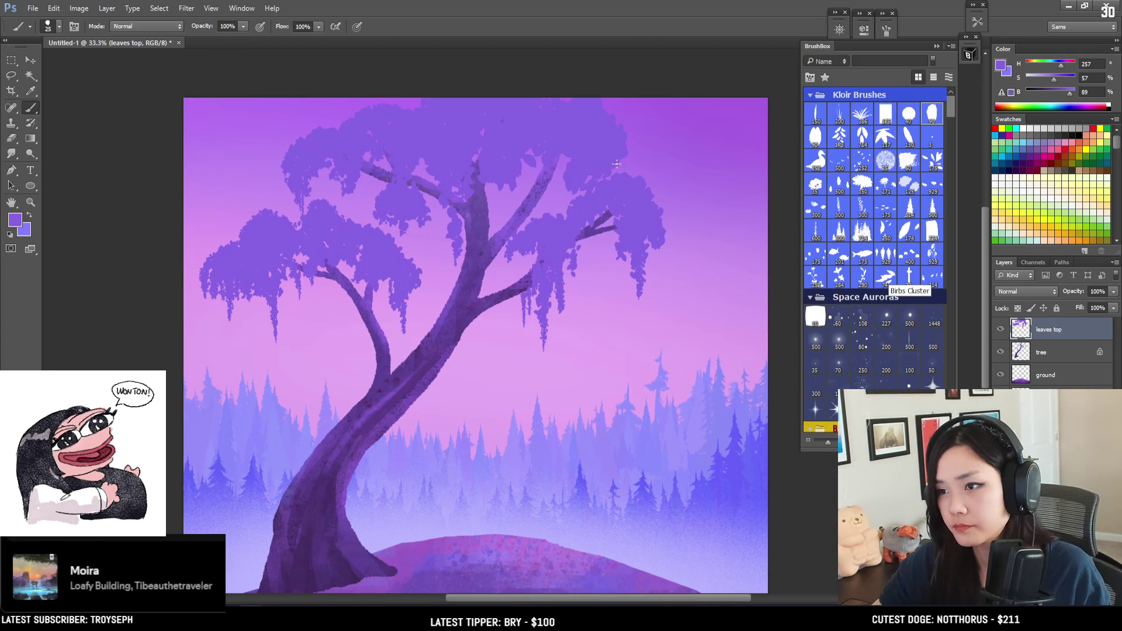
Fill the pink gap by the branch and extend the right leaf mass with a 40–60 brush.
{"action": "key", "text": "bracketright"}
{"action": "key", "text": "bracketright"}
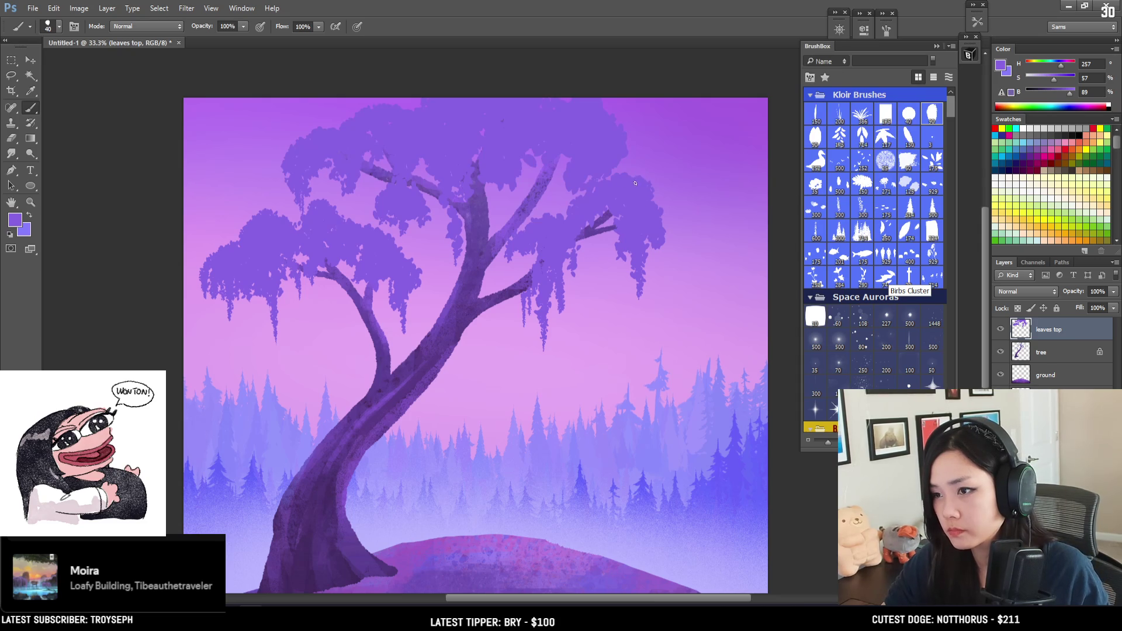
{"action": "mouse_move", "coordinate": [559, 186]}
{"action": "left_mouse_down"}
{"action": "mouse_move", "coordinate": [597, 175]}
{"action": "mouse_move", "coordinate": [555, 221]}
{"action": "left_mouse_up"}
{"action": "key", "text": "bracketright"}
{"action": "key", "text": "bracketright"}
{"action": "mouse_move", "coordinate": [661, 204]}
{"action": "left_mouse_down"}
{"action": "mouse_move", "coordinate": [672, 237]}
{"action": "mouse_move", "coordinate": [684, 210]}
{"action": "mouse_move", "coordinate": [690, 251]}
{"action": "left_mouse_up"}
{"action": "key", "text": "bracketleft"}
{"action": "key", "text": "bracketleft"}
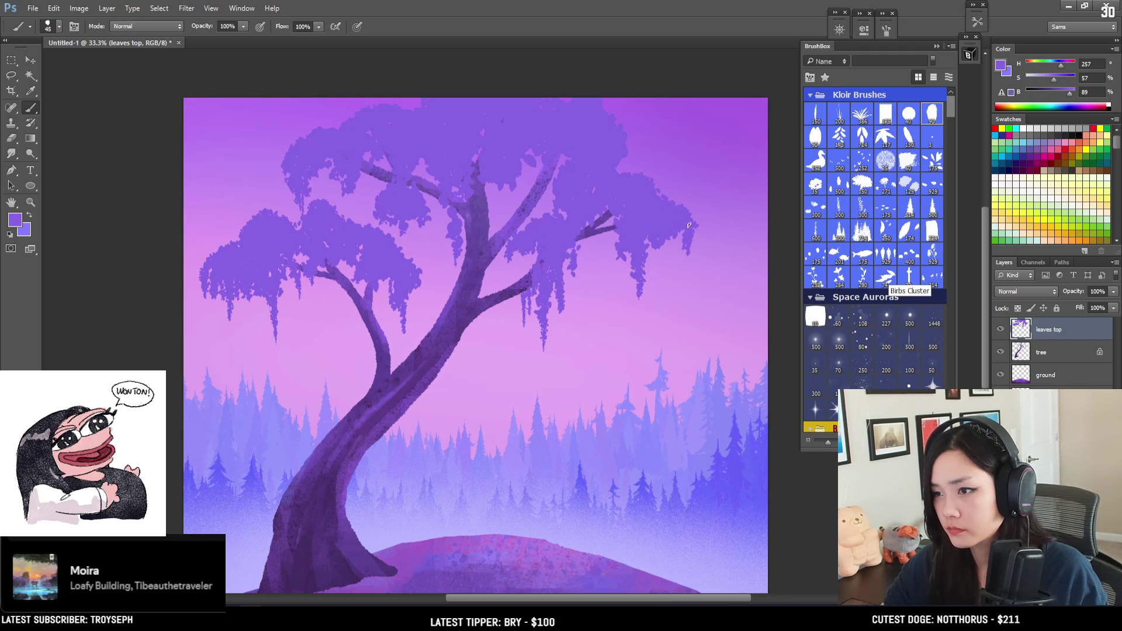
Paint drips hanging beneath the right leaf mass, then readjust the brush to 30.
{"action": "key", "text": "bracketleft"}
{"action": "left_click_drag", "start_coordinate": [684, 237], "coordinate": [684, 298]}
{"action": "key", "text": "ctrl+z"}
{"action": "left_click_drag", "start_coordinate": [694, 234], "coordinate": [692, 278]}
{"action": "mouse_move", "coordinate": [695, 233]}
{"action": "left_mouse_down"}
{"action": "mouse_move", "coordinate": [687, 330]}
{"action": "mouse_move", "coordinate": [703, 232]}
{"action": "mouse_move", "coordinate": [696, 208]}
{"action": "mouse_move", "coordinate": [693, 220]}
{"action": "mouse_move", "coordinate": [669, 193]}
{"action": "mouse_move", "coordinate": [702, 204]}
{"action": "mouse_move", "coordinate": [714, 246]}
{"action": "mouse_move", "coordinate": [701, 219]}
{"action": "left_mouse_up"}
{"action": "key", "text": "bracketleft"}
{"action": "key", "text": "bracketleft"}
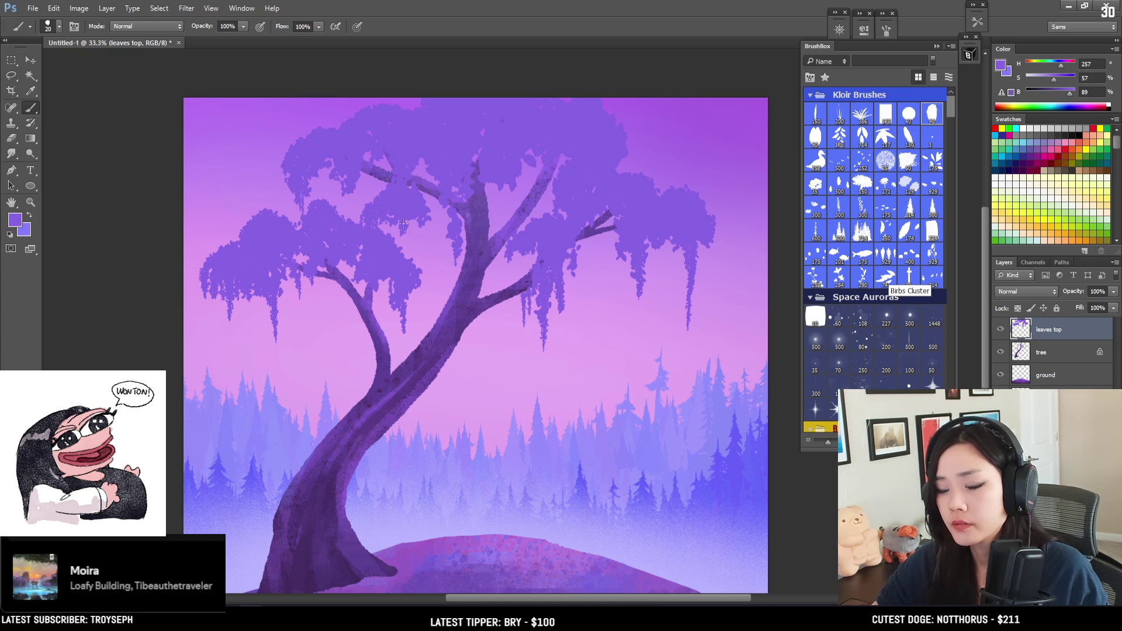
{"action": "key", "text": "bracketright"}
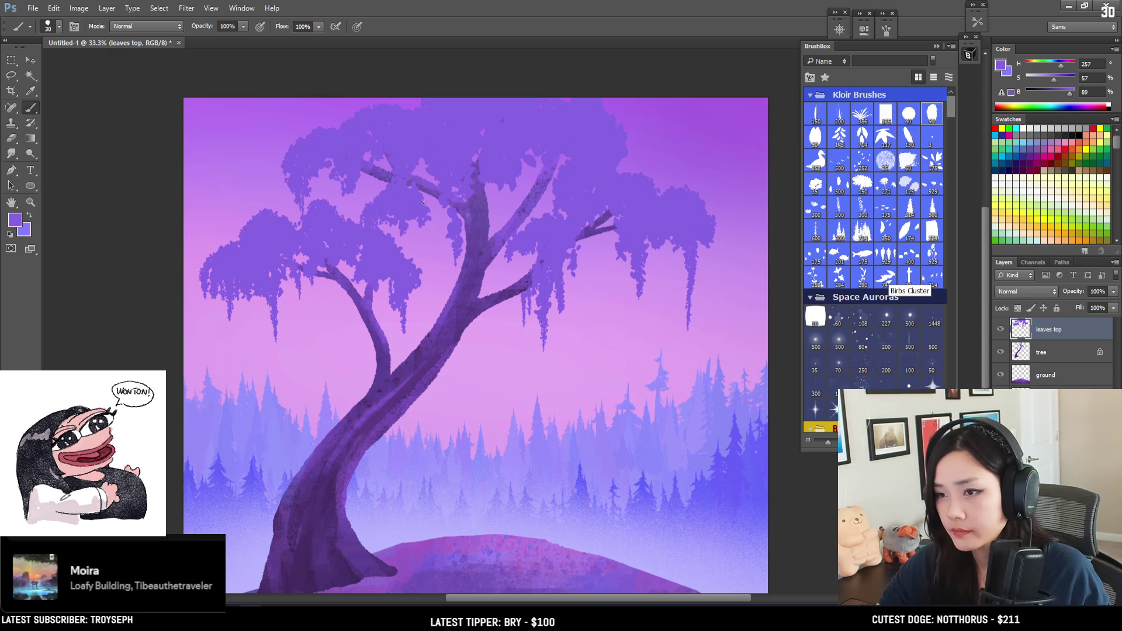
{"action": "key", "text": "bracketright"}
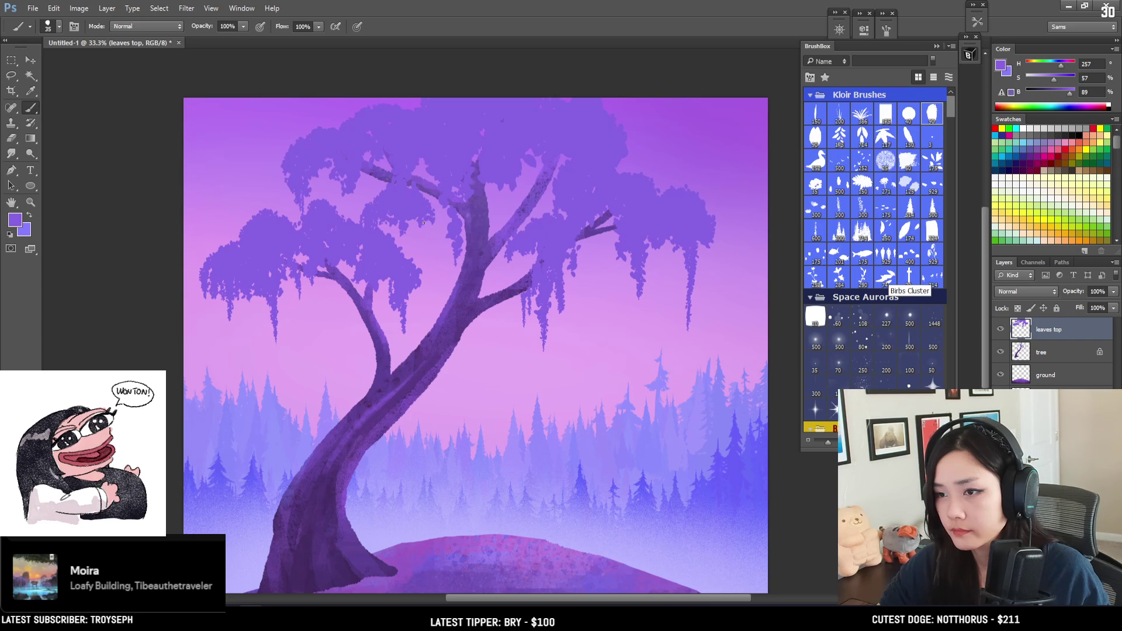
{"action": "key", "text": "bracketright"}
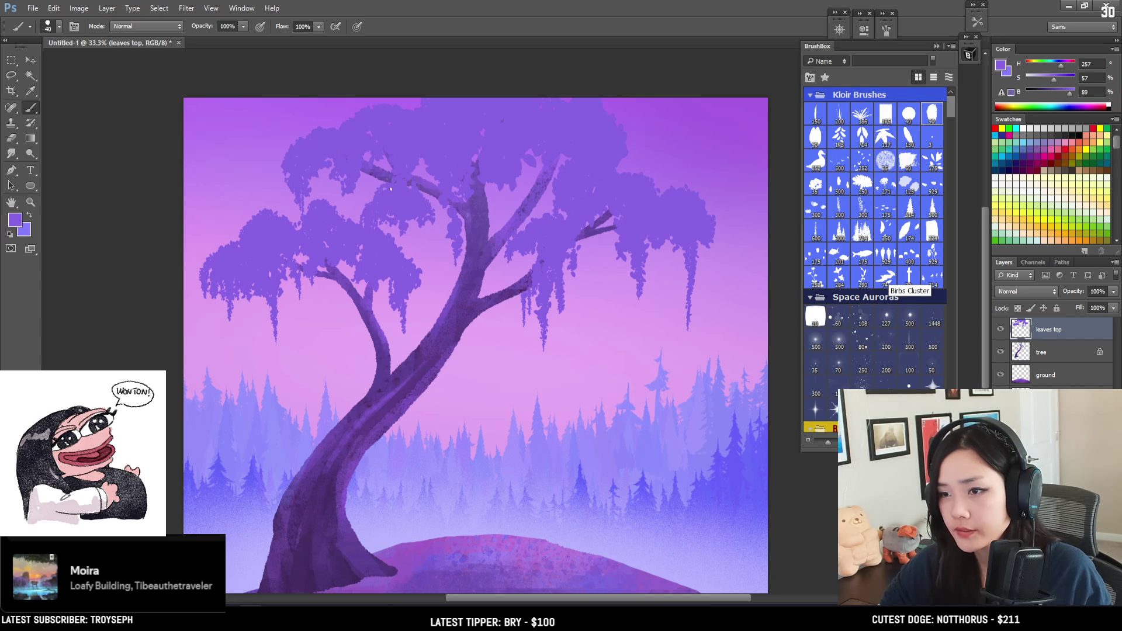
{"action": "key", "text": "bracketleft"}
{"action": "key", "text": "bracketleft"}
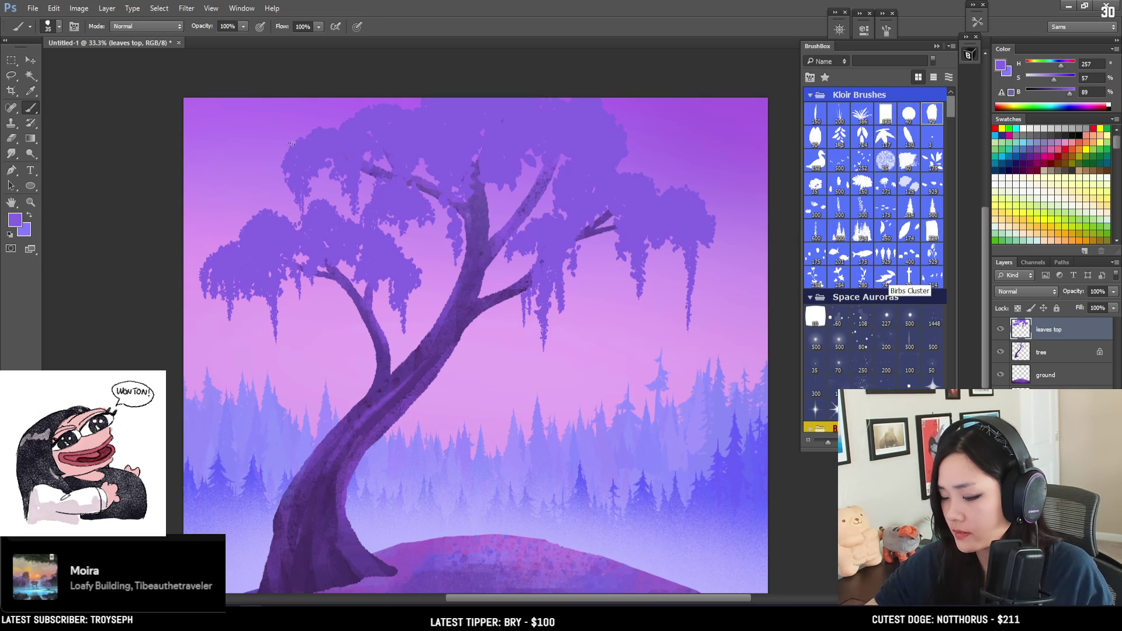
Touch up and slightly darken the canopy's upper-left edge with a size-20 brush.
{"action": "mouse_move", "coordinate": [284, 158]}
{"action": "left_mouse_down"}
{"action": "mouse_move", "coordinate": [285, 179]}
{"action": "mouse_move", "coordinate": [280, 160]}
{"action": "mouse_move", "coordinate": [294, 147]}
{"action": "mouse_move", "coordinate": [276, 182]}
{"action": "left_mouse_up"}
{"action": "key", "text": "bracketleft"}
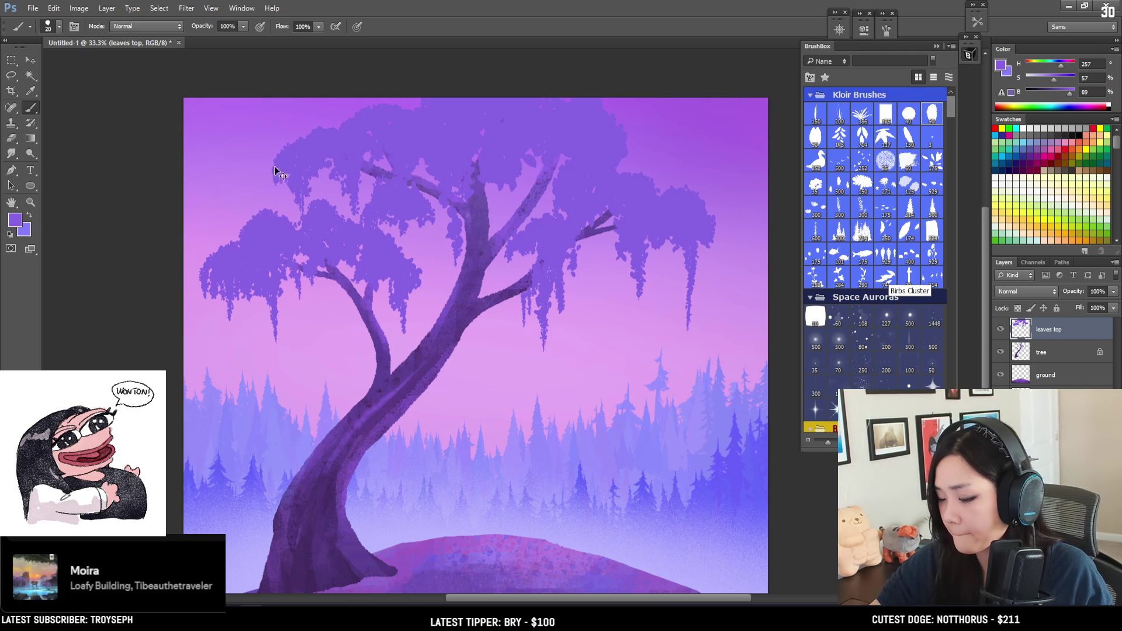
{"action": "left_click_drag", "start_coordinate": [278, 176], "coordinate": [278, 188]}
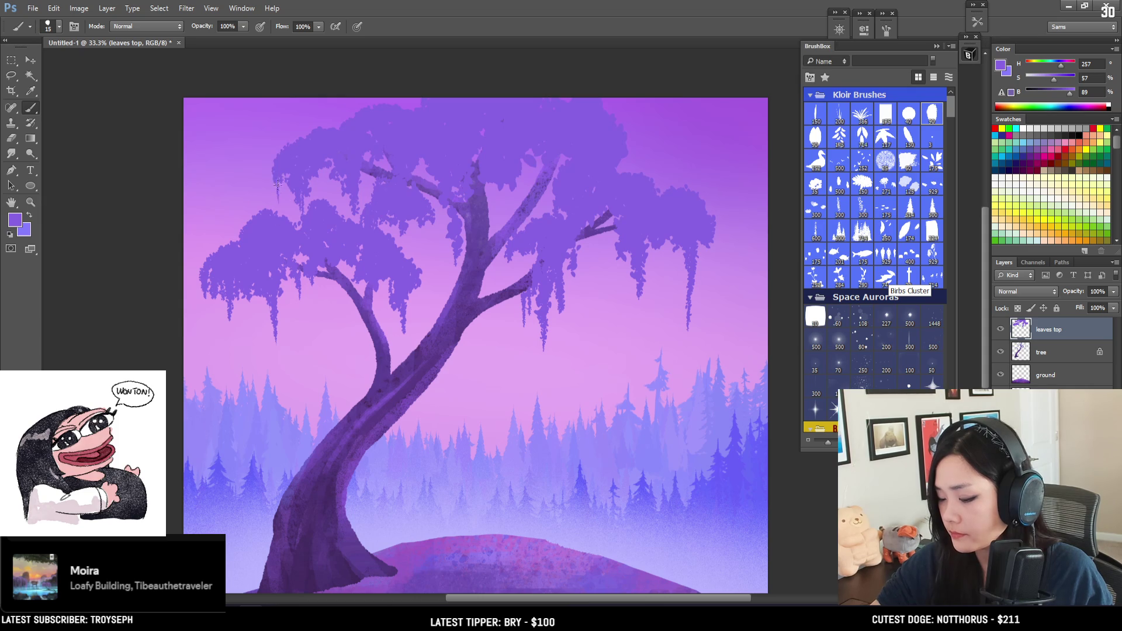
Add a darker foliage stroke near the trunk with a size-40 brush.
{"action": "key", "text": "bracketright"}
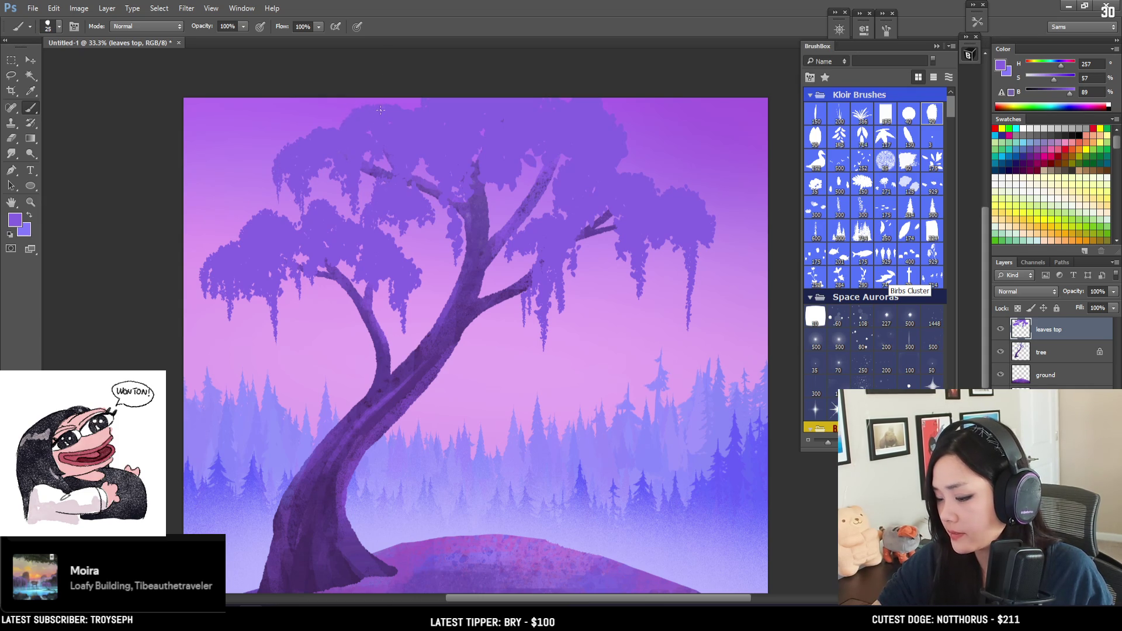
{"action": "key", "text": "bracketright"}
{"action": "key", "text": "bracketright"}
{"action": "key", "text": "bracketright"}
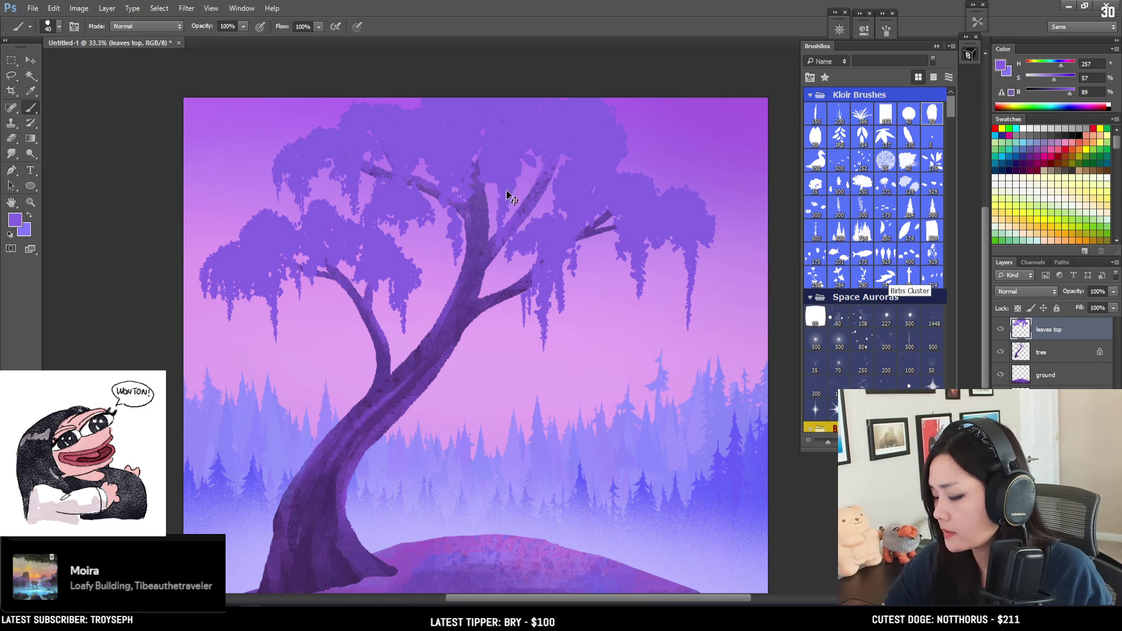
{"action": "left_click_drag", "start_coordinate": [450, 202], "coordinate": [449, 253]}
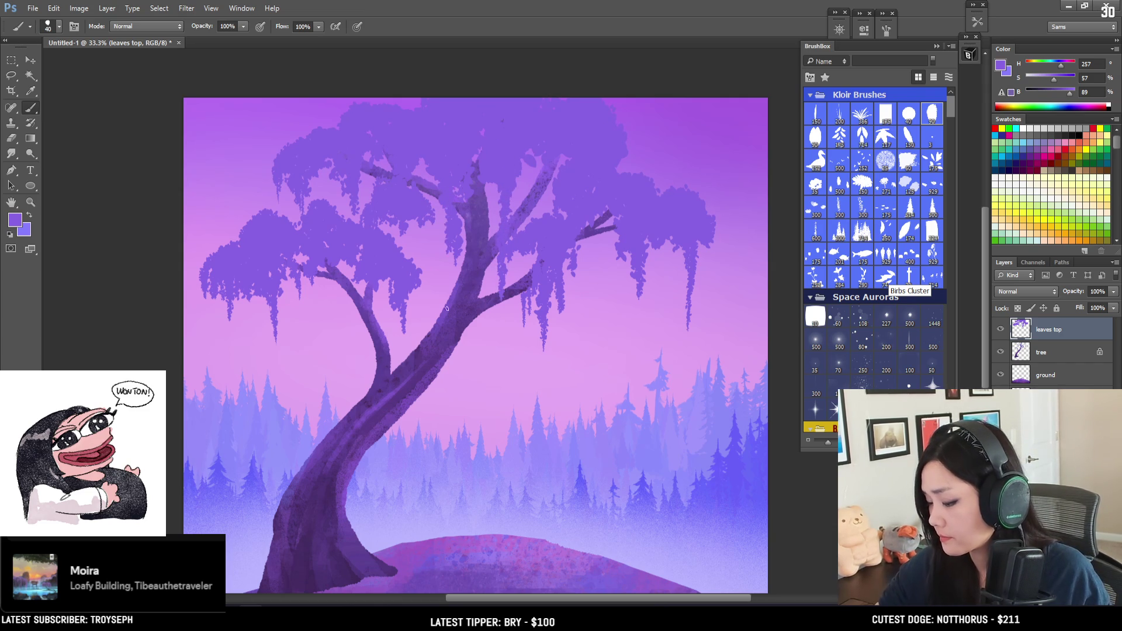
{"action": "key", "text": "bracketleft"}
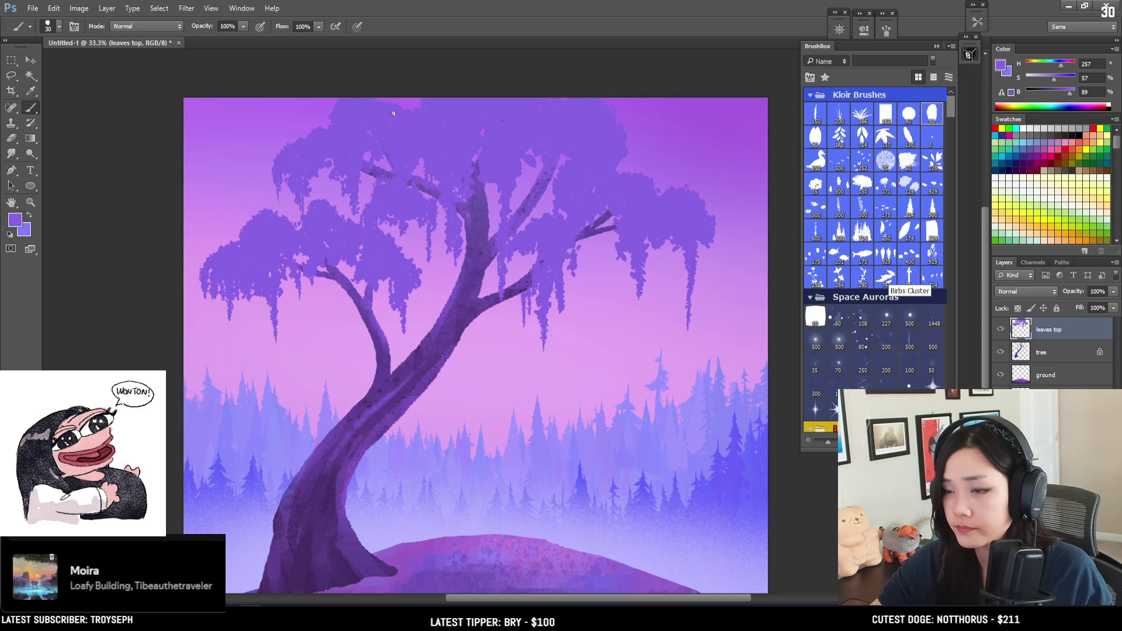
{"action": "key", "text": "bracketright"}
{"action": "key", "text": "bracketright"}
{"action": "key", "text": "bracketright"}
{"action": "key", "text": "bracketleft"}
{"action": "key", "text": "bracketleft"}
{"action": "mouse_move", "coordinate": [521, 203]}
{"action": "left_mouse_down"}
{"action": "mouse_move", "coordinate": [553, 191]}
{"action": "mouse_move", "coordinate": [541, 181]}
{"action": "mouse_move", "coordinate": [562, 183]}
{"action": "left_mouse_up"}
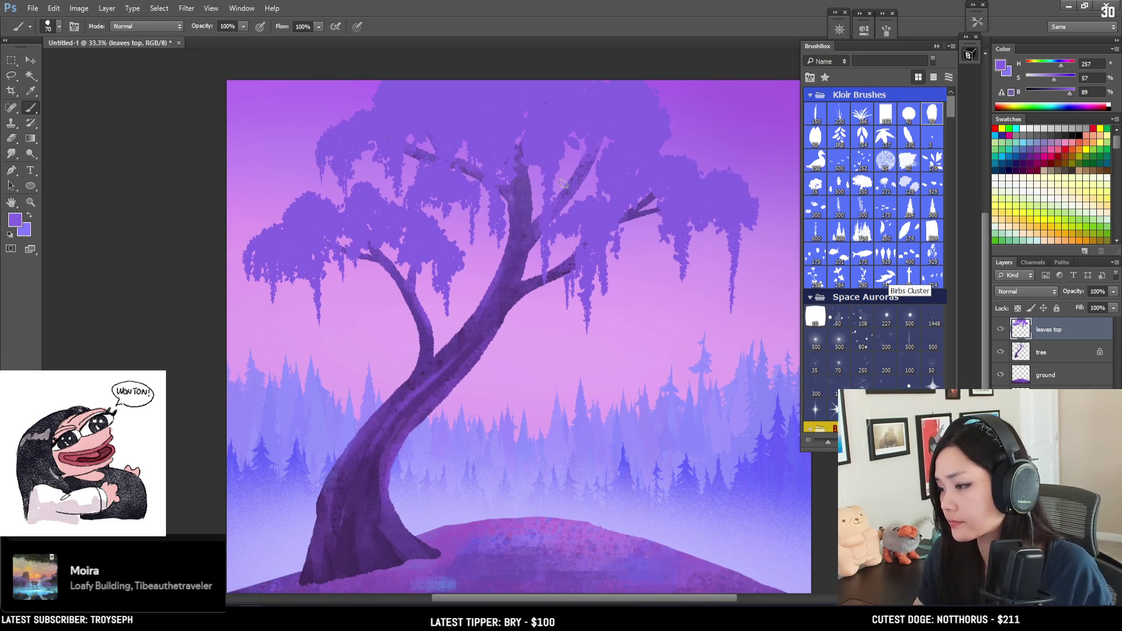
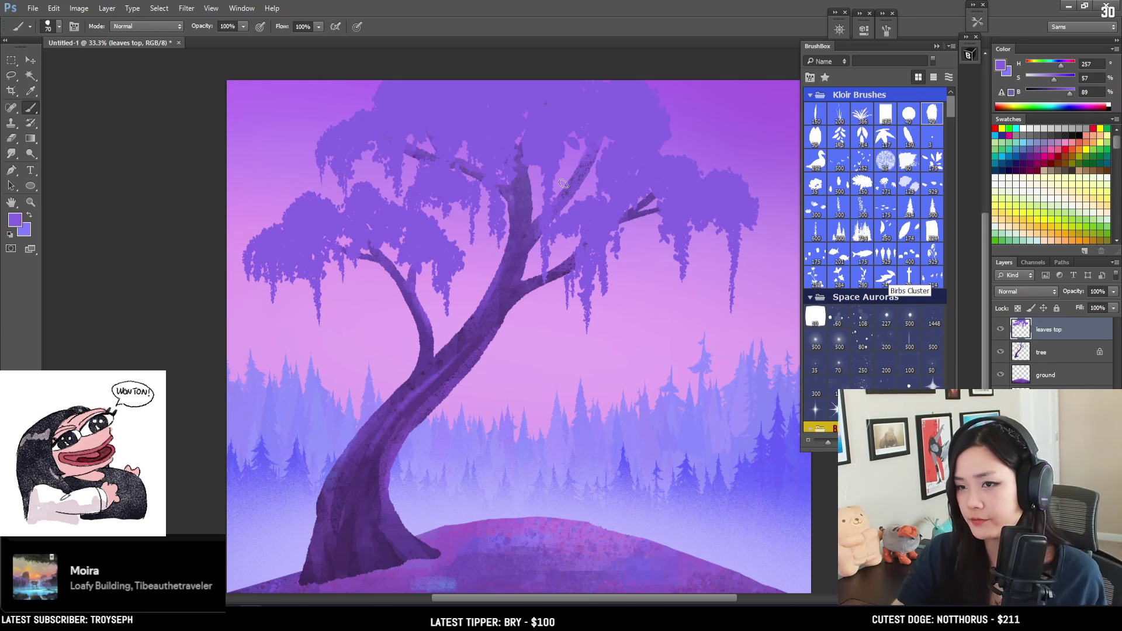
Paint a short darker purple stroke down the trunk's left edge with a size-35 brush.
{"action": "mouse_move", "coordinate": [527, 156]}
{"action": "left_mouse_down"}
{"action": "mouse_move", "coordinate": [538, 122]}
{"action": "mouse_move", "coordinate": [505, 148]}
{"action": "left_mouse_up"}
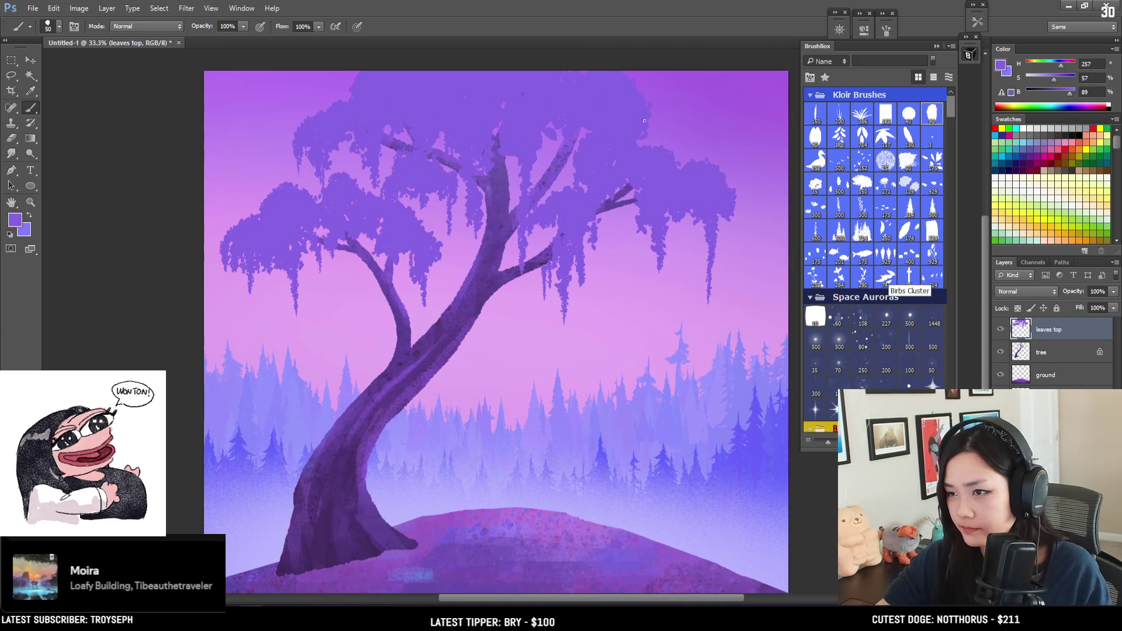
{"action": "key", "text": "bracketleft"}
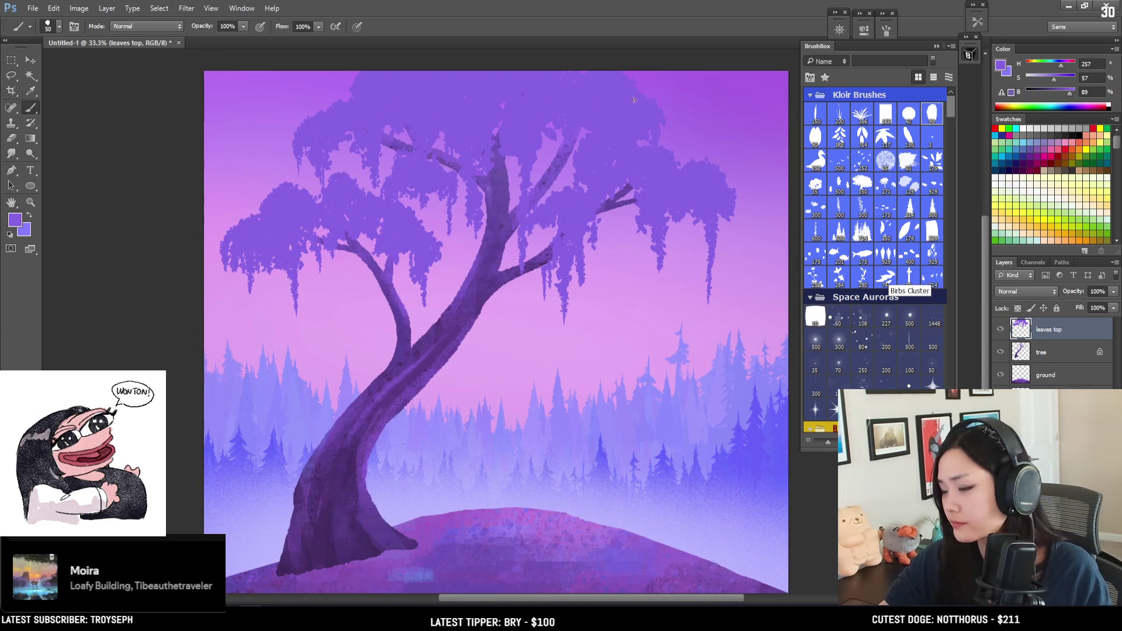
{"action": "key", "text": "bracketleft"}
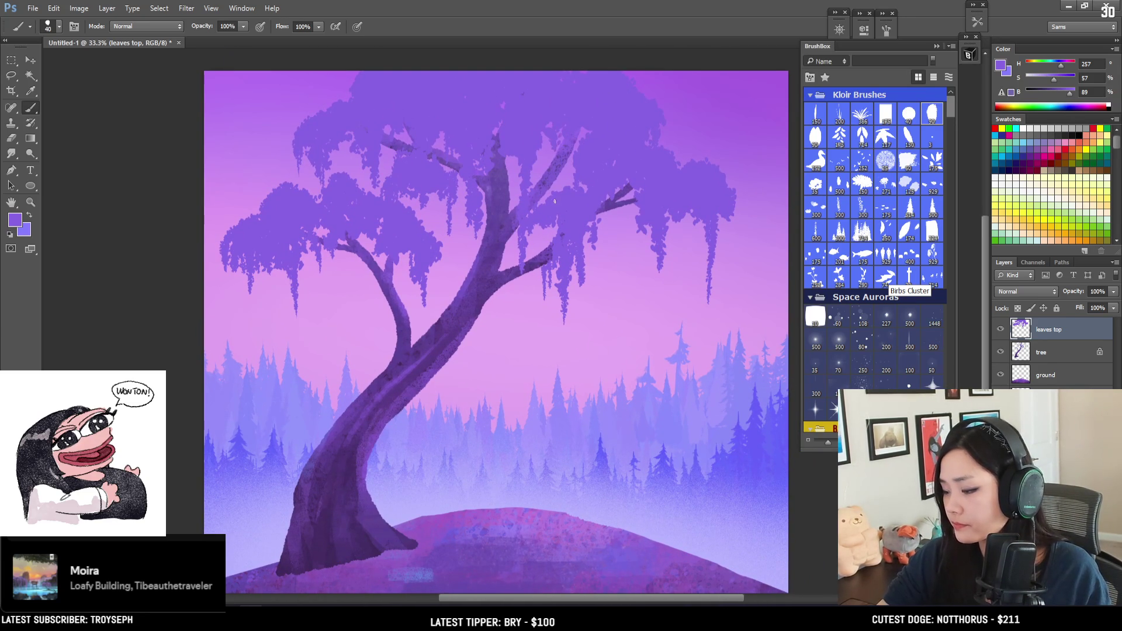
{"action": "key", "text": "bracketleft"}
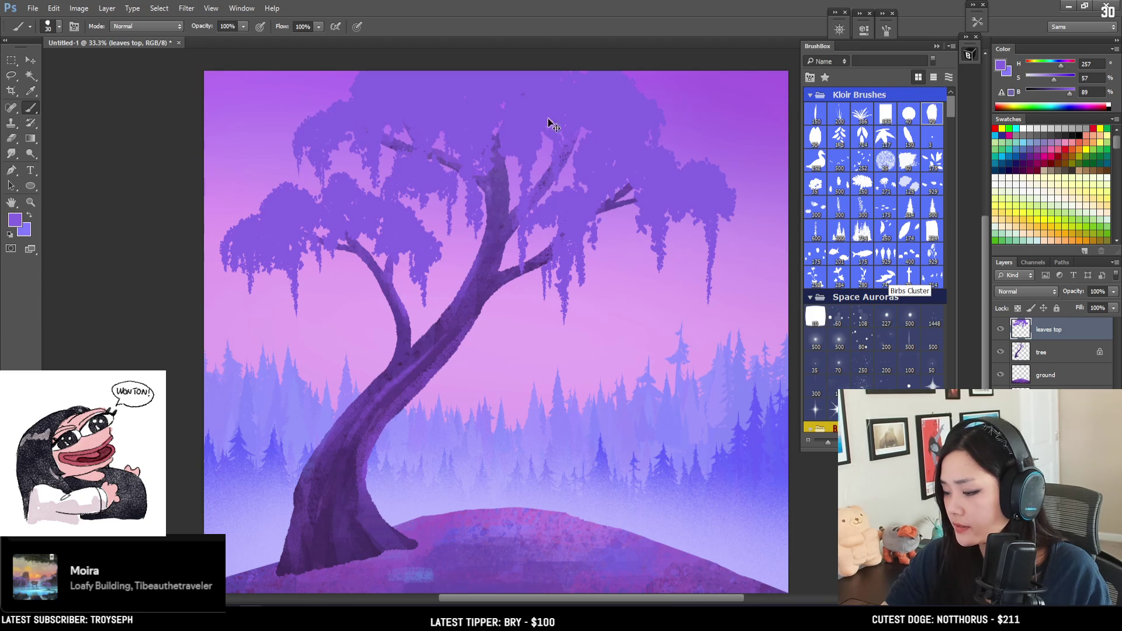
{"action": "key", "text": "bracketright"}
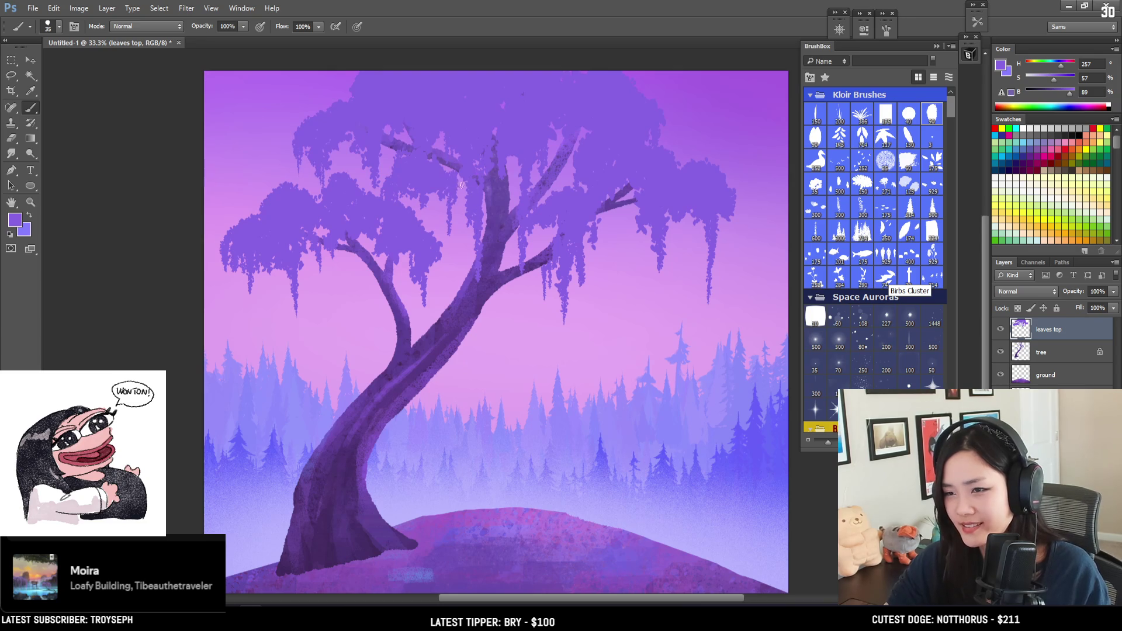
{"action": "left_click_drag", "start_coordinate": [462, 195], "coordinate": [474, 240]}
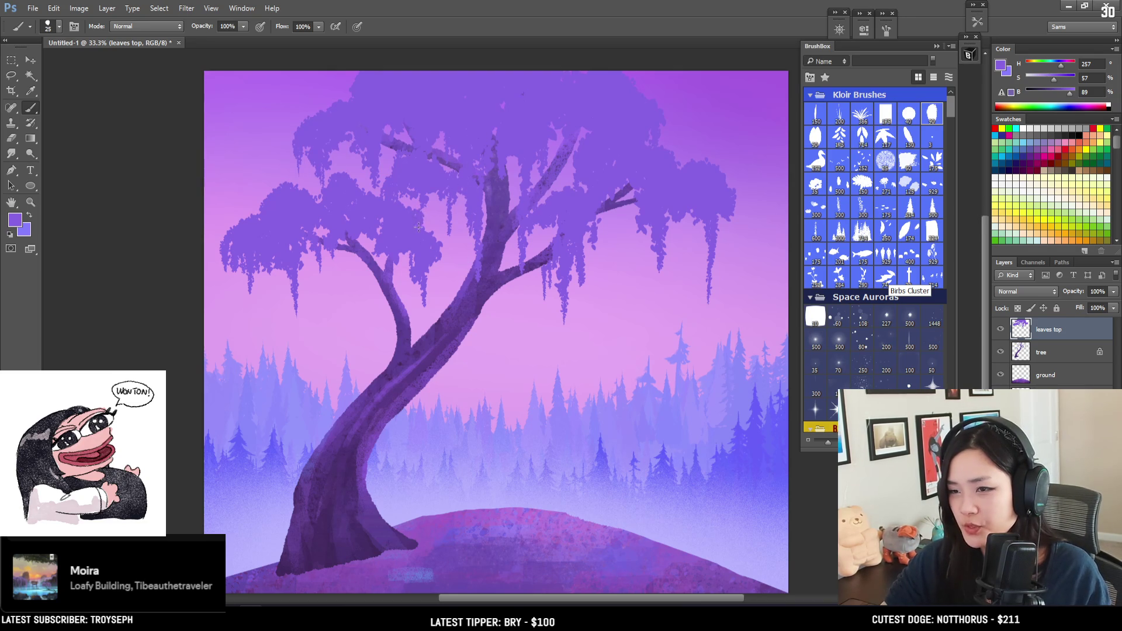
{"action": "key", "text": "bracketright"}
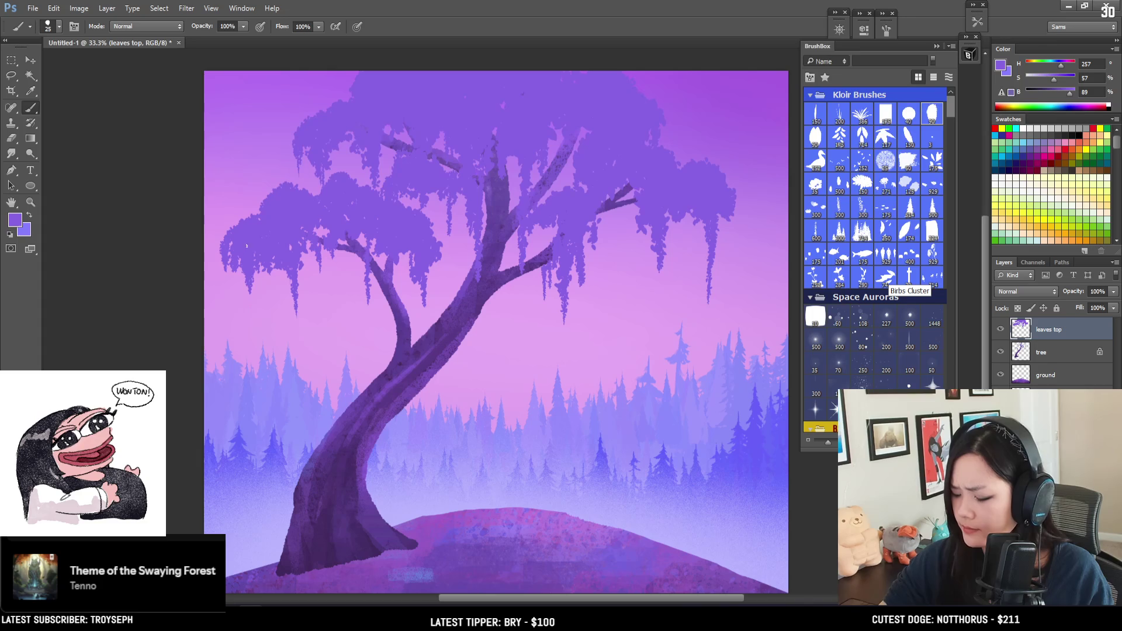
{"action": "key", "text": "bracketleft"}
{"action": "key", "text": "bracketright"}
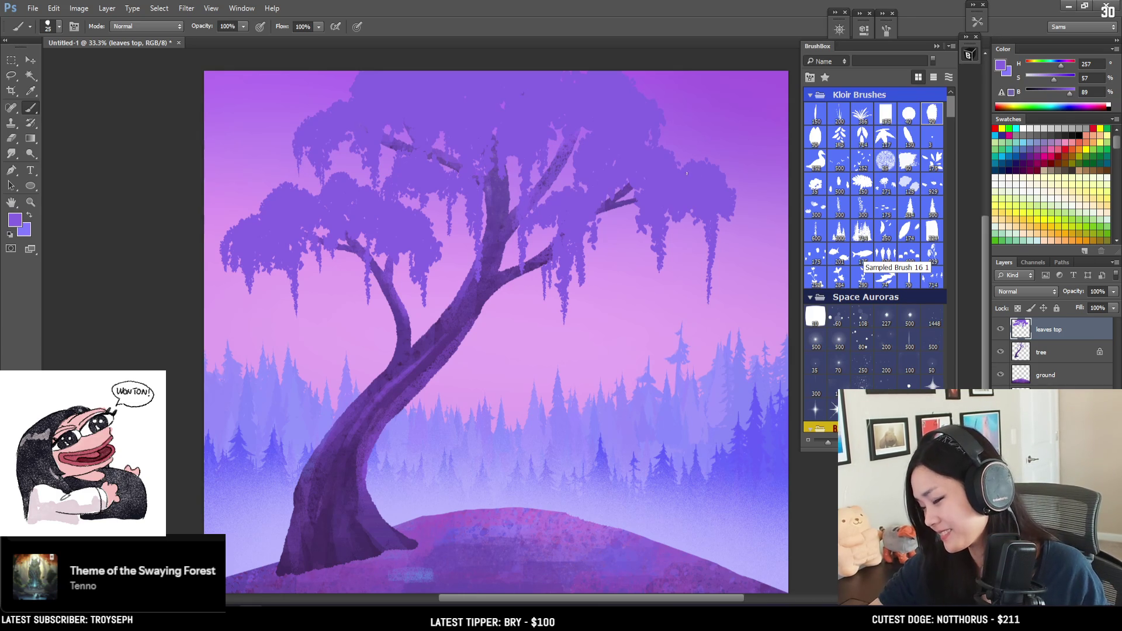
{"action": "key", "text": "bracketleft"}
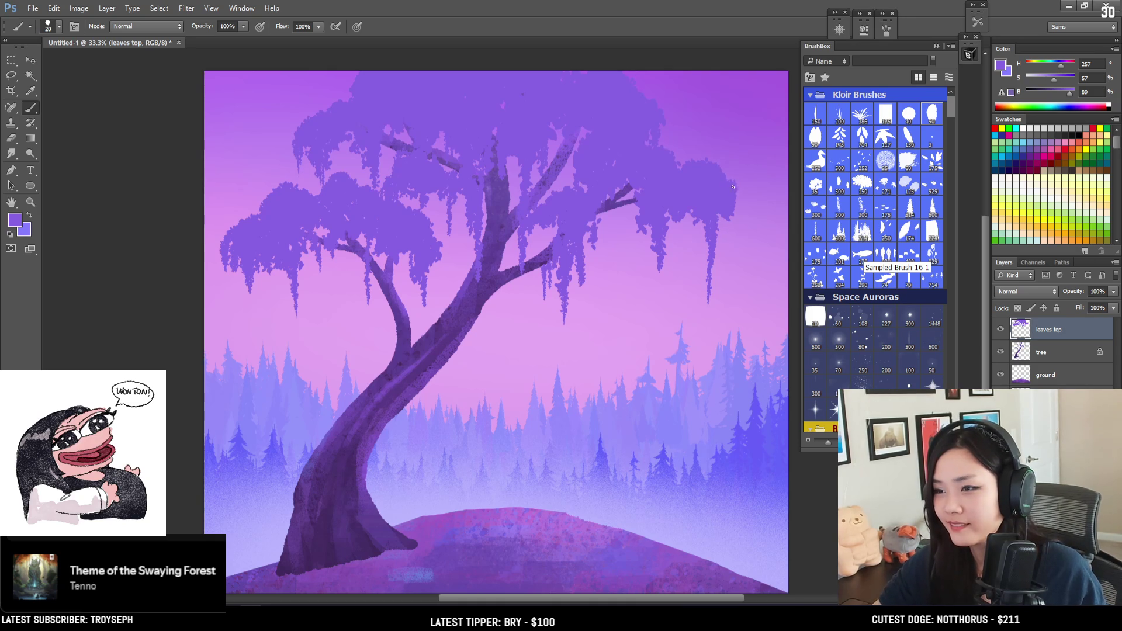
Darken the foliage's right edge and add a dark streak to the hanging moss.
{"action": "mouse_move", "coordinate": [705, 201]}
{"action": "left_mouse_down"}
{"action": "mouse_move", "coordinate": [695, 179]}
{"action": "mouse_move", "coordinate": [686, 210]}
{"action": "left_mouse_up"}
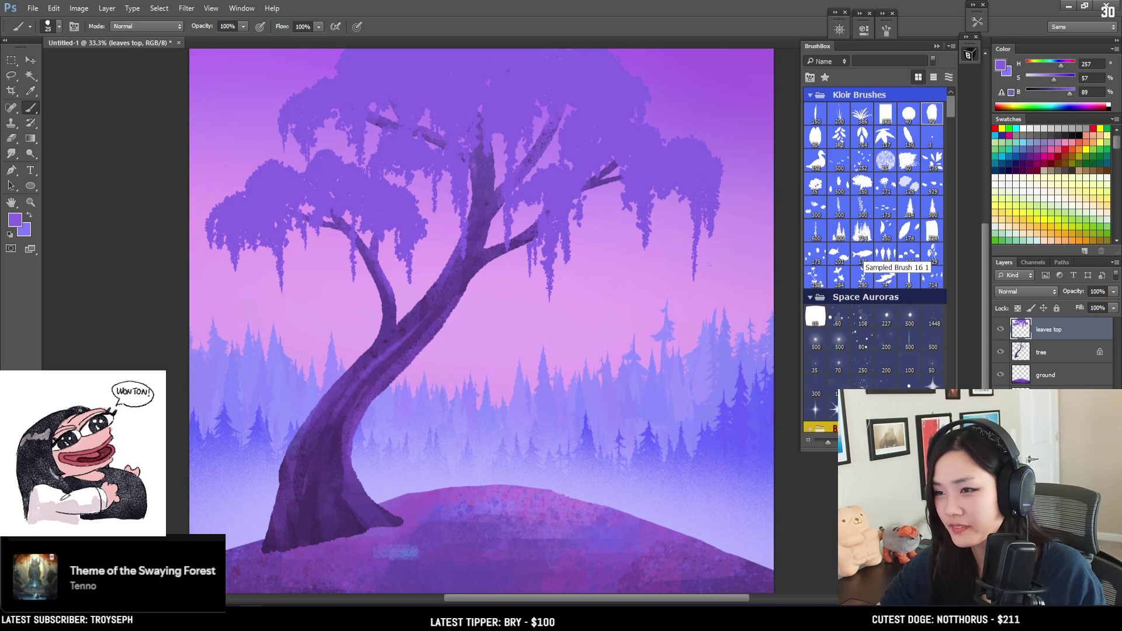
{"action": "mouse_move", "coordinate": [719, 176]}
{"action": "left_mouse_down"}
{"action": "mouse_move", "coordinate": [720, 213]}
{"action": "mouse_move", "coordinate": [722, 187]}
{"action": "left_mouse_up"}
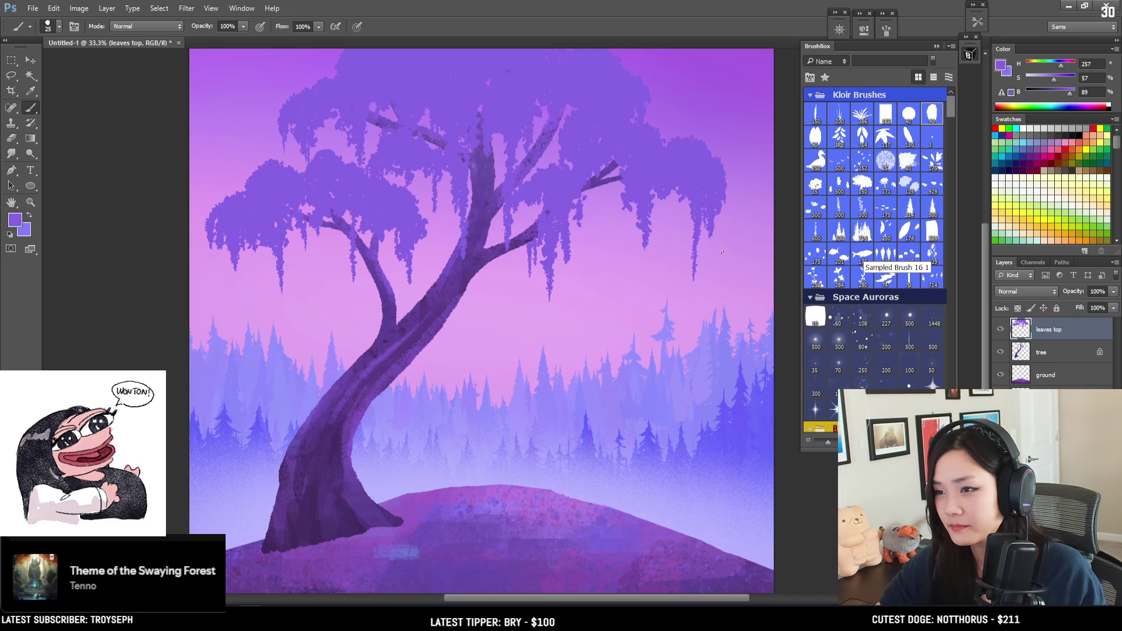
{"action": "key", "text": "bracketleft"}
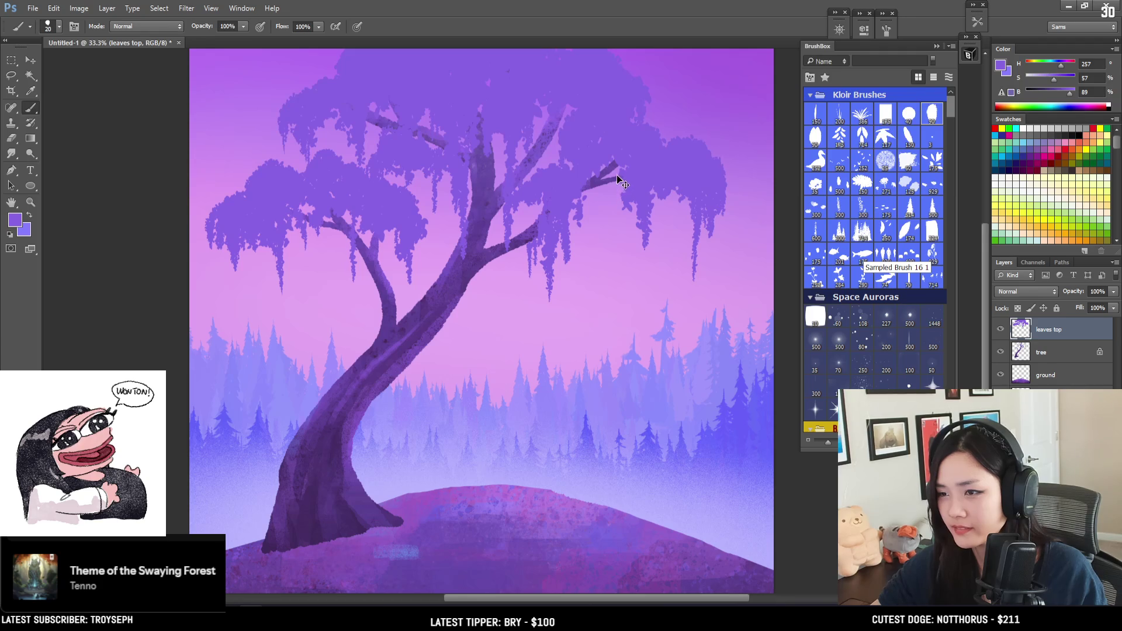
{"action": "left_click_drag", "start_coordinate": [621, 197], "coordinate": [626, 227]}
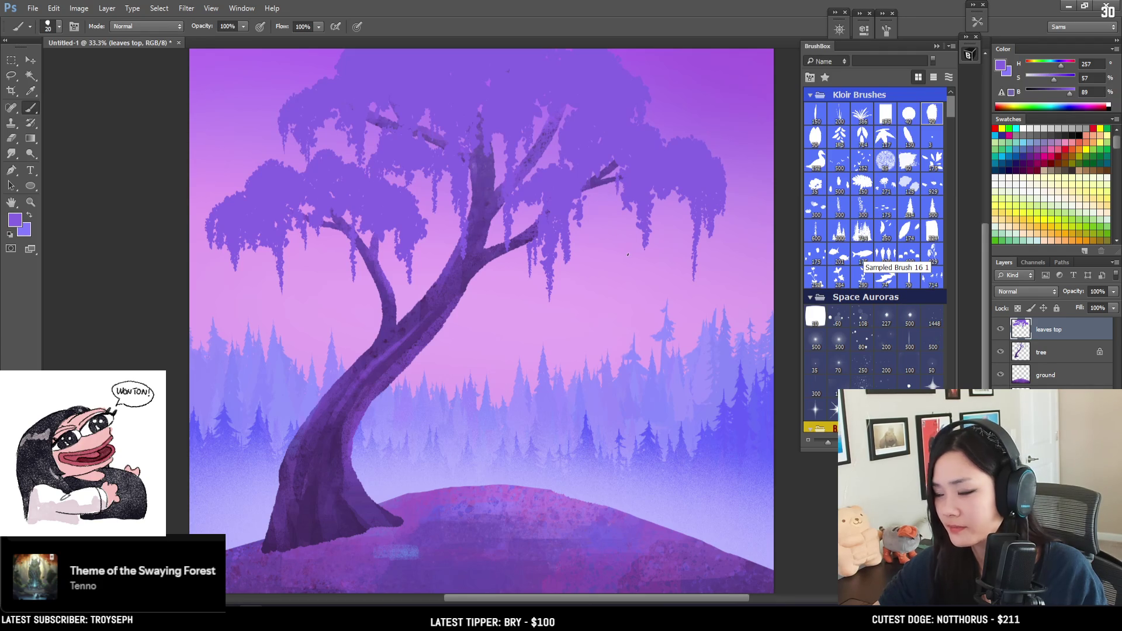
Review the whole composition zoomed out, return to 33.3%, and create a new empty layer.
{"action": "key", "text": "ctrl+minus"}
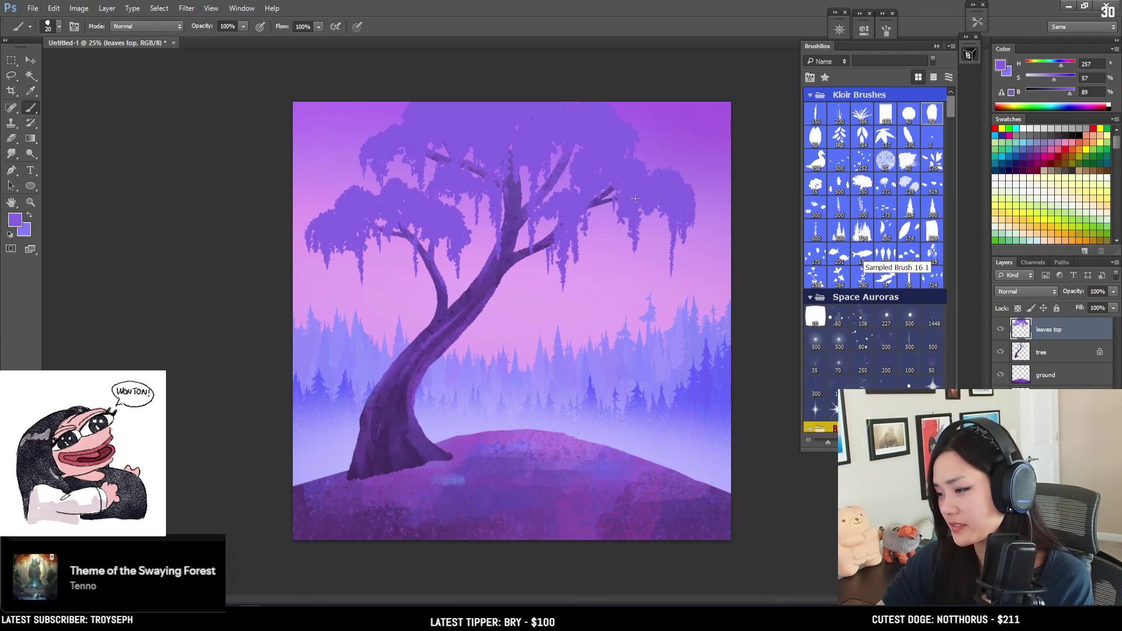
{"action": "key", "text": "ctrl+plus"}
{"action": "mouse_move", "coordinate": [643, 202]}
{"action": "left_mouse_down"}
{"action": "mouse_move", "coordinate": [546, 201]}
{"action": "mouse_move", "coordinate": [579, 170]}
{"action": "left_mouse_up"}
{"action": "scroll", "coordinate": [584, 151], "scroll_direction": "up", "scroll_amount": 3}
{"action": "key", "text": "bracketright"}
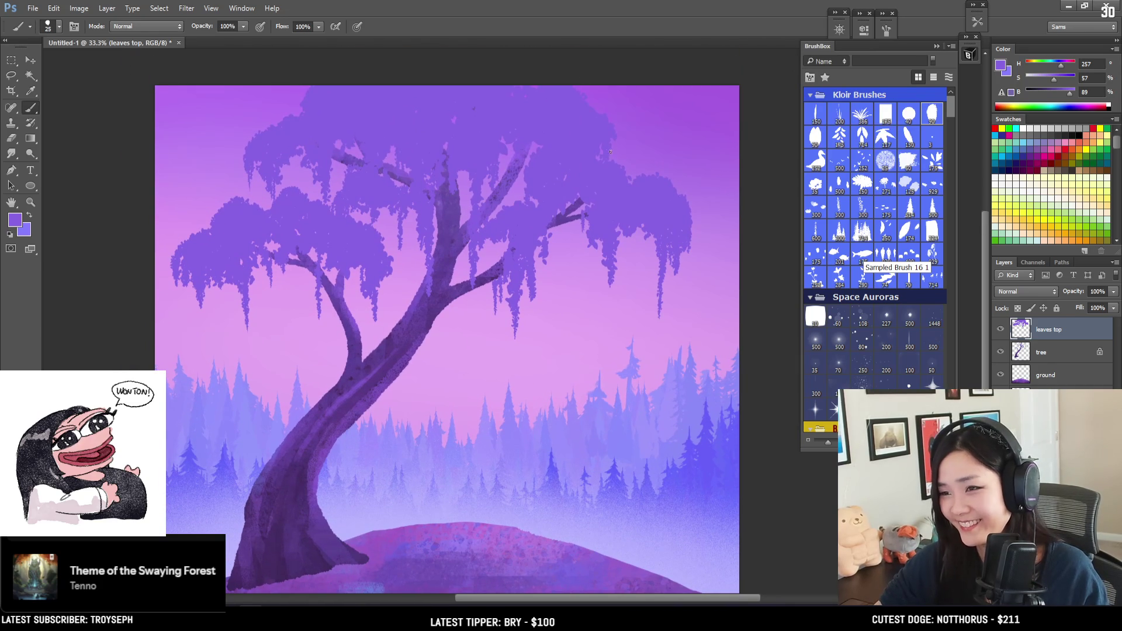
{"action": "key", "text": "bracketleft"}
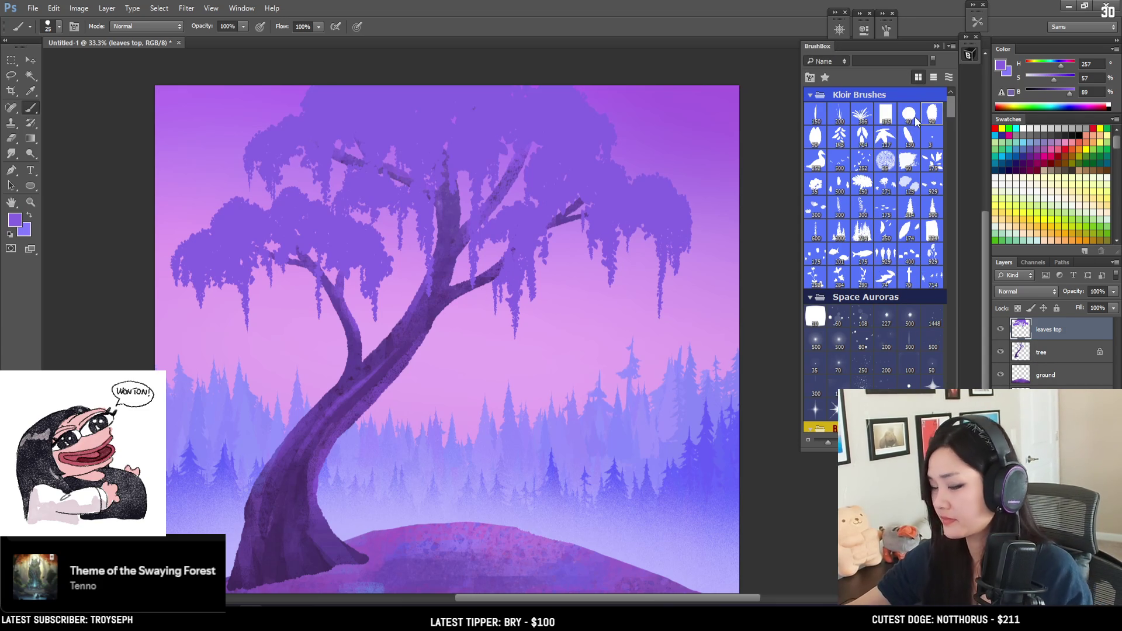
{"action": "key", "text": "ctrl+minus"}
{"action": "key", "text": "ctrl+minus"}
{"action": "key", "text": "ctrl+plus"}
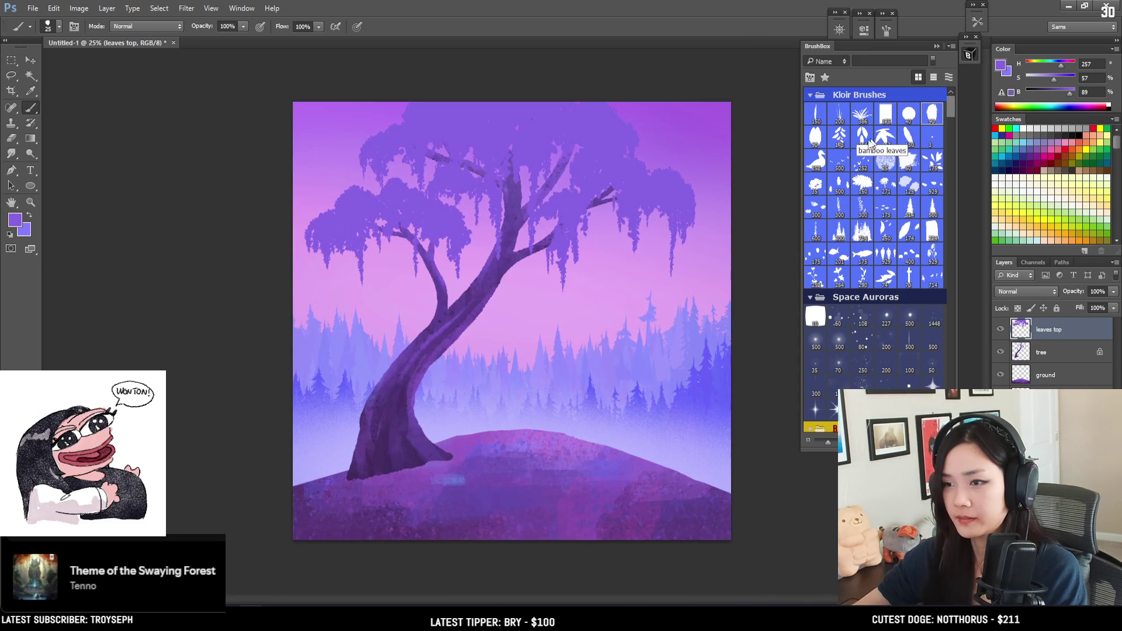
{"action": "key", "text": "ctrl+plus"}
{"action": "key", "text": "bracketright"}
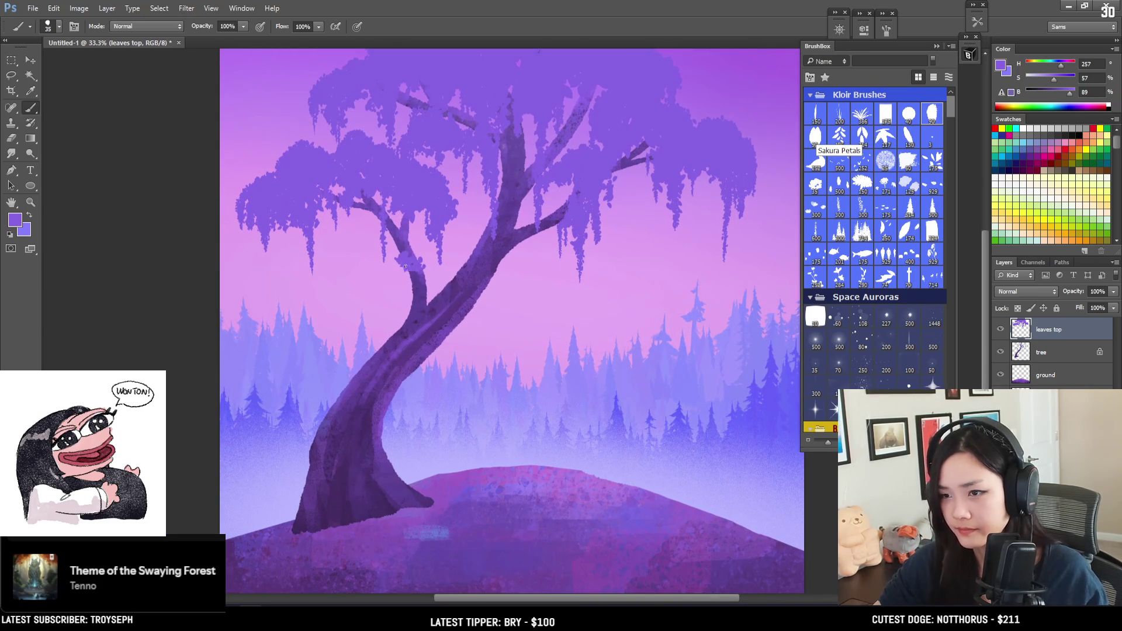
{"action": "key", "text": "alt+bracketleft"}
{"action": "key", "text": "ctrl+shift+alt+n"}
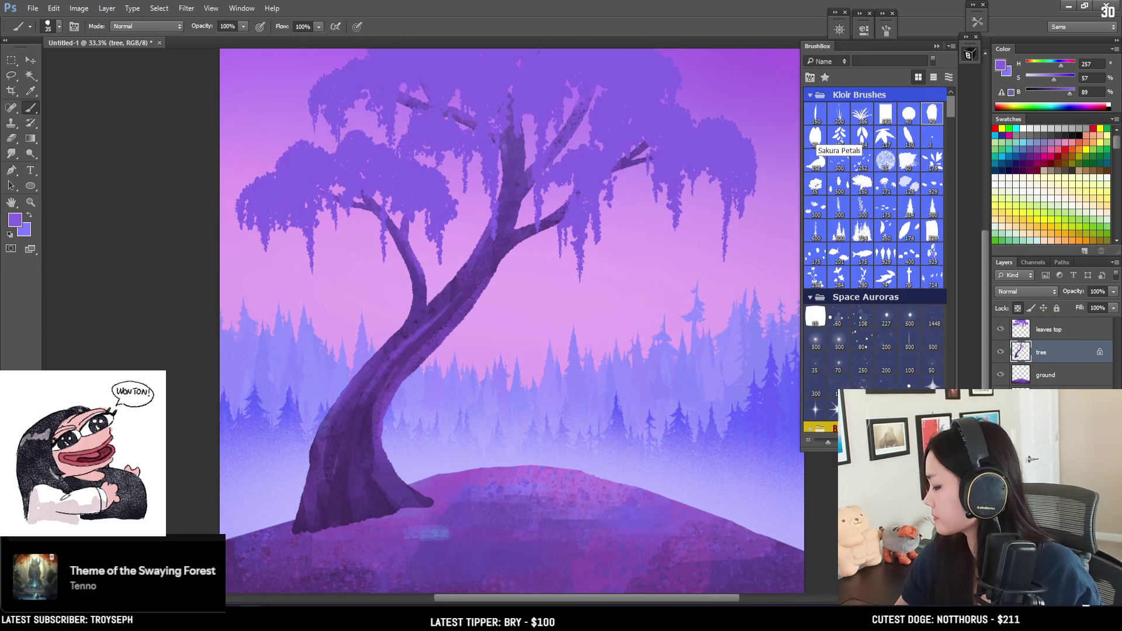
Move the new layer below 'tree' and rename it 'leaves behind'.
{"action": "left_click_drag", "start_coordinate": [1036, 351], "coordinate": [1047, 377]}
{"action": "double_click", "coordinate": [1046, 375]}
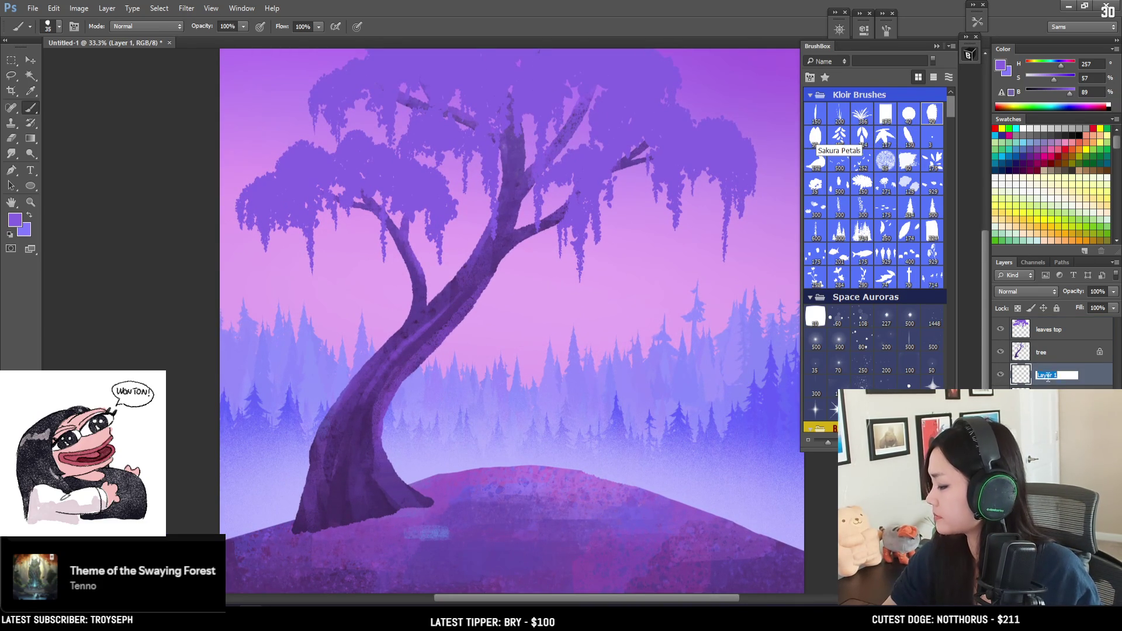
{"action": "type", "text": "leaves b"}
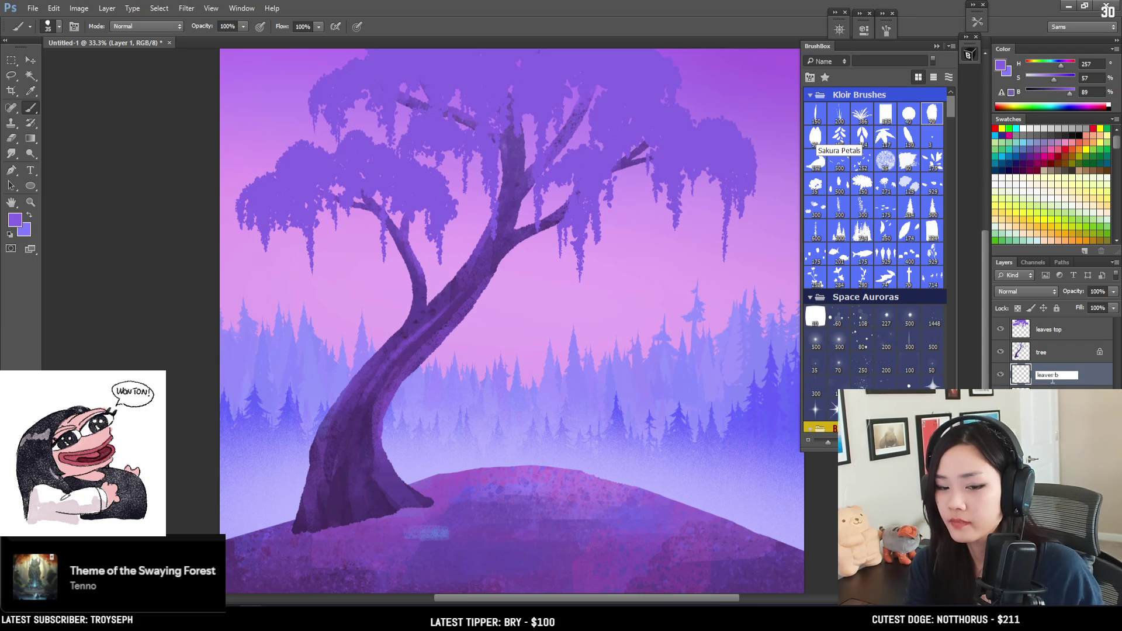
{"action": "type", "text": "ehind"}
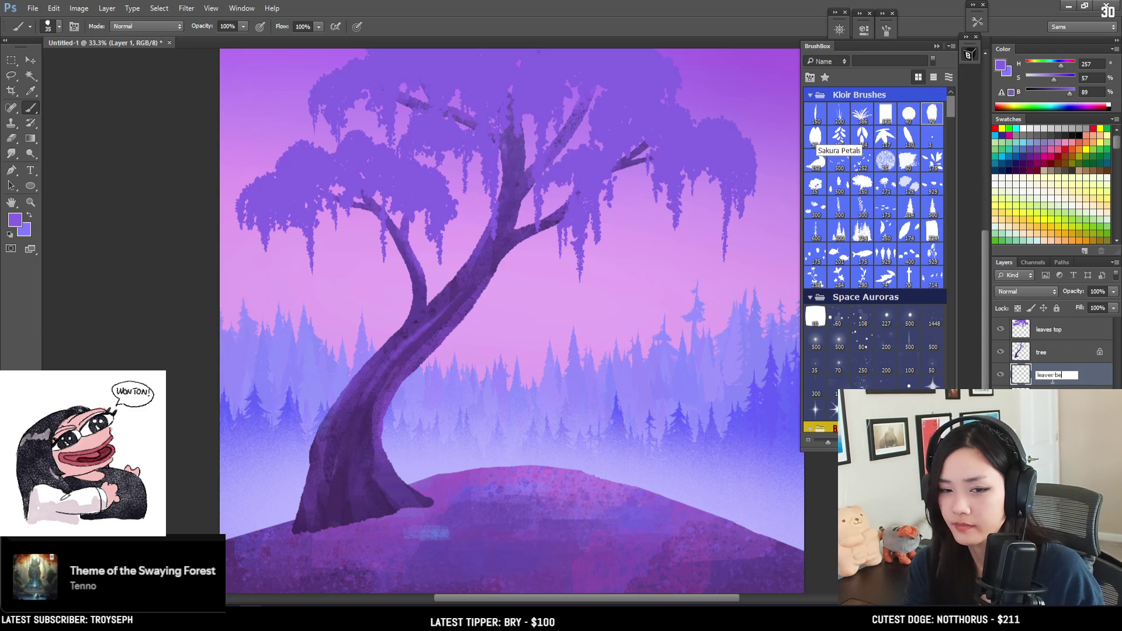
{"action": "key", "text": "Return"}
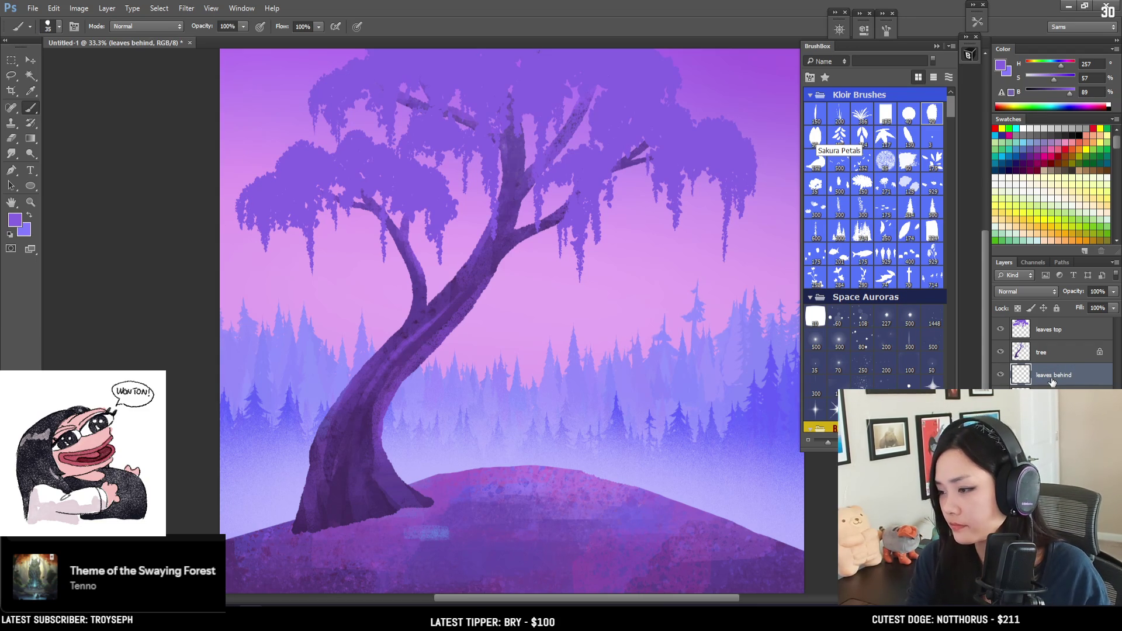
{"action": "key", "text": "bracketright"}
Brighten and desaturate the paint colour, then paint short thin hanging strands in the canopy.
{"action": "left_click", "coordinate": [1072, 94]}
{"action": "left_click", "coordinate": [1047, 79]}
{"action": "key", "text": "bracketleft"}
{"action": "key", "text": "bracketleft"}
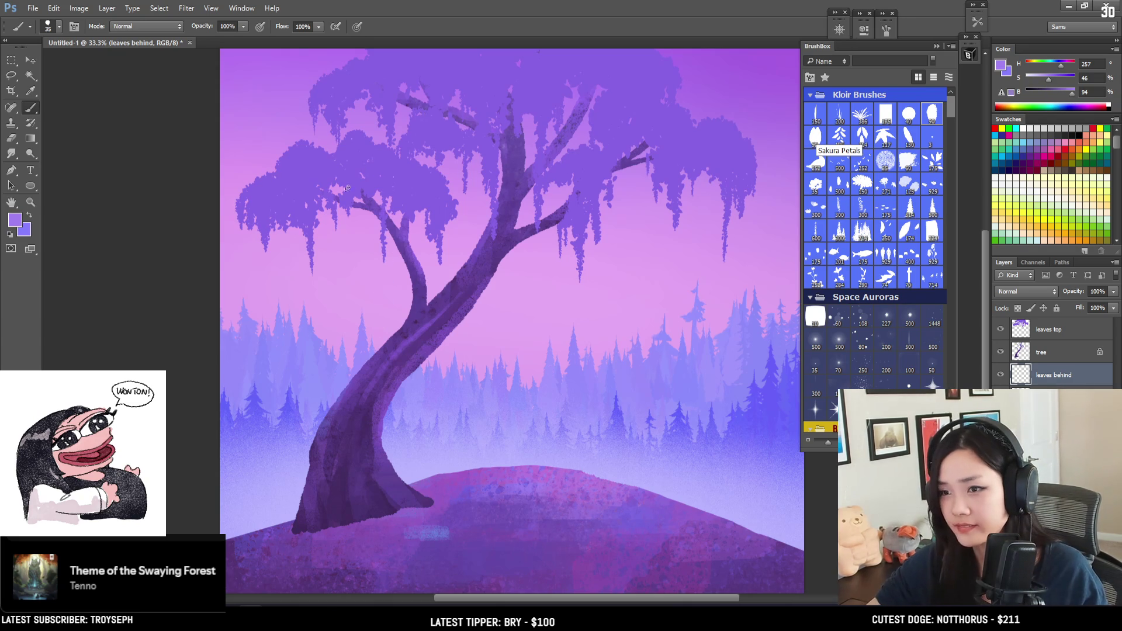
{"action": "left_click_drag", "start_coordinate": [343, 211], "coordinate": [350, 316]}
{"action": "key", "text": "ctrl+z"}
{"action": "key", "text": "bracketleft"}
{"action": "key", "text": "bracketleft"}
{"action": "key", "text": "bracketleft"}
{"action": "left_click_drag", "start_coordinate": [366, 221], "coordinate": [367, 247]}
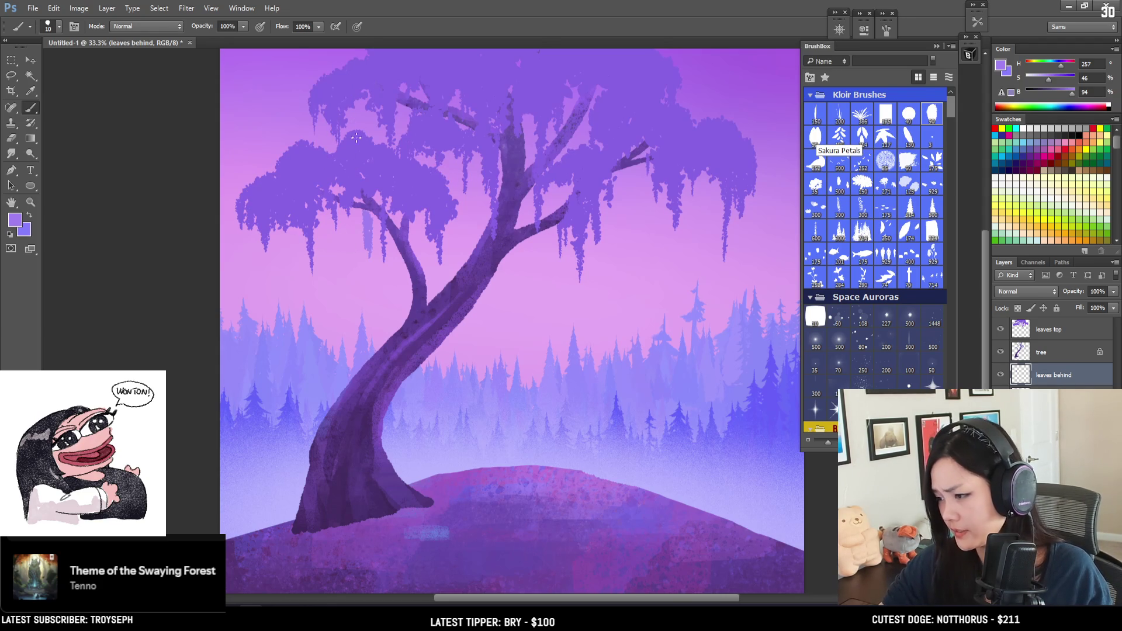
{"action": "mouse_move", "coordinate": [374, 210]}
{"action": "left_mouse_down"}
{"action": "mouse_move", "coordinate": [374, 246]}
{"action": "mouse_move", "coordinate": [374, 211]}
{"action": "mouse_move", "coordinate": [361, 208]}
{"action": "left_mouse_up"}
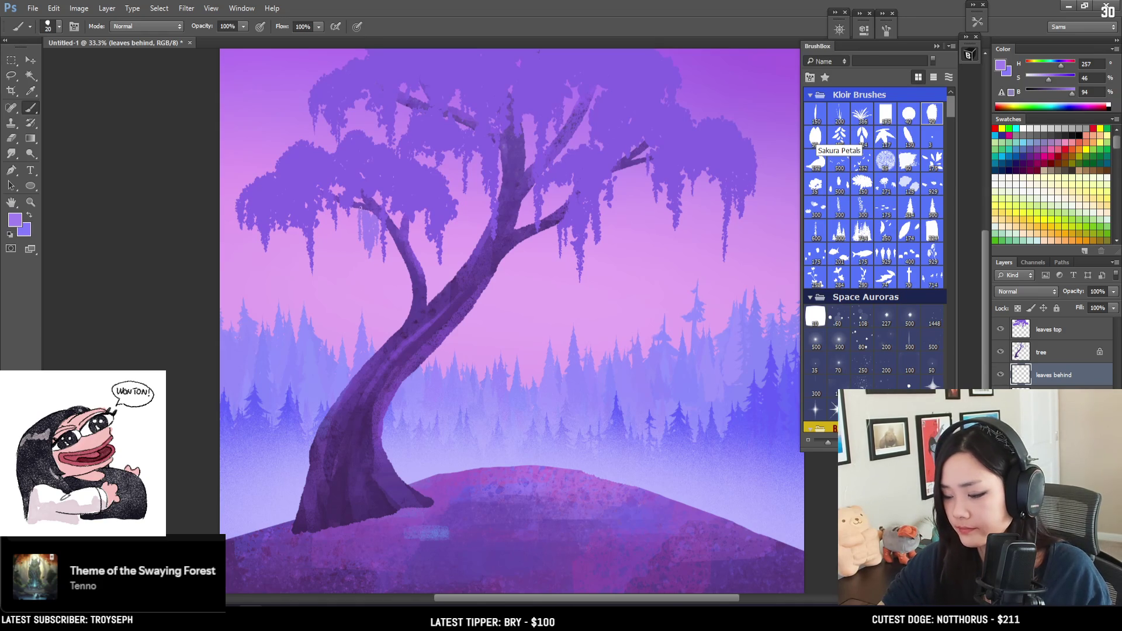
Add two thin darker moss strands hanging down through the canopy.
{"action": "key", "text": "e"}
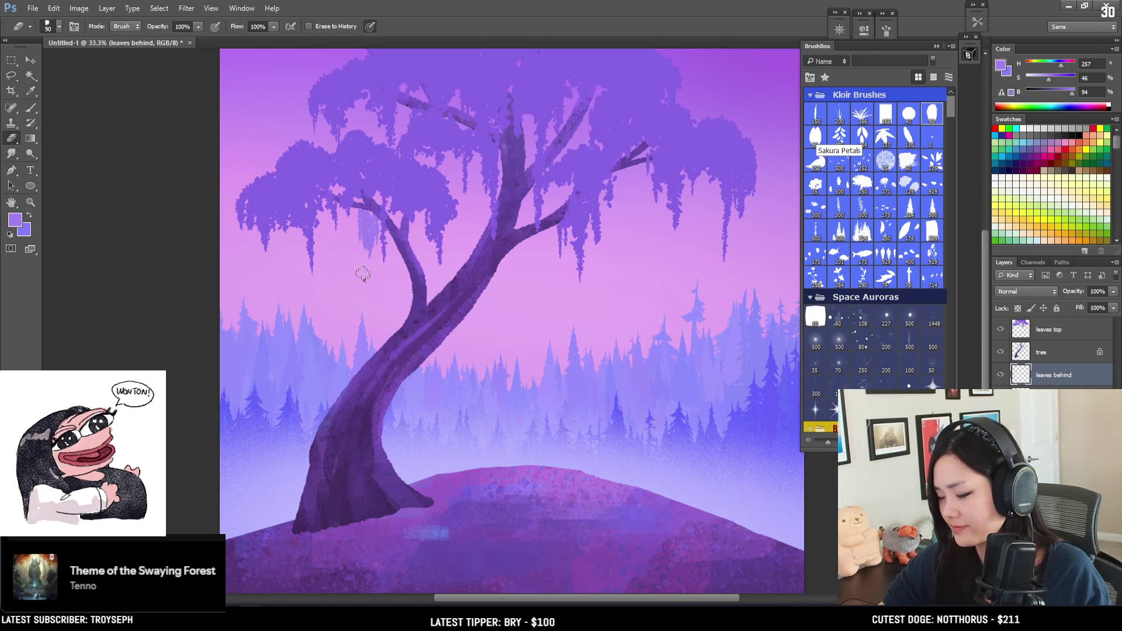
{"action": "key", "text": "b"}
{"action": "key", "text": "bracketright"}
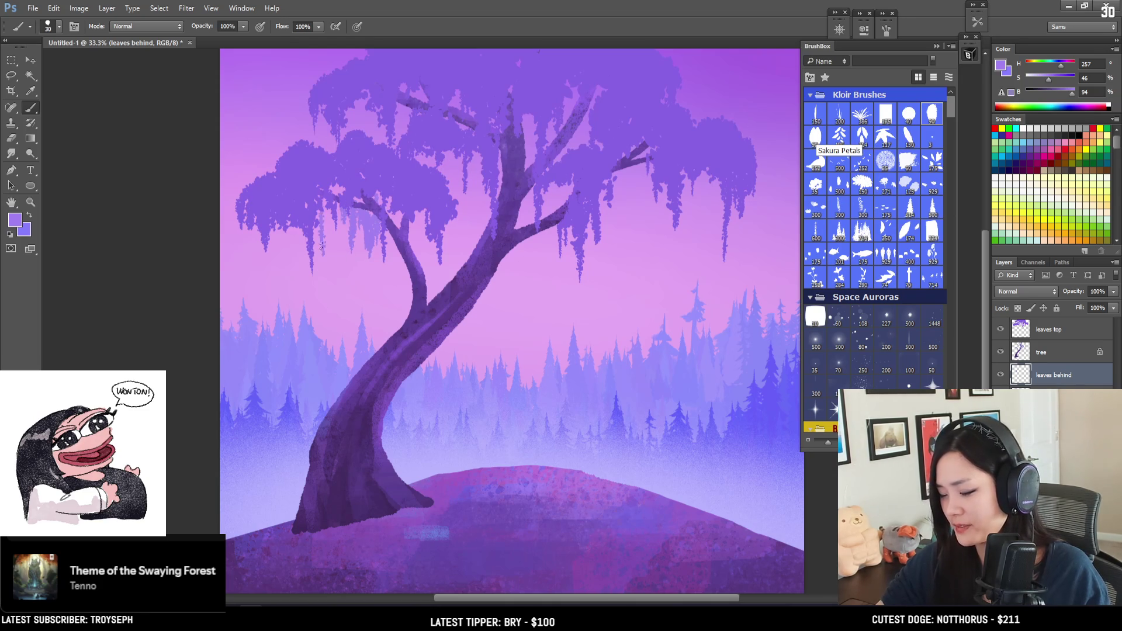
{"action": "left_click_drag", "start_coordinate": [319, 214], "coordinate": [331, 256]}
{"action": "key", "text": "bracketleft"}
{"action": "left_click_drag", "start_coordinate": [339, 202], "coordinate": [331, 259]}
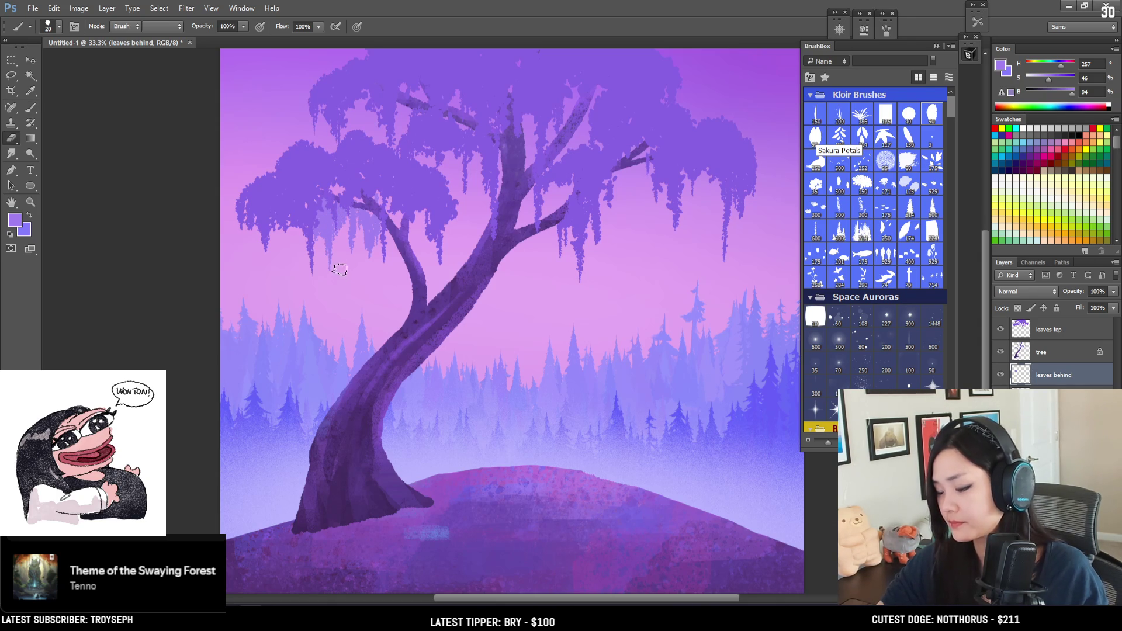
{"action": "mouse_move", "coordinate": [388, 264]}
{"action": "left_mouse_down"}
{"action": "mouse_move", "coordinate": [383, 218]}
{"action": "mouse_move", "coordinate": [328, 268]}
{"action": "mouse_move", "coordinate": [343, 283]}
{"action": "mouse_move", "coordinate": [436, 248]}
{"action": "mouse_move", "coordinate": [427, 250]}
{"action": "left_mouse_up"}
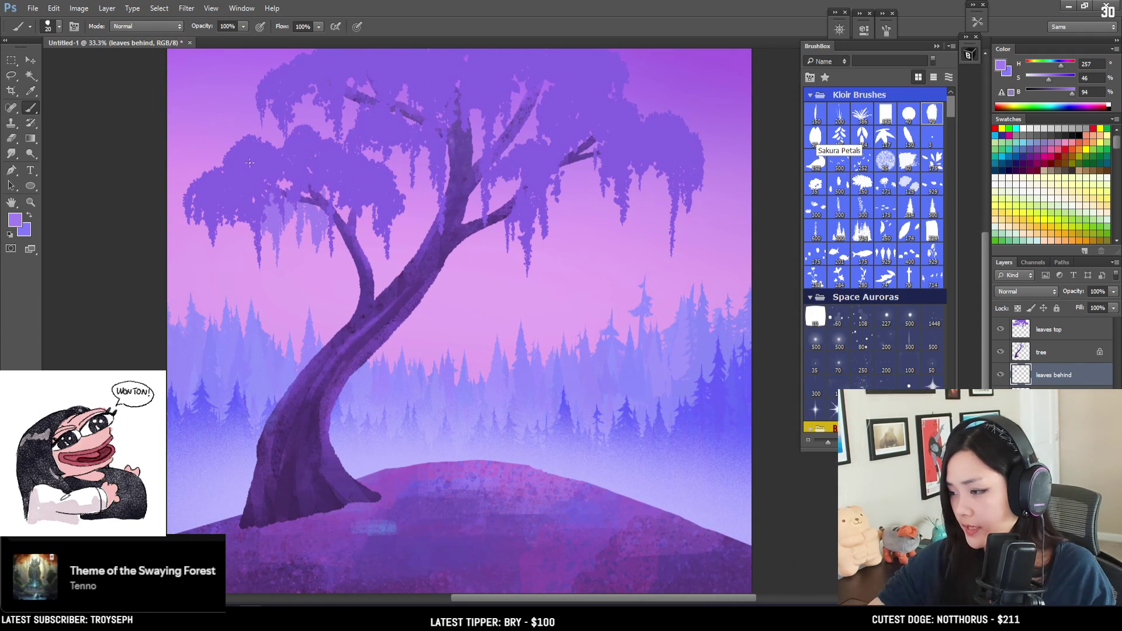
Paint short dark moss strands hanging from the left foliage.
{"action": "left_click_drag", "start_coordinate": [241, 223], "coordinate": [252, 256]}
{"action": "key", "text": "bracketleft"}
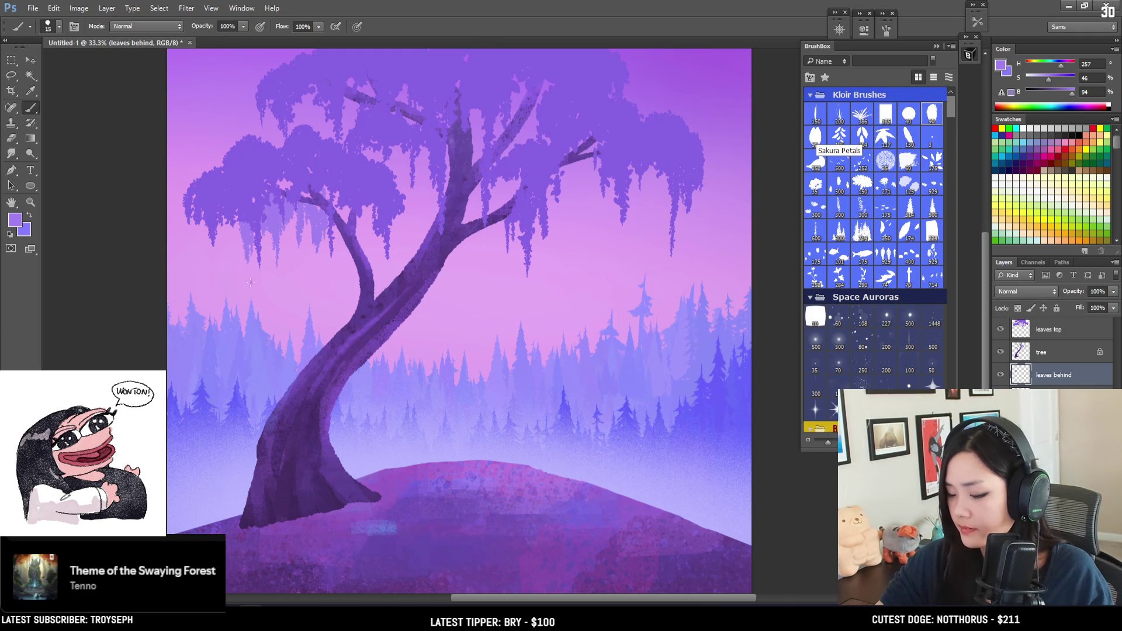
{"action": "key", "text": "bracketleft"}
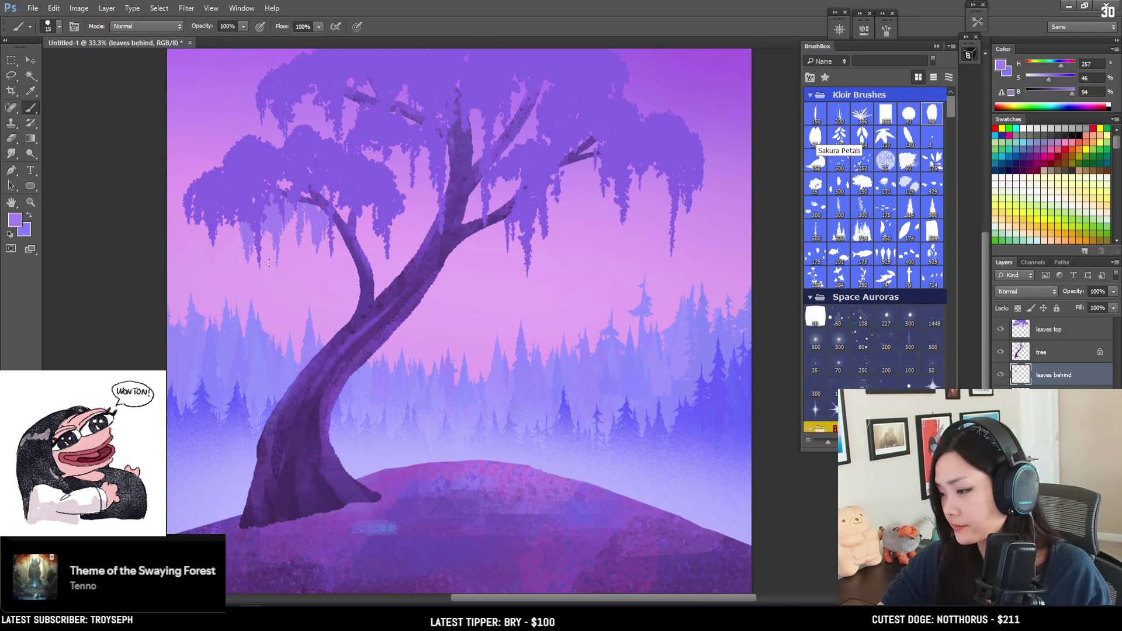
{"action": "left_click_drag", "start_coordinate": [241, 226], "coordinate": [237, 251]}
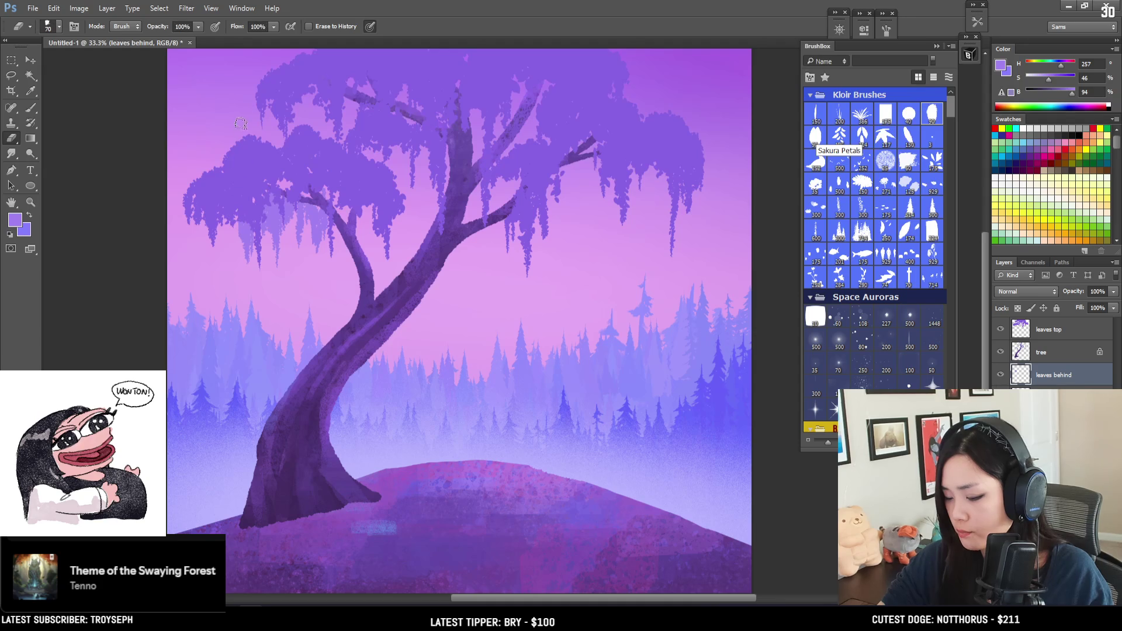
{"action": "key", "text": "bracketright"}
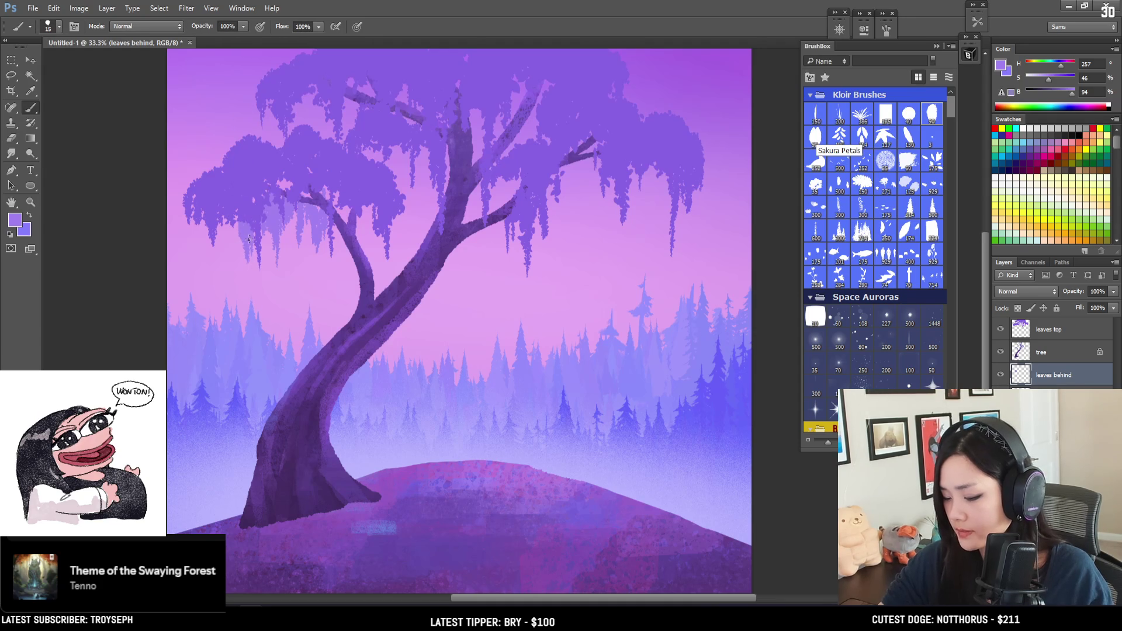
{"action": "mouse_move", "coordinate": [243, 221]}
{"action": "left_mouse_down"}
{"action": "mouse_move", "coordinate": [237, 255]}
{"action": "mouse_move", "coordinate": [234, 227]}
{"action": "mouse_move", "coordinate": [228, 244]}
{"action": "left_mouse_up"}
Paint dark hanging strands beside and below the right foliage.
{"action": "key", "text": "bracketright"}
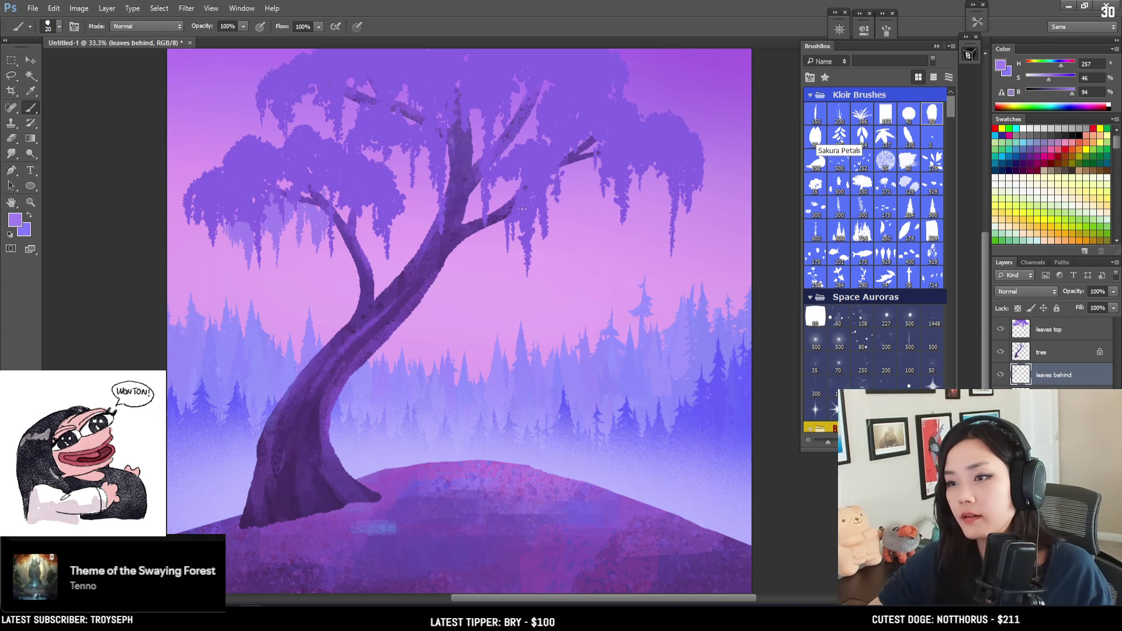
{"action": "key", "text": "bracketright"}
{"action": "left_click_drag", "start_coordinate": [578, 163], "coordinate": [577, 187]}
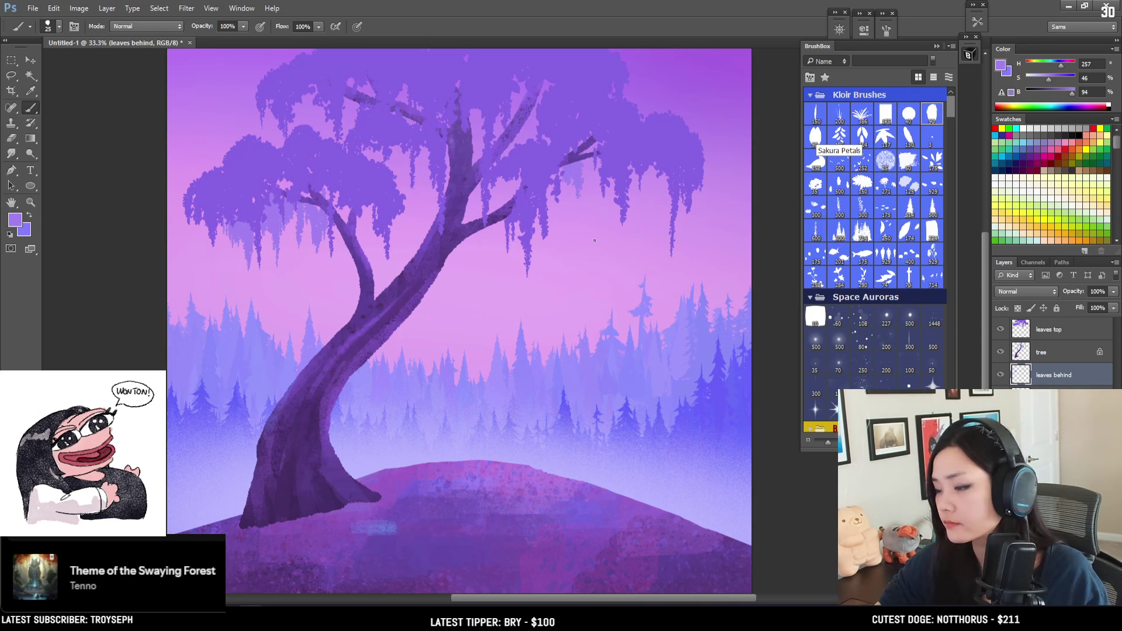
{"action": "key", "text": "space"}
{"action": "mouse_move", "coordinate": [580, 236]}
{"action": "left_mouse_down"}
{"action": "mouse_move", "coordinate": [627, 149]}
{"action": "mouse_move", "coordinate": [601, 206]}
{"action": "mouse_move", "coordinate": [611, 218]}
{"action": "left_mouse_up"}
{"action": "key", "text": "bracketright"}
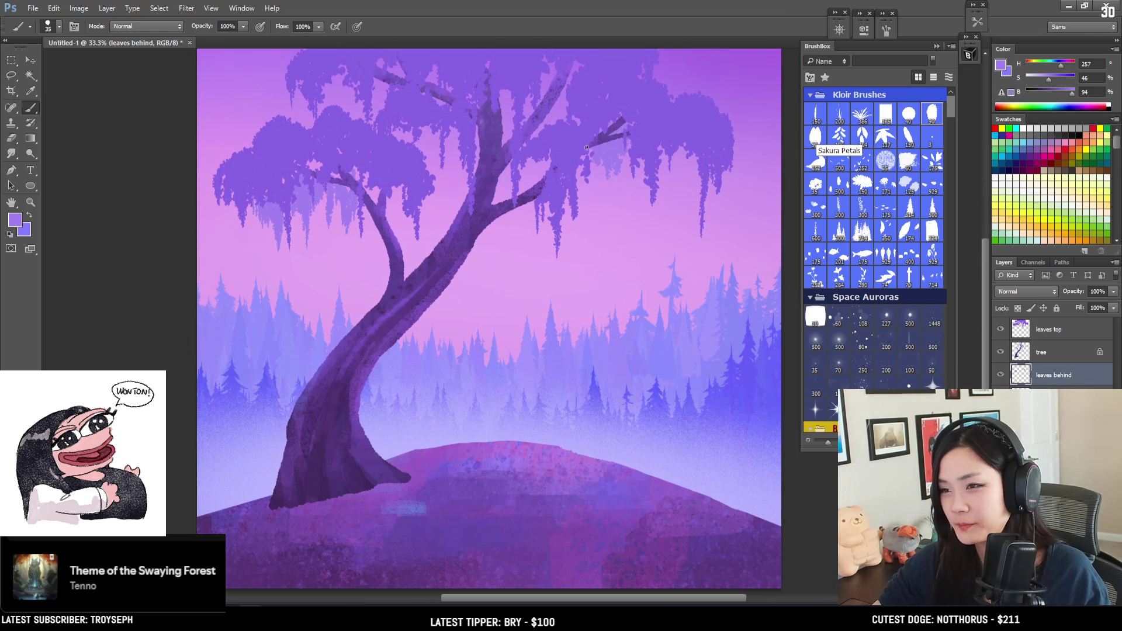
{"action": "left_click_drag", "start_coordinate": [588, 173], "coordinate": [597, 207]}
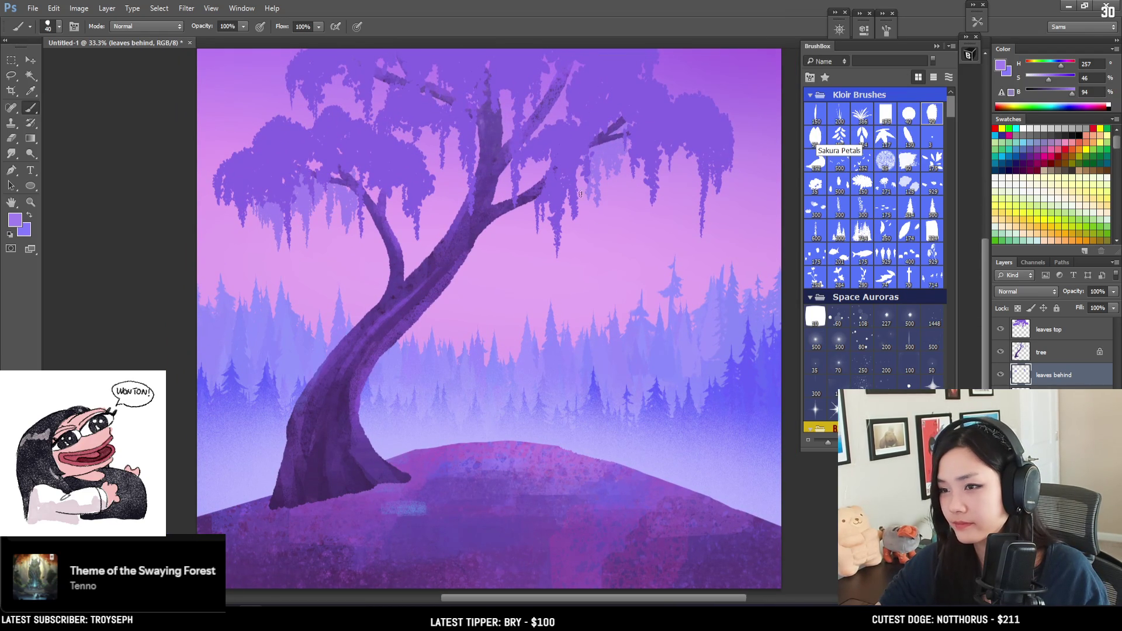
{"action": "key", "text": "bracketleft"}
{"action": "key", "text": "bracketleft"}
{"action": "left_click_drag", "start_coordinate": [594, 204], "coordinate": [589, 245]}
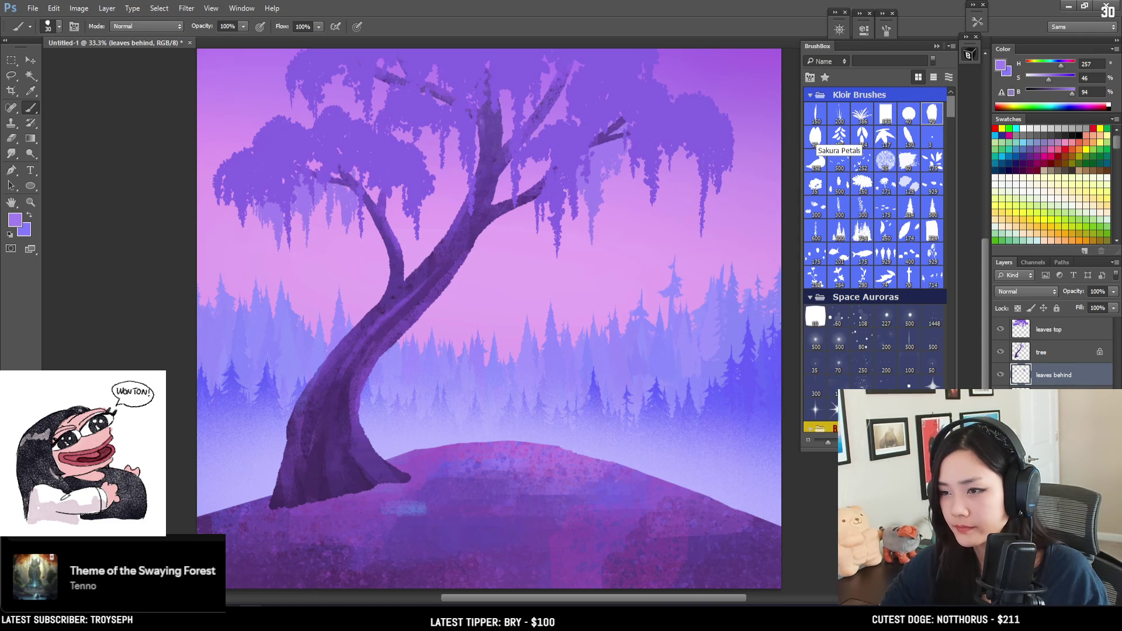
Fill the gap between branches and hang several dark moss strands under the right branch.
{"action": "mouse_move", "coordinate": [547, 157]}
{"action": "left_mouse_down"}
{"action": "mouse_move", "coordinate": [526, 178]}
{"action": "mouse_move", "coordinate": [498, 176]}
{"action": "mouse_move", "coordinate": [526, 242]}
{"action": "left_mouse_up"}
{"action": "key", "text": "bracketleft"}
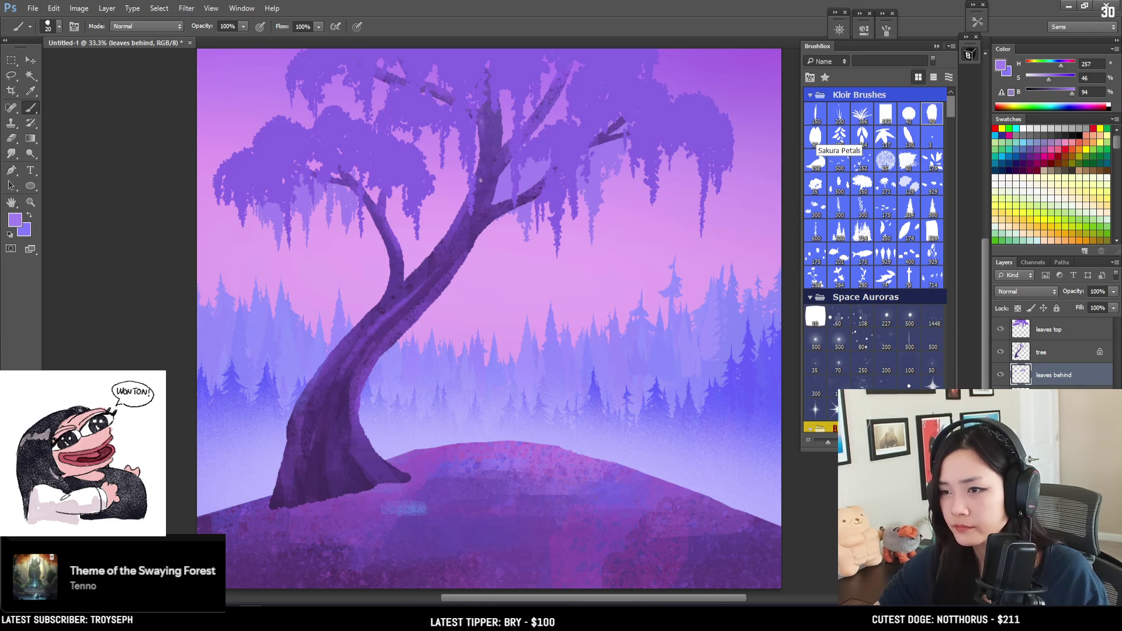
{"action": "mouse_move", "coordinate": [469, 177]}
{"action": "left_mouse_down"}
{"action": "mouse_move", "coordinate": [451, 220]}
{"action": "mouse_move", "coordinate": [445, 209]}
{"action": "mouse_move", "coordinate": [490, 274]}
{"action": "left_mouse_up"}
{"action": "key", "text": "ctrl+z"}
{"action": "key", "text": "ctrl+z"}
{"action": "left_click_drag", "start_coordinate": [493, 221], "coordinate": [490, 285]}
{"action": "key", "text": "bracketright"}
{"action": "key", "text": "bracketright"}
{"action": "mouse_move", "coordinate": [497, 223]}
{"action": "left_mouse_down"}
{"action": "mouse_move", "coordinate": [496, 279]}
{"action": "mouse_move", "coordinate": [501, 260]}
{"action": "left_mouse_up"}
{"action": "left_click_drag", "start_coordinate": [507, 220], "coordinate": [507, 268]}
{"action": "key", "text": "bracketleft"}
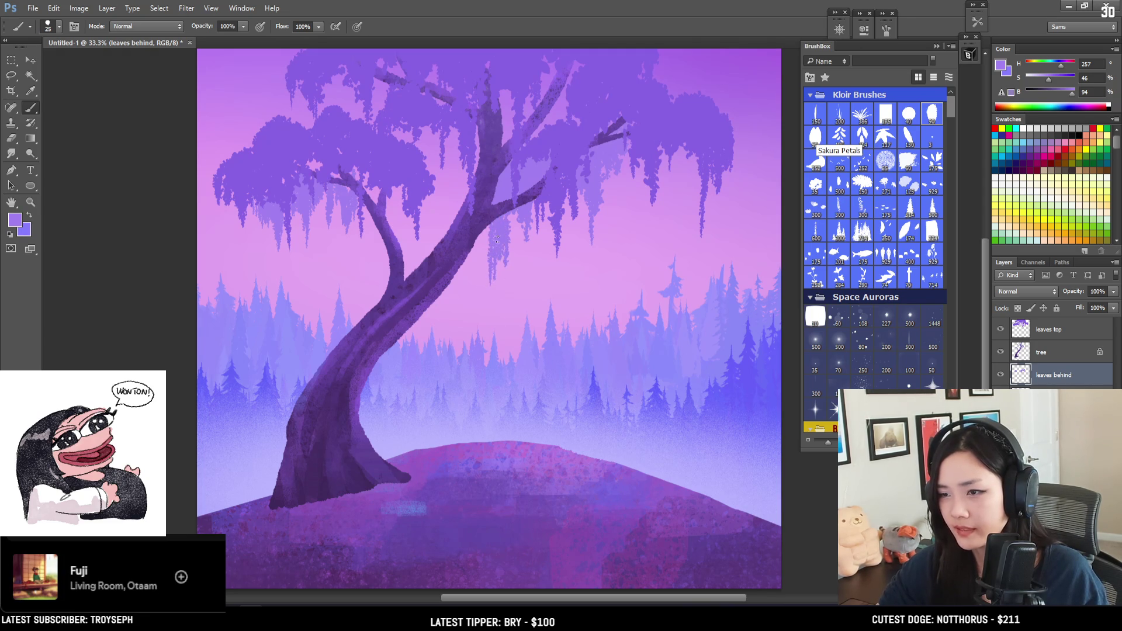
{"action": "left_click_drag", "start_coordinate": [489, 223], "coordinate": [483, 267]}
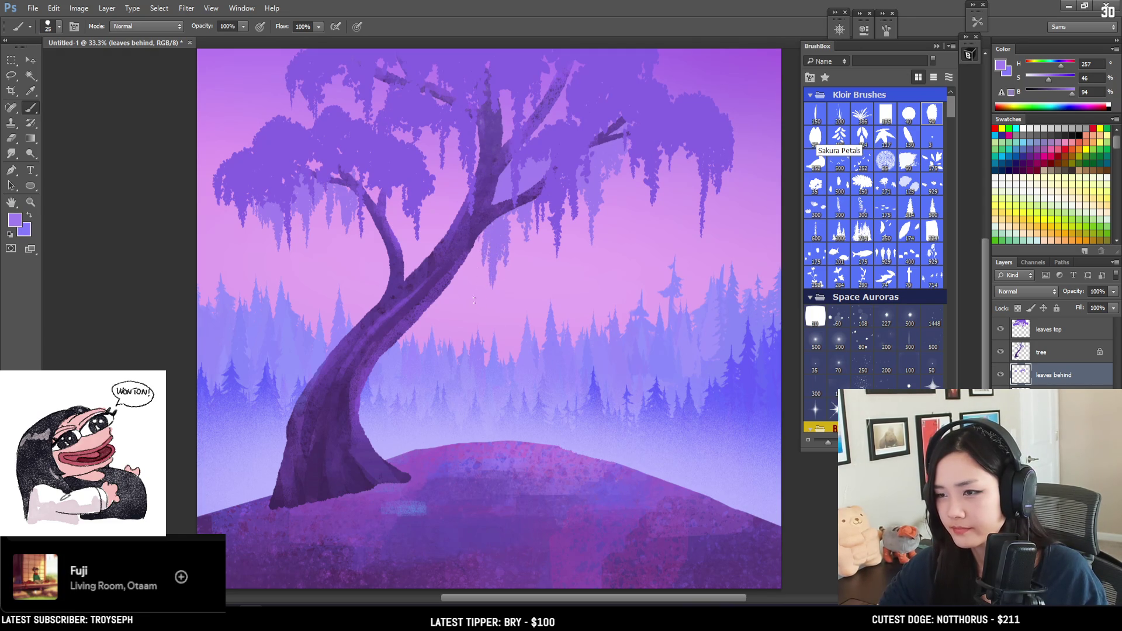
Add fine thin moss strands and a darker hanging stroke on the canopy.
{"action": "key", "text": "bracketleft"}
{"action": "key", "text": "bracketleft"}
{"action": "key", "text": "bracketleft"}
{"action": "left_click_drag", "start_coordinate": [507, 257], "coordinate": [510, 229]}
{"action": "key", "text": "bracketright"}
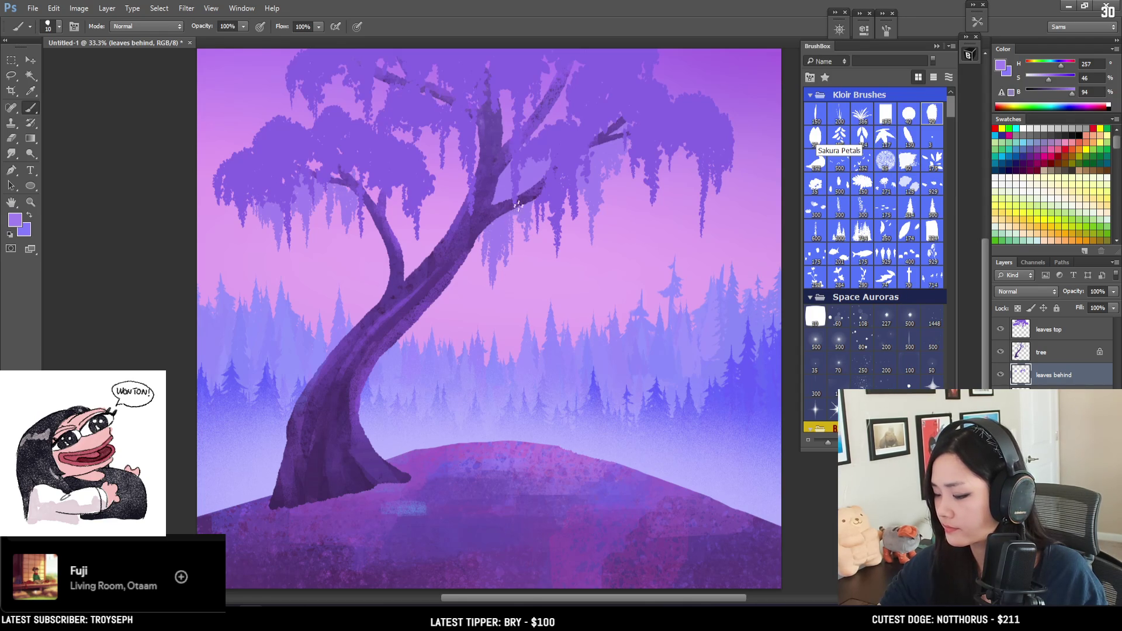
{"action": "left_click_drag", "start_coordinate": [523, 247], "coordinate": [525, 223]}
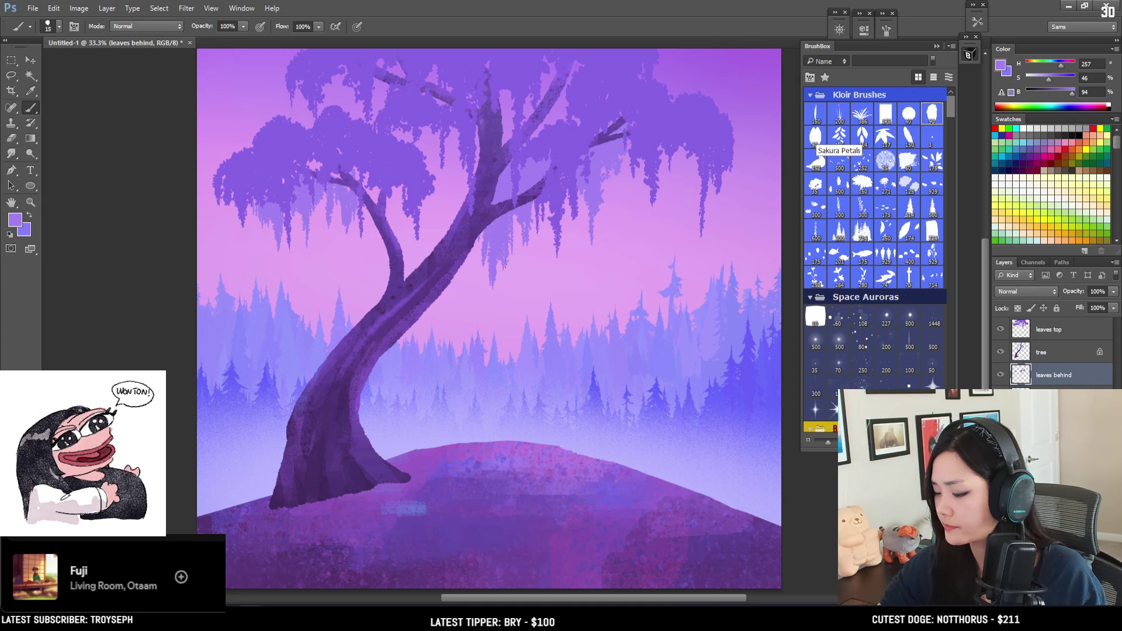
{"action": "key", "text": "bracketright"}
{"action": "key", "text": "bracketright"}
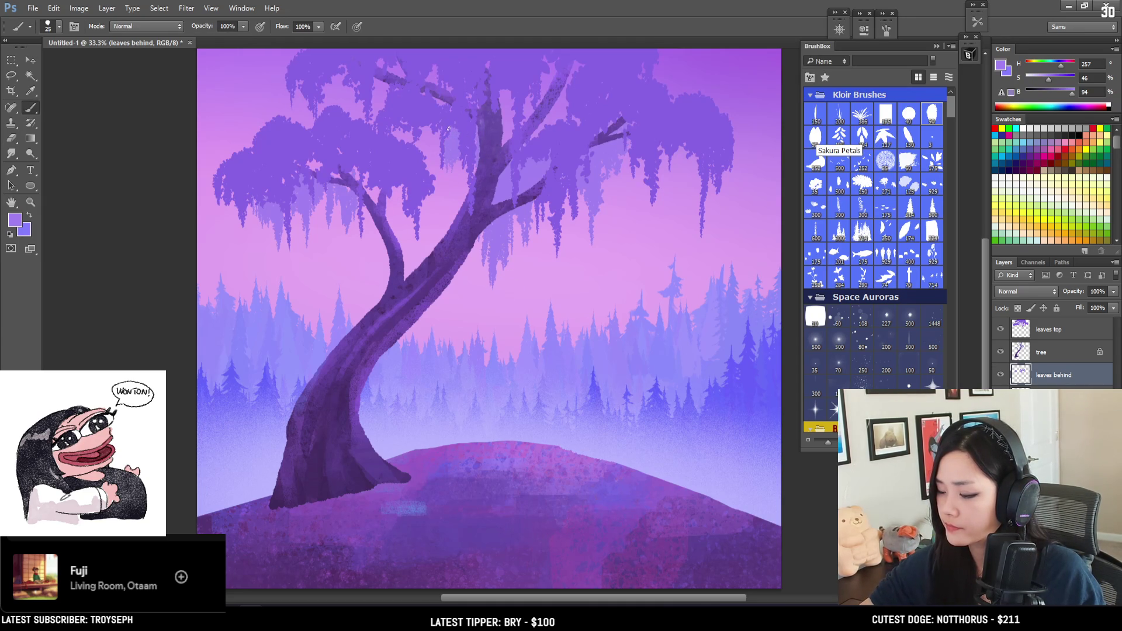
{"action": "left_click_drag", "start_coordinate": [447, 166], "coordinate": [450, 196]}
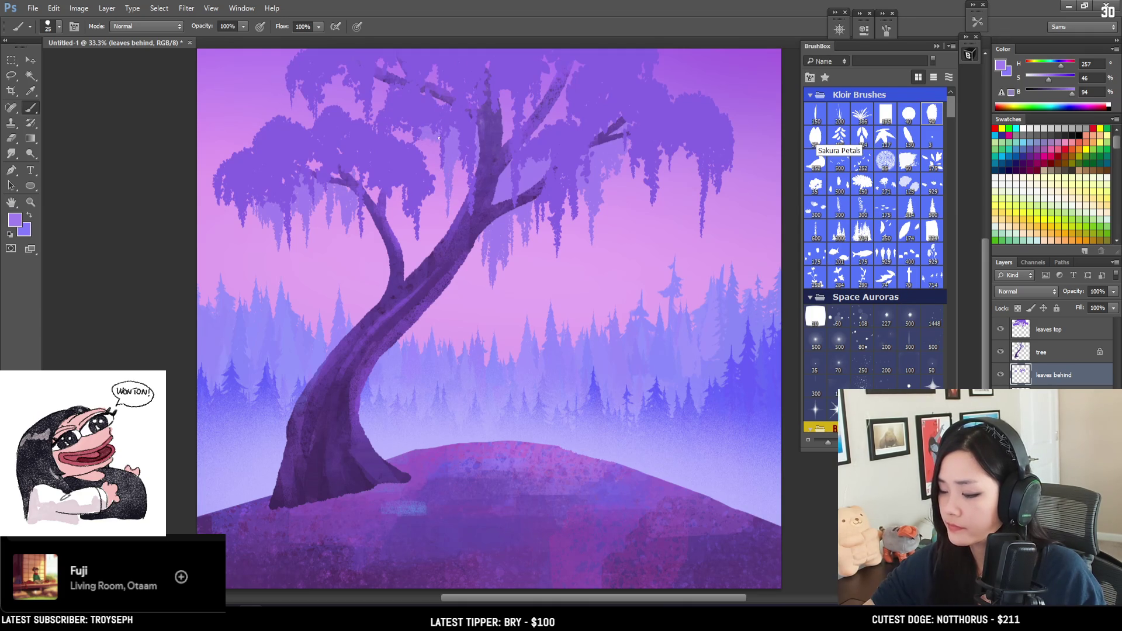
{"action": "mouse_move", "coordinate": [458, 179]}
{"action": "left_mouse_down"}
{"action": "mouse_move", "coordinate": [450, 130]}
{"action": "mouse_move", "coordinate": [431, 187]}
{"action": "mouse_move", "coordinate": [426, 155]}
{"action": "mouse_move", "coordinate": [436, 186]}
{"action": "left_mouse_up"}
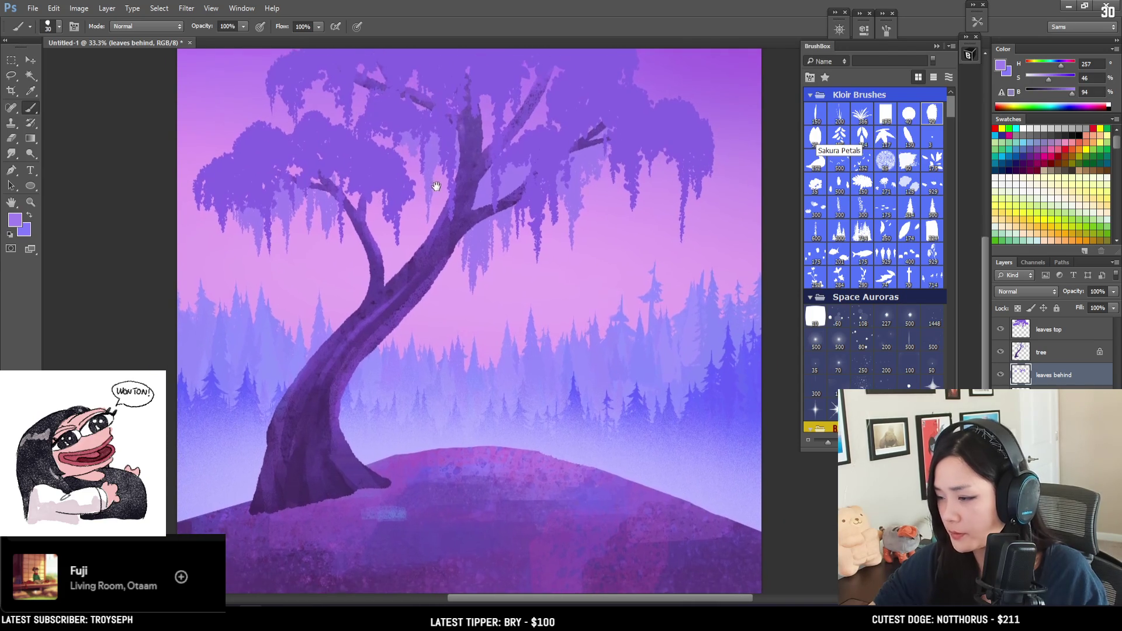
{"action": "key", "text": "bracketright"}
{"action": "key", "text": "bracketleft"}
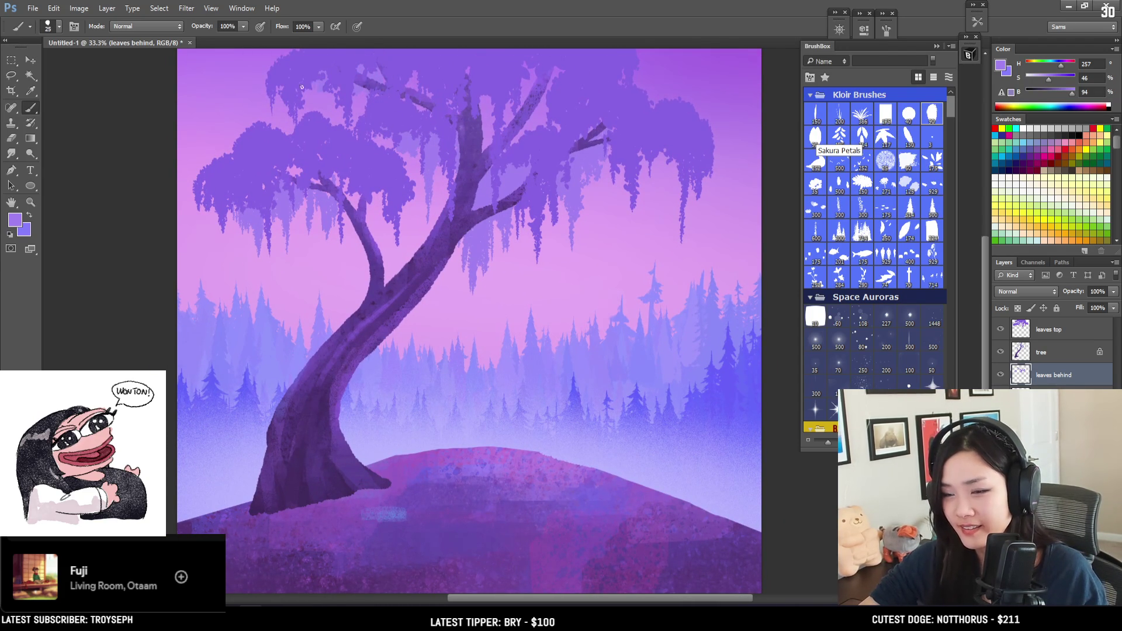
{"action": "key", "text": "bracketleft"}
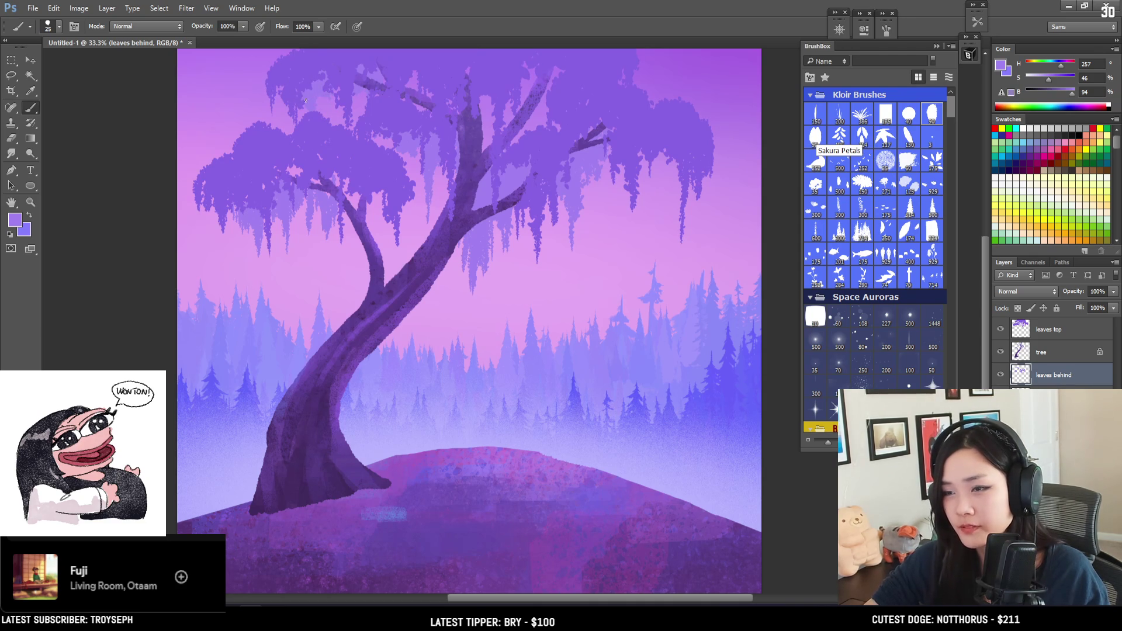
{"action": "key", "text": "bracketright"}
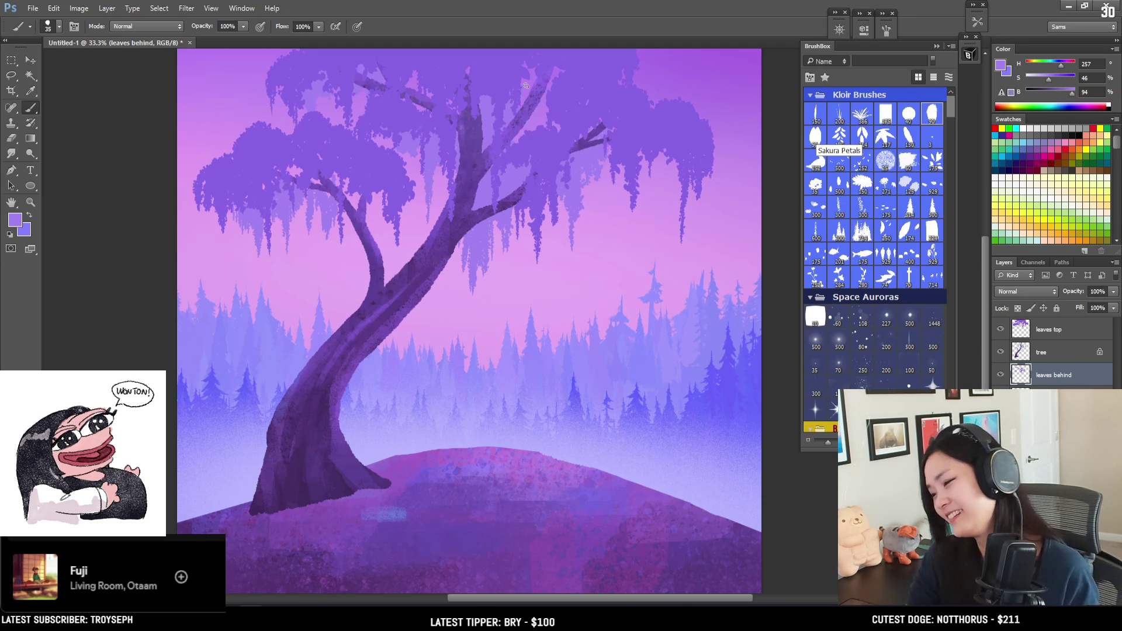
{"action": "key", "text": "bracketright"}
{"action": "key", "text": "bracketleft"}
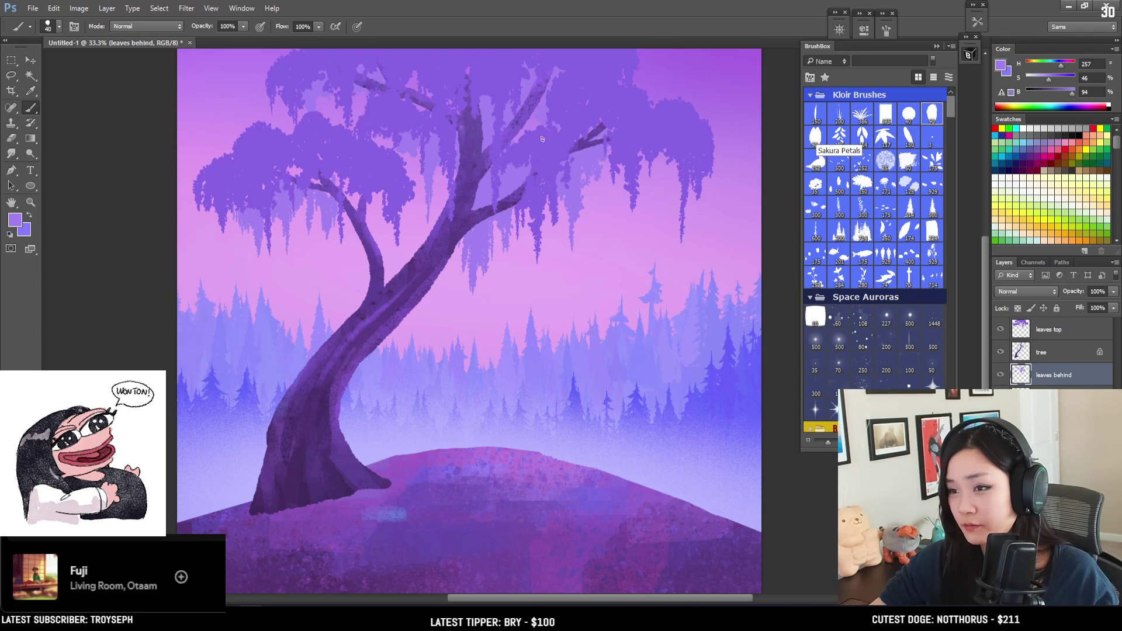
{"action": "key", "text": "bracketleft"}
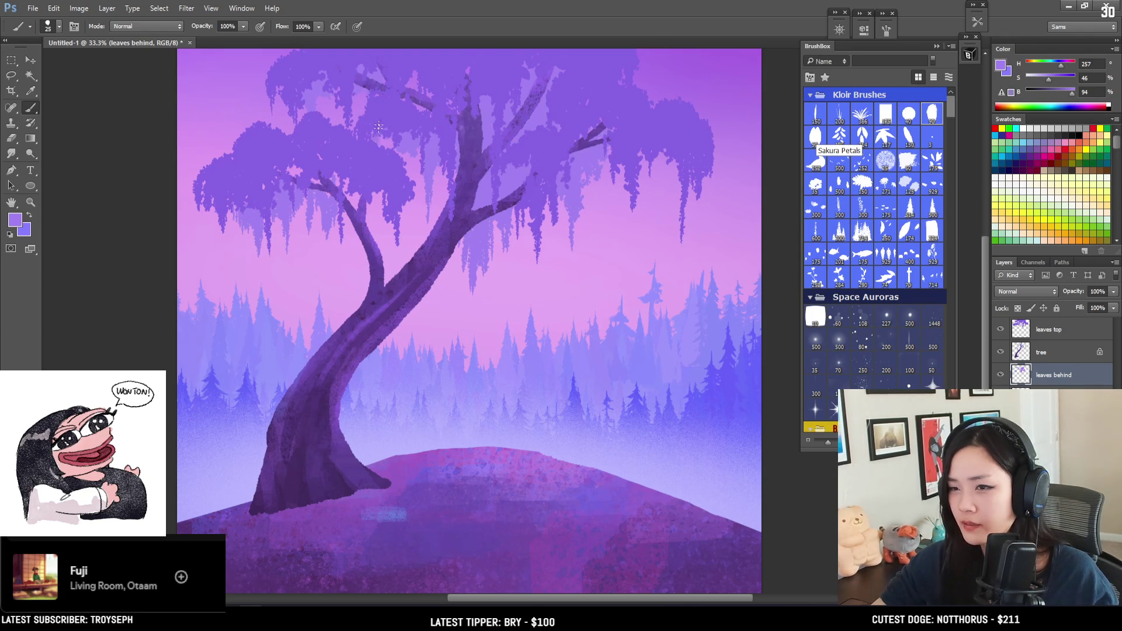
{"action": "mouse_move", "coordinate": [413, 157]}
{"action": "left_mouse_down"}
{"action": "mouse_move", "coordinate": [414, 181]}
{"action": "mouse_move", "coordinate": [417, 172]}
{"action": "left_mouse_up"}
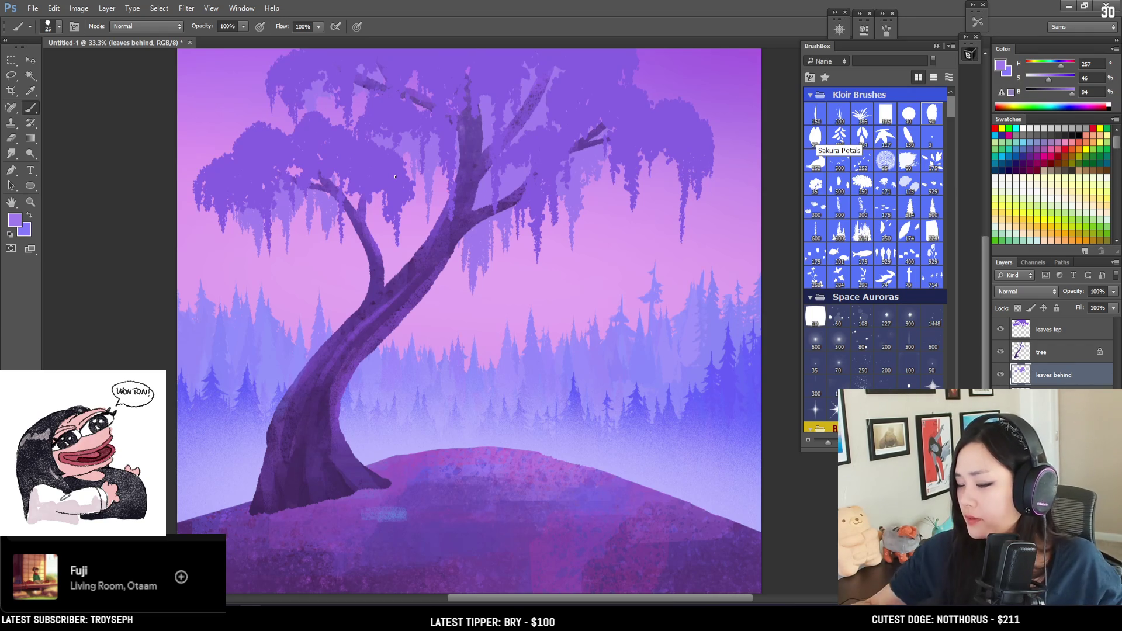
Resize the brush and switch to the Eraser to trim the back foliage strands.
{"action": "key", "text": "bracketleft"}
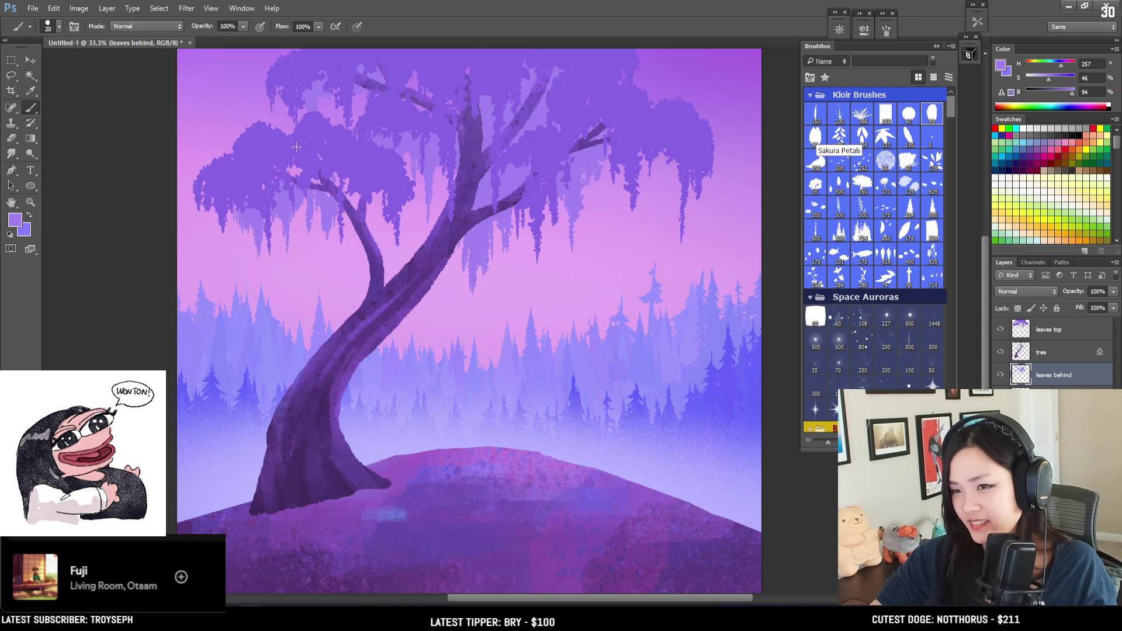
{"action": "key", "text": "bracketright"}
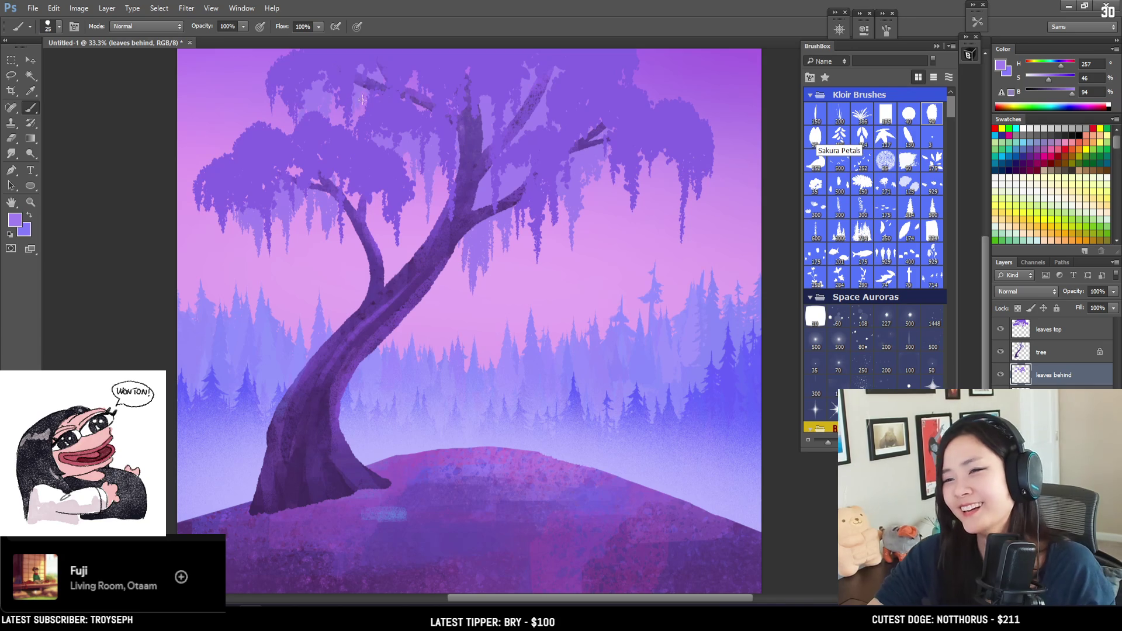
{"action": "key", "text": "e"}
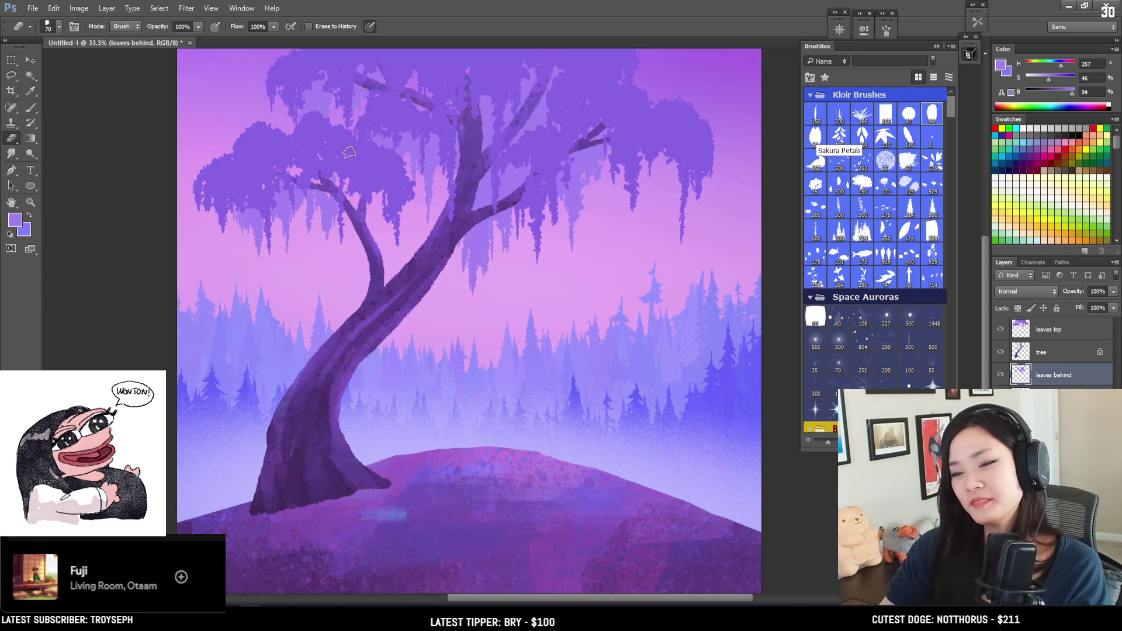
{"action": "scroll", "coordinate": [362, 146], "scroll_direction": "down", "scroll_amount": 1}
At 50% zoom, paint dark moss strands and a short strand hanging under the canopy.
{"action": "scroll", "coordinate": [361, 150], "scroll_direction": "up", "scroll_amount": 1}
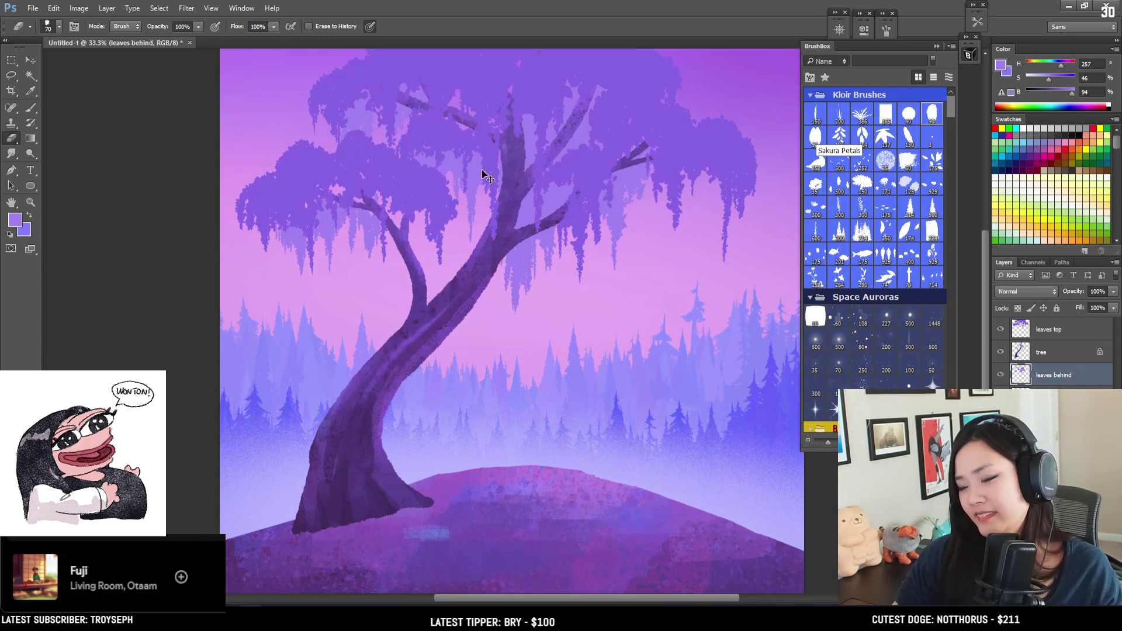
{"action": "scroll", "coordinate": [443, 320], "scroll_direction": "up", "scroll_amount": 1}
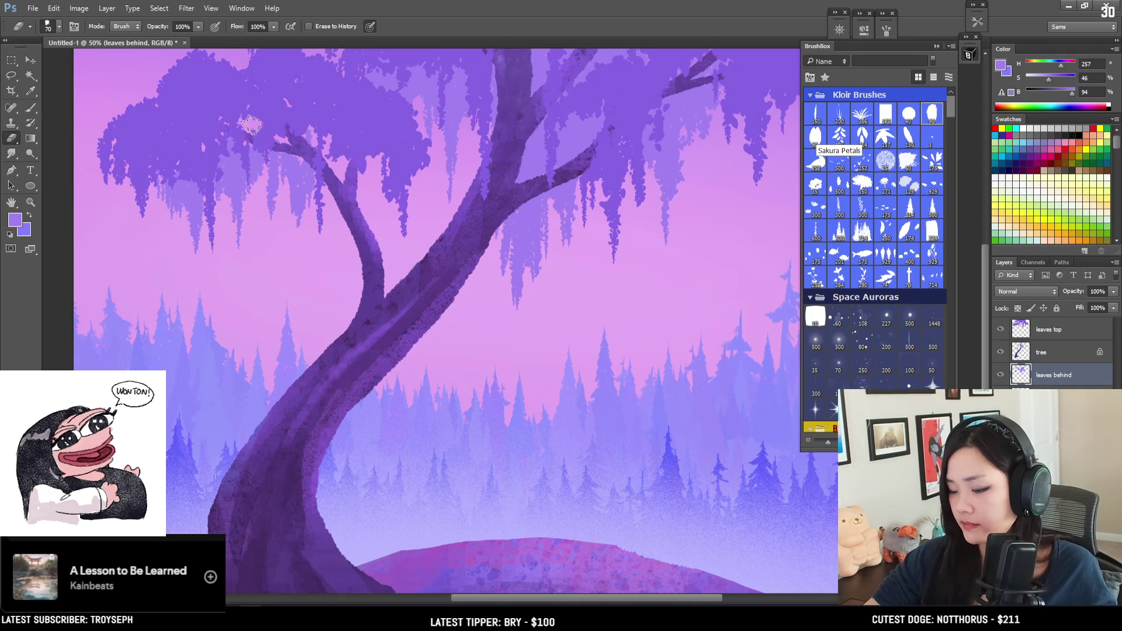
{"action": "key", "text": "b"}
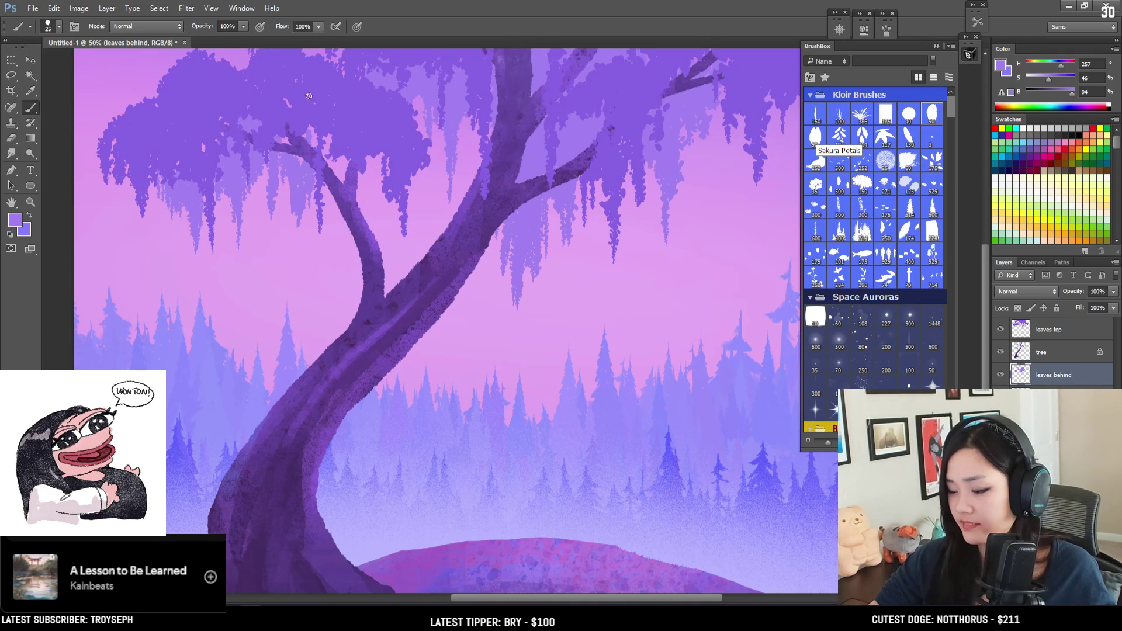
{"action": "key", "text": "bracketleft"}
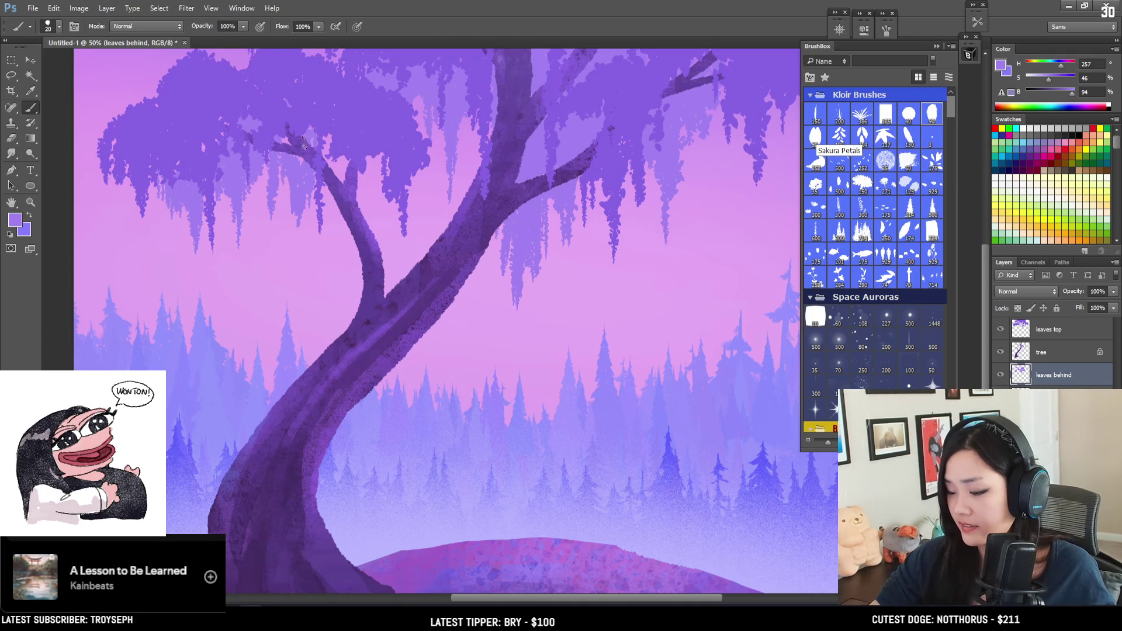
{"action": "key", "text": "bracketright"}
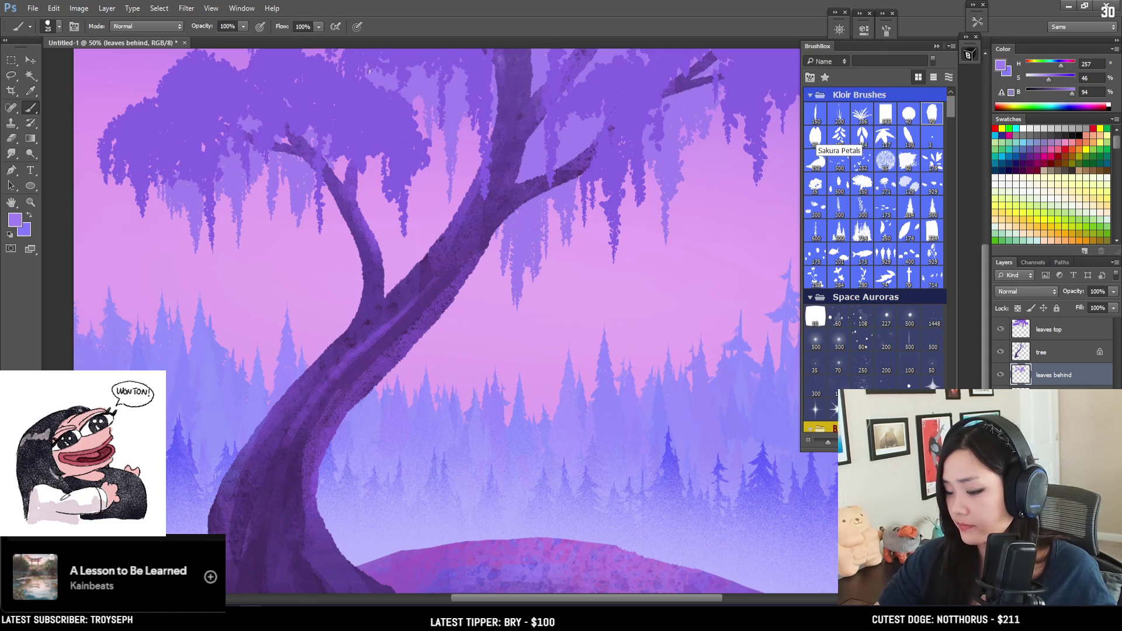
{"action": "key", "text": "bracketright"}
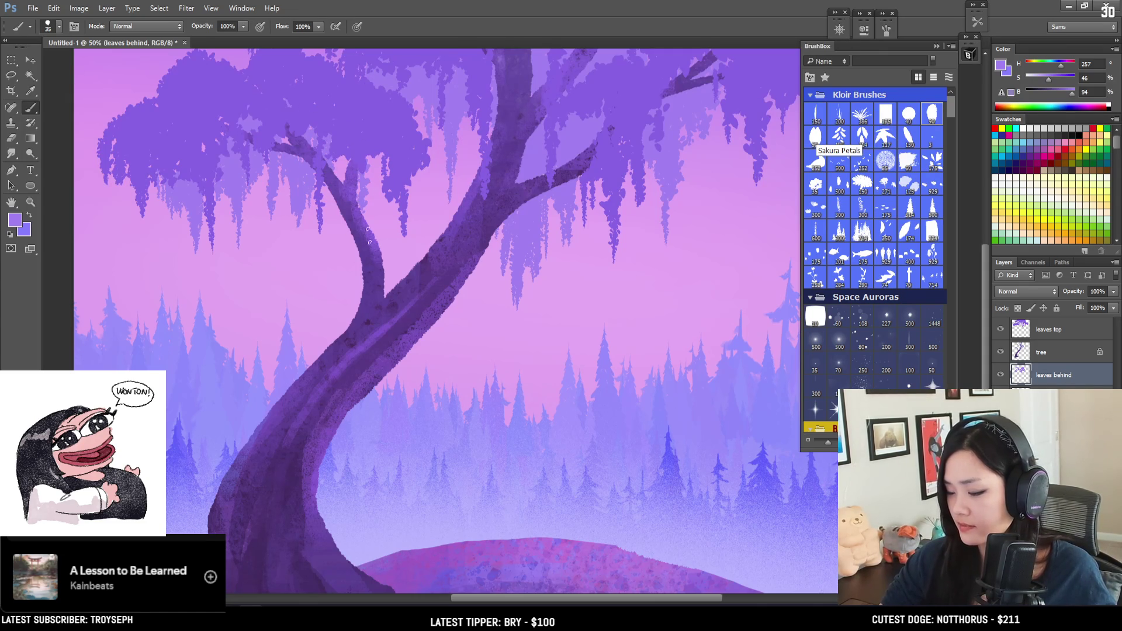
{"action": "key", "text": "bracketleft"}
{"action": "key", "text": "bracketleft"}
{"action": "left_click_drag", "start_coordinate": [399, 199], "coordinate": [391, 254]}
{"action": "key", "text": "bracketleft"}
{"action": "key", "text": "bracketleft"}
{"action": "left_click_drag", "start_coordinate": [342, 159], "coordinate": [341, 170]}
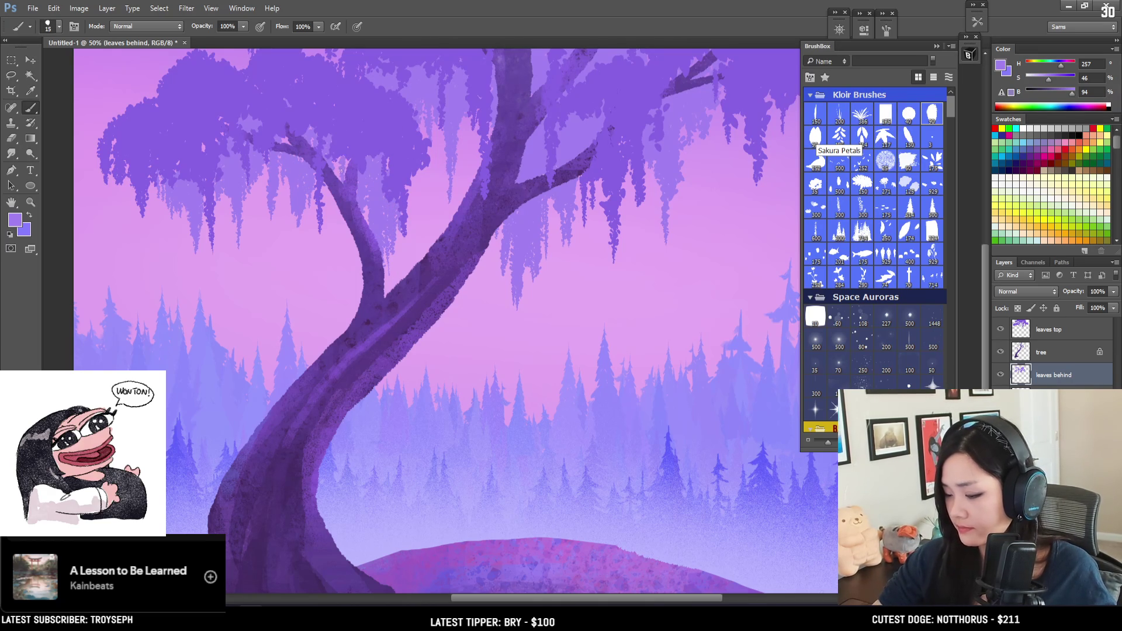
Paint long moss strands extending down beneath the right canopy and check the whole tree.
{"action": "key", "text": "bracketright"}
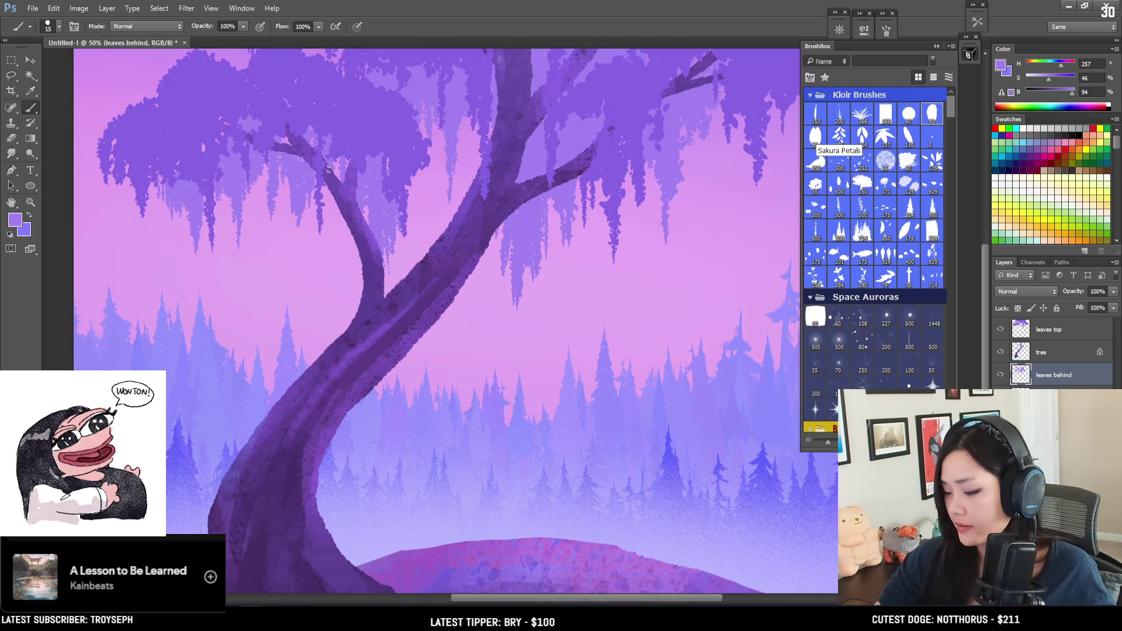
{"action": "key", "text": "bracketright"}
{"action": "left_click_drag", "start_coordinate": [329, 193], "coordinate": [334, 272]}
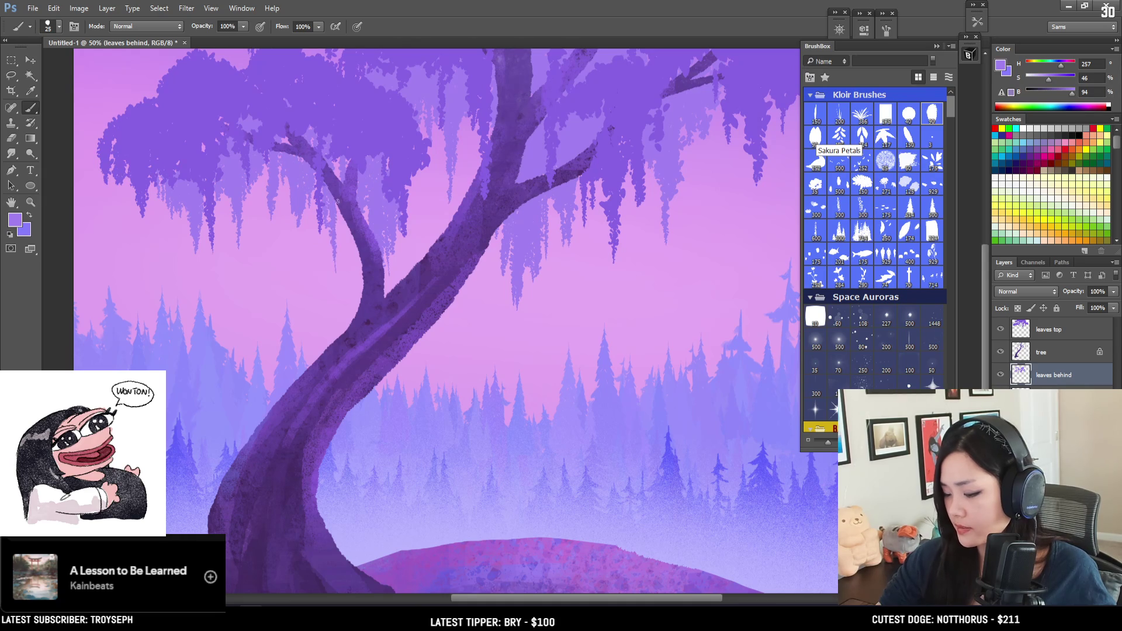
{"action": "left_click_drag", "start_coordinate": [339, 202], "coordinate": [341, 255]}
{"action": "mouse_move", "coordinate": [346, 204]}
{"action": "left_mouse_down"}
{"action": "mouse_move", "coordinate": [348, 247]}
{"action": "mouse_move", "coordinate": [329, 283]}
{"action": "left_mouse_up"}
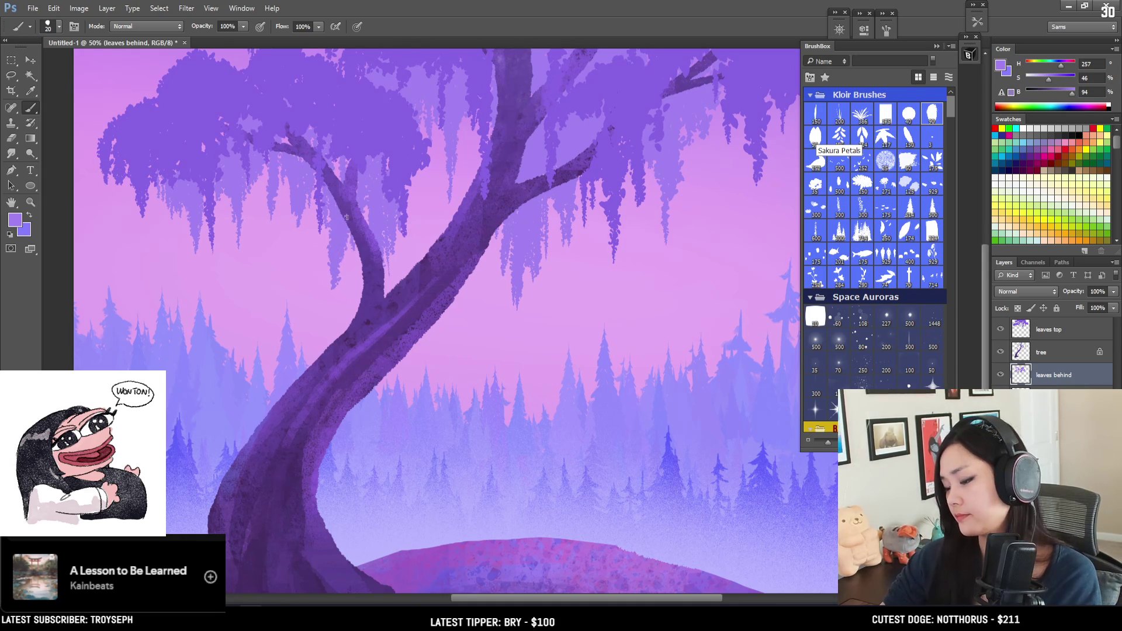
{"action": "key", "text": "ctrl+minus"}
{"action": "key", "text": "ctrl+minus"}
{"action": "key", "text": "ctrl+plus"}
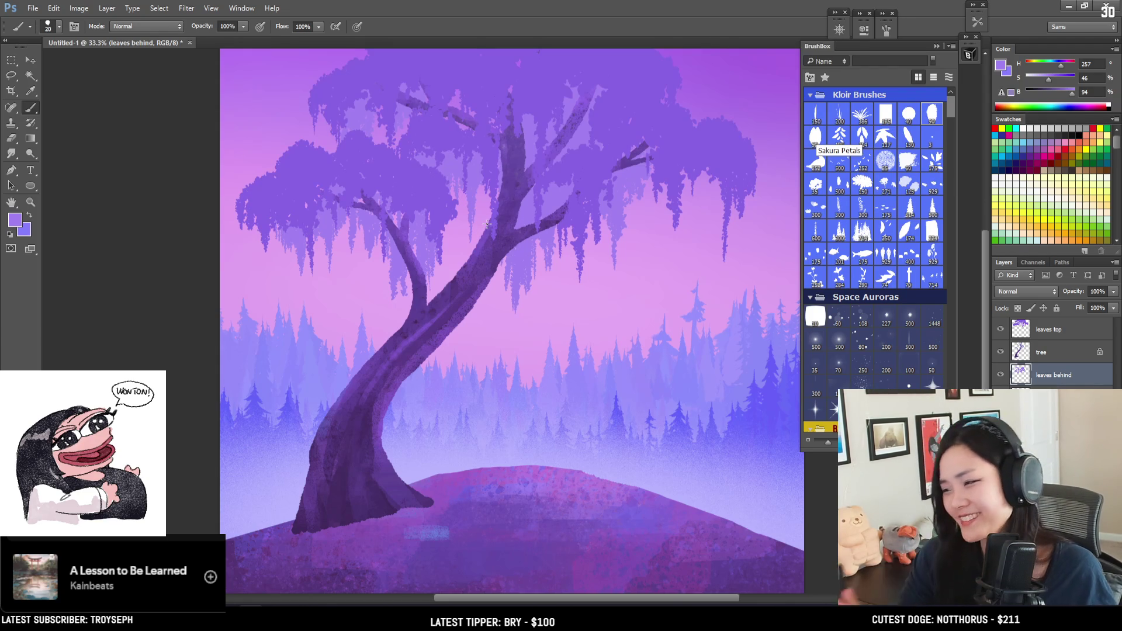
Recentre the view and paint a faint strand hanging below the canopy.
{"action": "left_click_drag", "start_coordinate": [533, 229], "coordinate": [432, 271]}
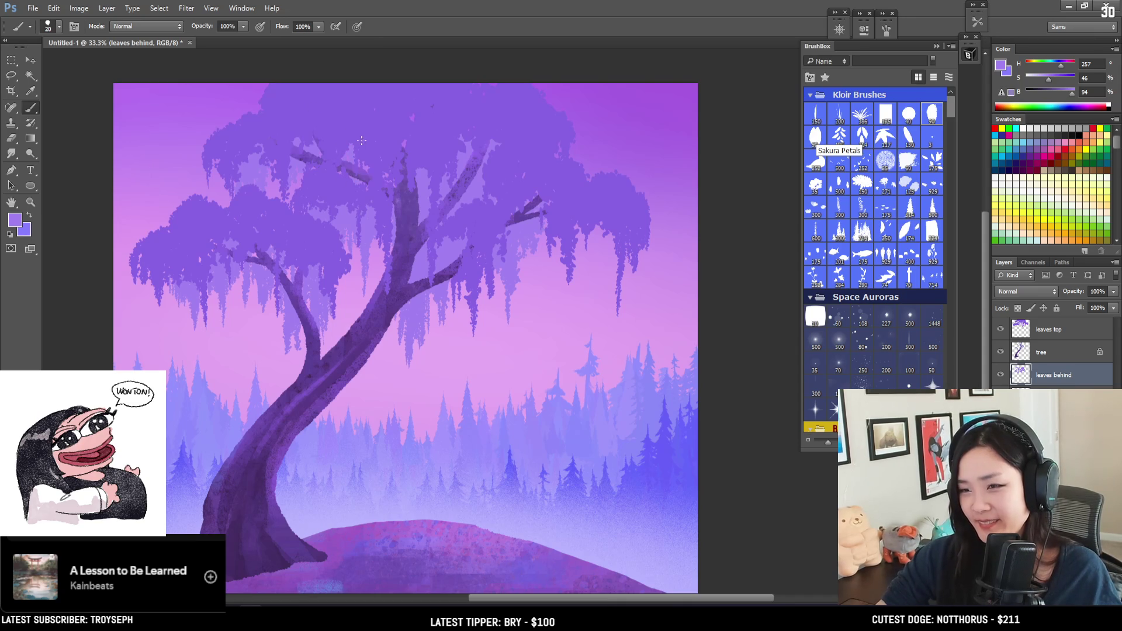
{"action": "key", "text": "bracketright"}
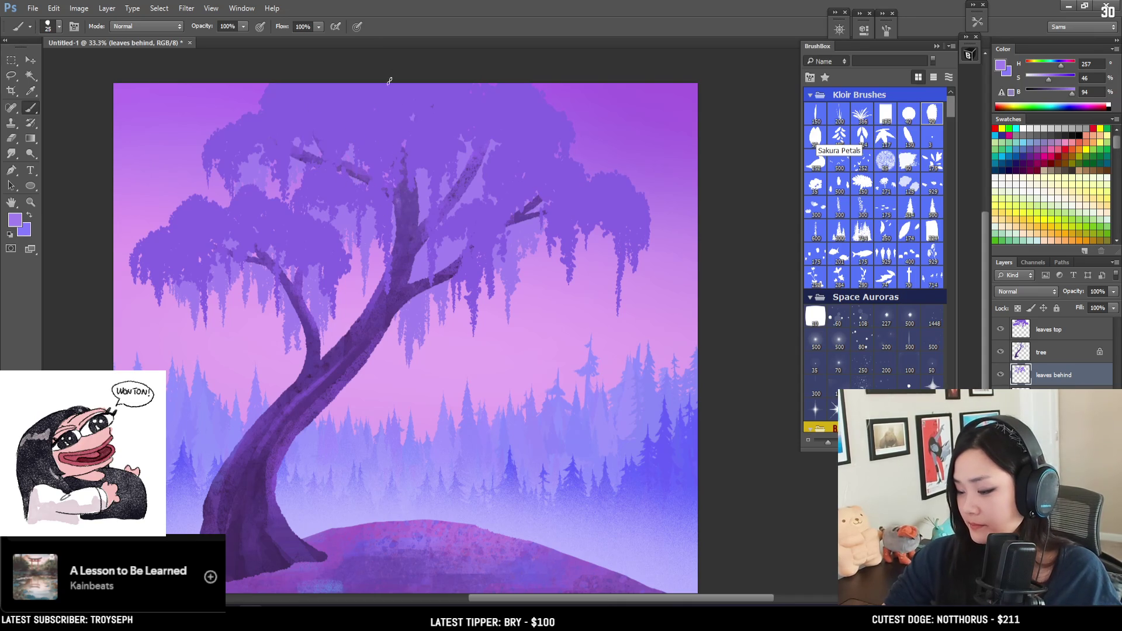
{"action": "key", "text": "bracketleft"}
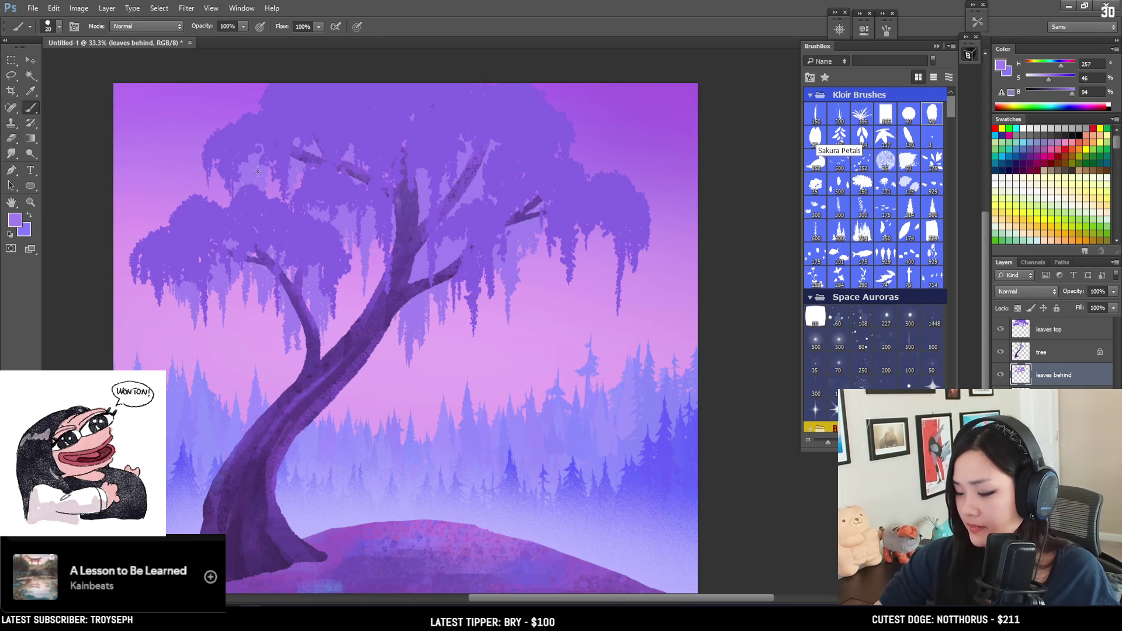
{"action": "key", "text": "bracketleft"}
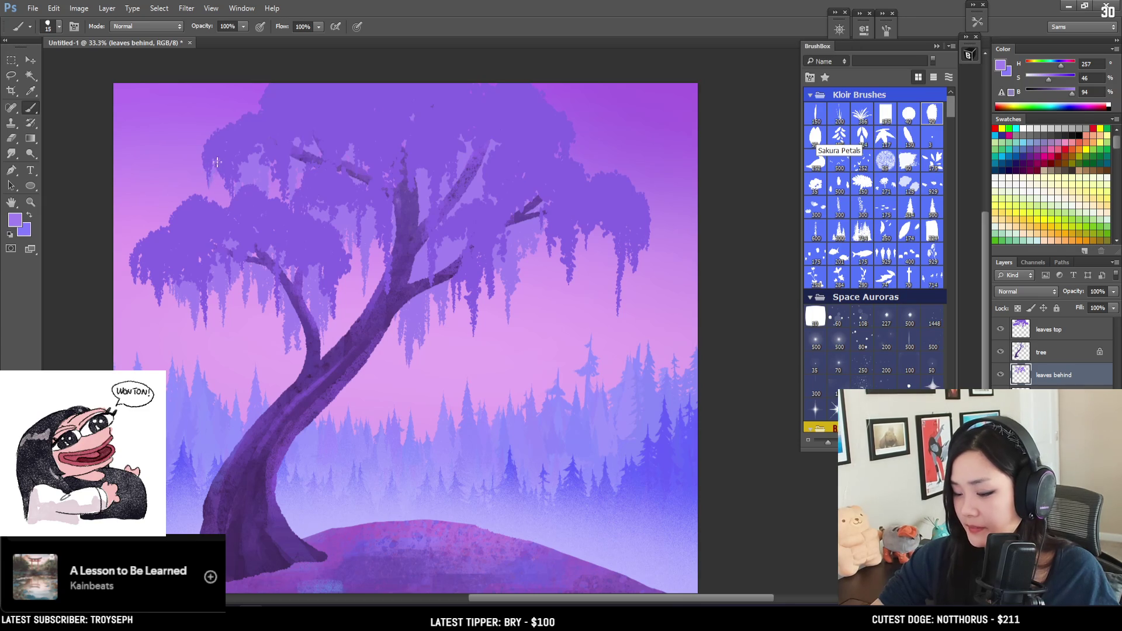
{"action": "left_click_drag", "start_coordinate": [260, 235], "coordinate": [265, 178]}
{"action": "key", "text": "bracketleft"}
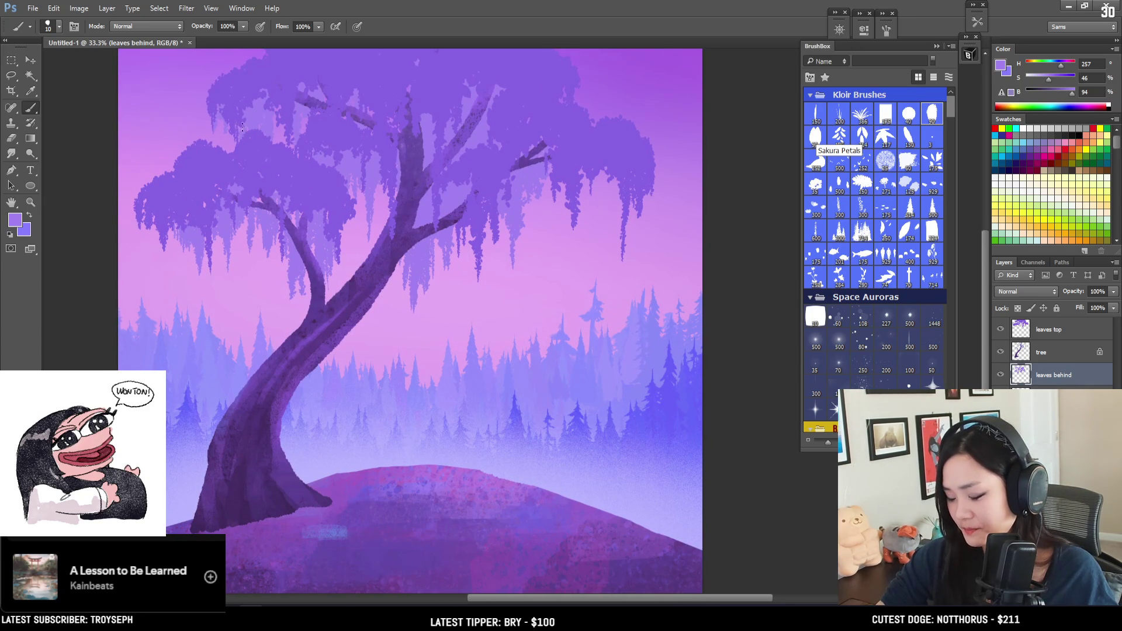
{"action": "key", "text": "bracketright"}
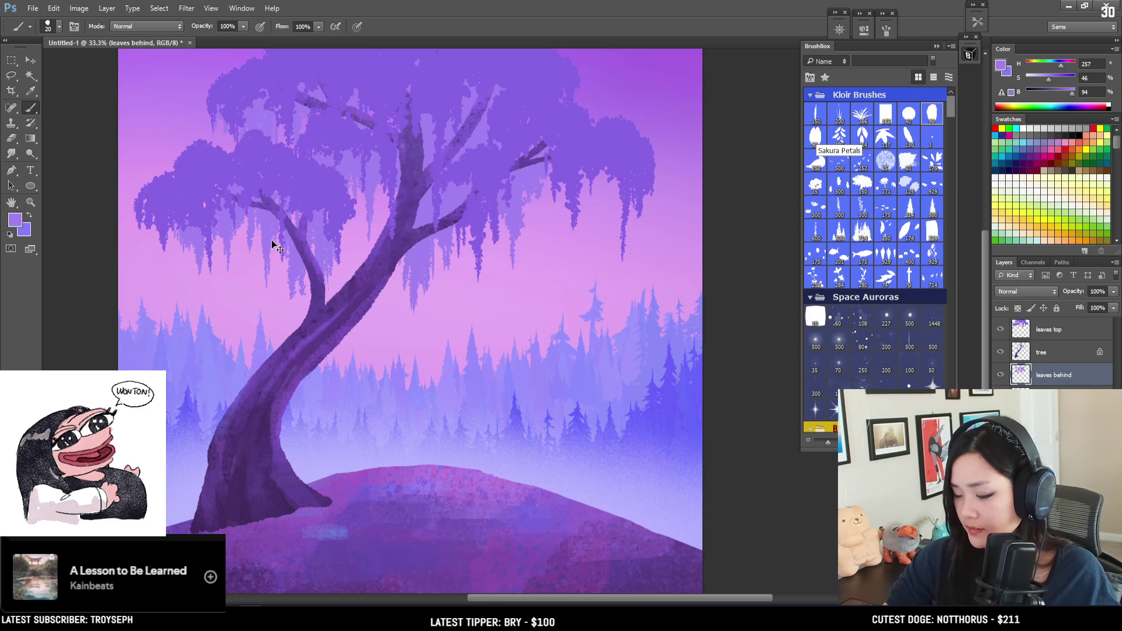
{"action": "left_click_drag", "start_coordinate": [292, 285], "coordinate": [292, 335]}
Add a faint dark mark near the trunk, alternating between Eraser and Brush.
{"action": "key", "text": "e"}
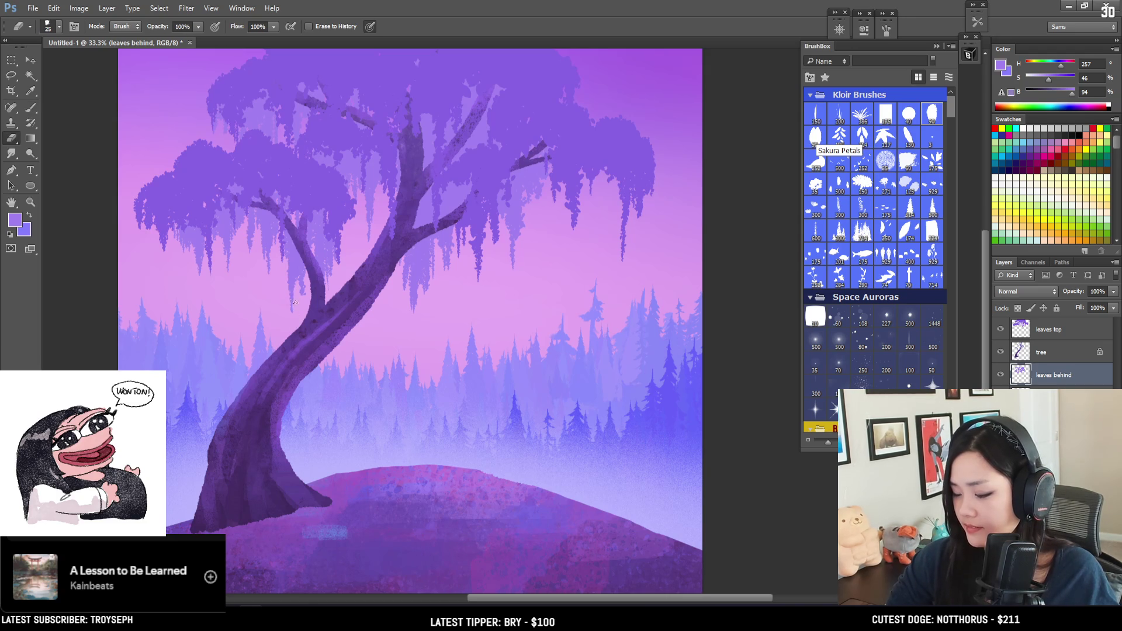
{"action": "key", "text": "b"}
{"action": "left_click_drag", "start_coordinate": [302, 278], "coordinate": [303, 324]}
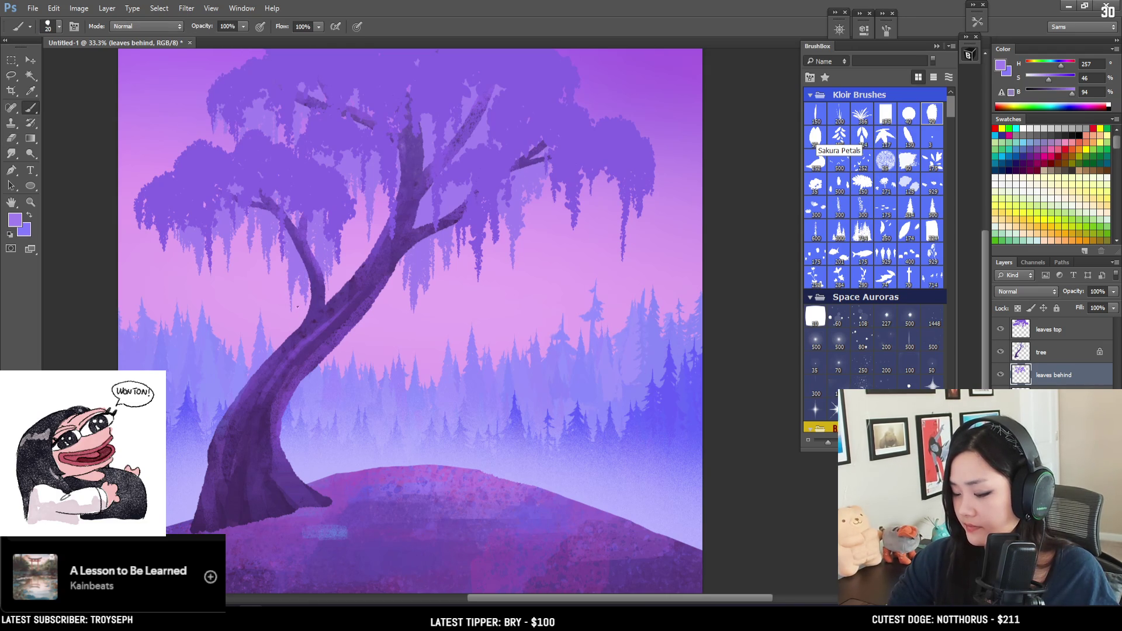
{"action": "key", "text": "e"}
{"action": "key", "text": "b"}
{"action": "mouse_move", "coordinate": [294, 307]}
{"action": "left_mouse_down"}
{"action": "mouse_move", "coordinate": [294, 342]}
{"action": "mouse_move", "coordinate": [343, 363]}
{"action": "left_mouse_up"}
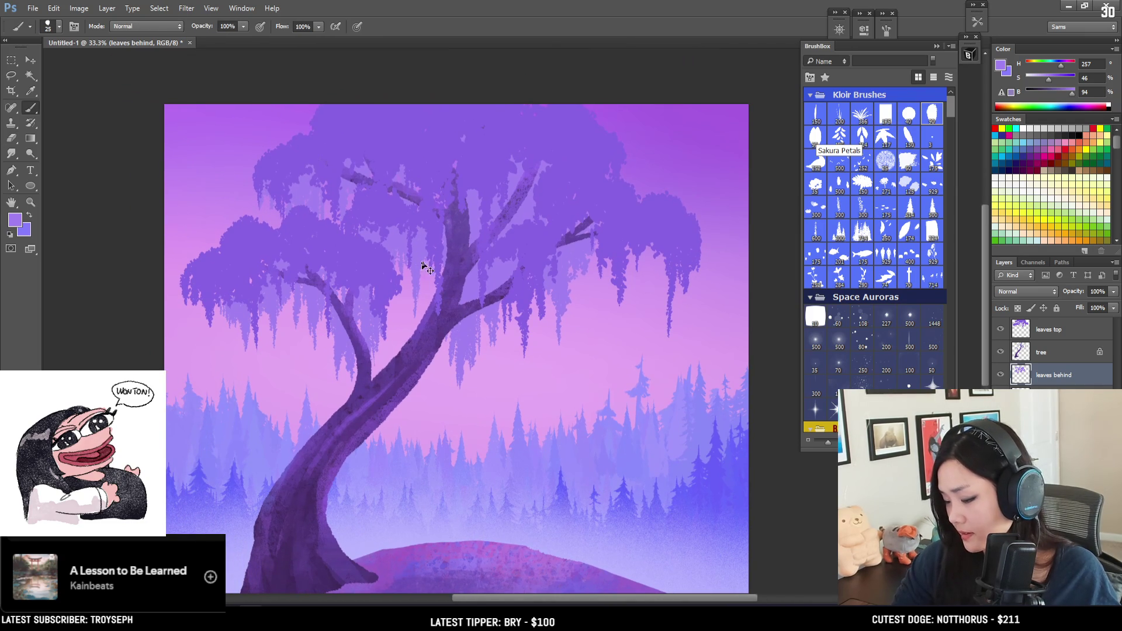
{"action": "key", "text": "bracketright"}
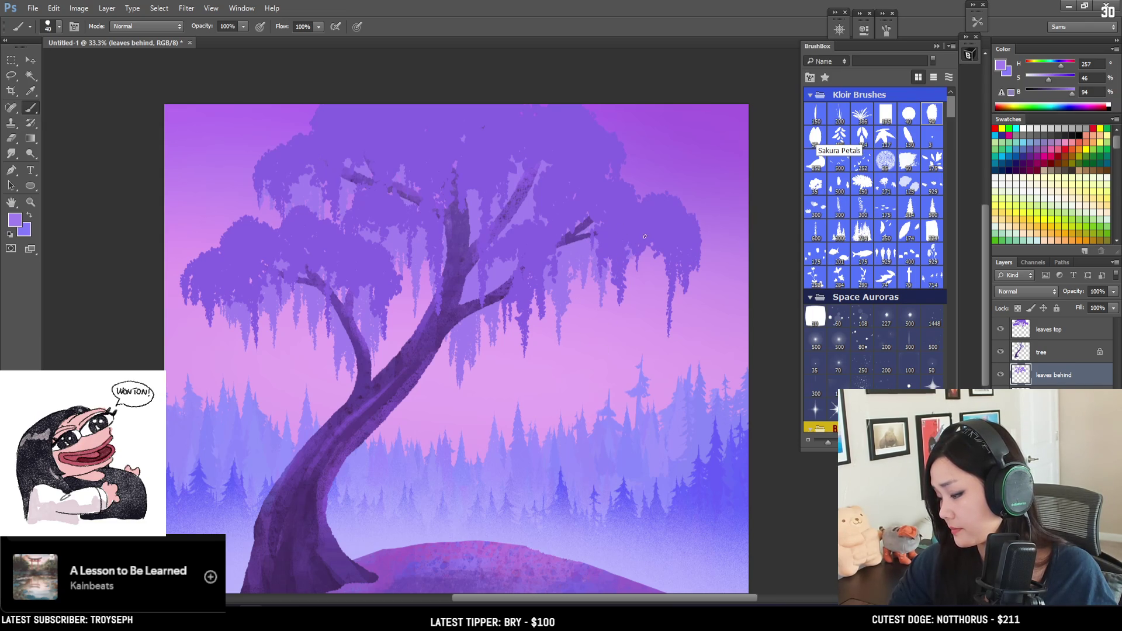
{"action": "key", "text": "bracketright"}
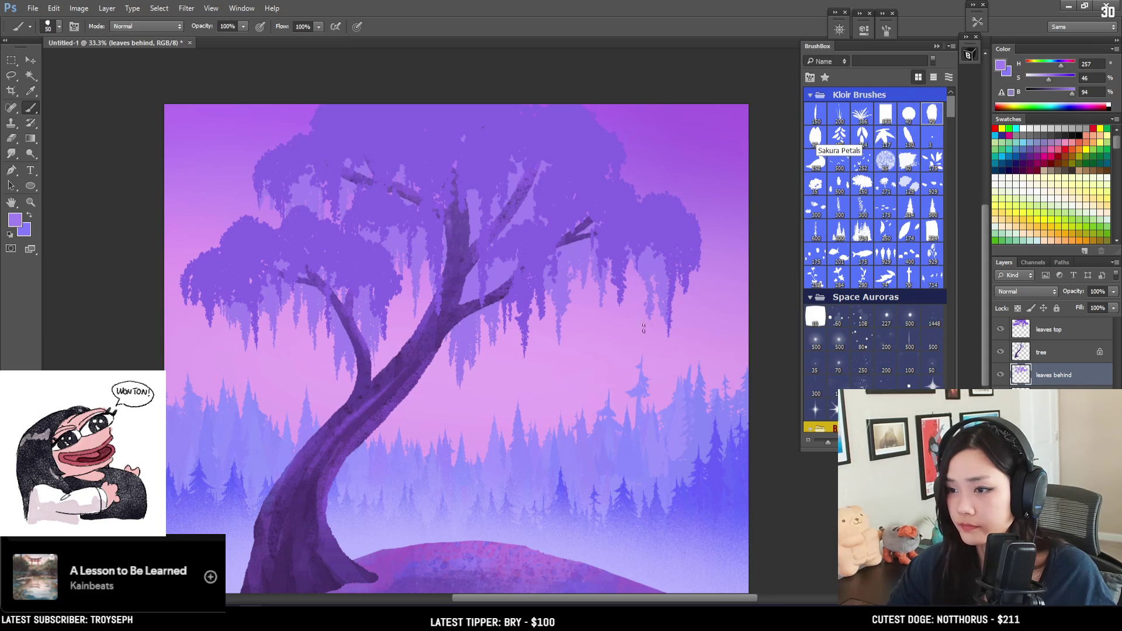
{"action": "mouse_move", "coordinate": [666, 321]}
{"action": "left_mouse_down"}
{"action": "mouse_move", "coordinate": [648, 259]}
{"action": "mouse_move", "coordinate": [644, 275]}
{"action": "mouse_move", "coordinate": [651, 300]}
{"action": "mouse_move", "coordinate": [652, 247]}
{"action": "left_mouse_up"}
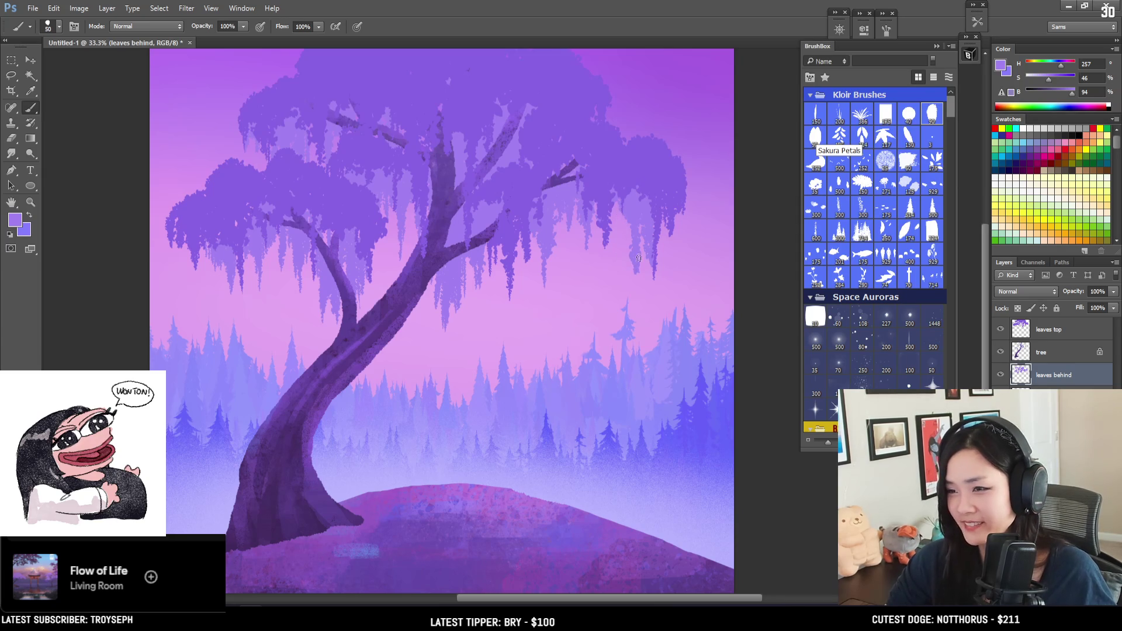
{"action": "key", "text": "bracketleft"}
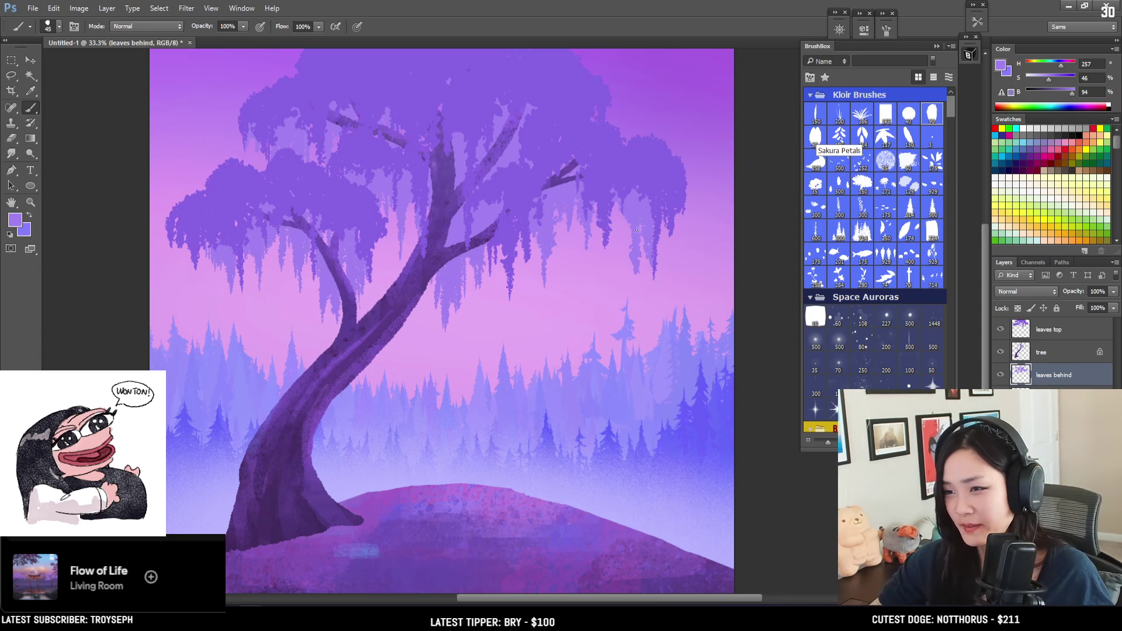
{"action": "key", "text": "bracketleft"}
{"action": "key", "text": "bracketleft"}
{"action": "key", "text": "bracketleft"}
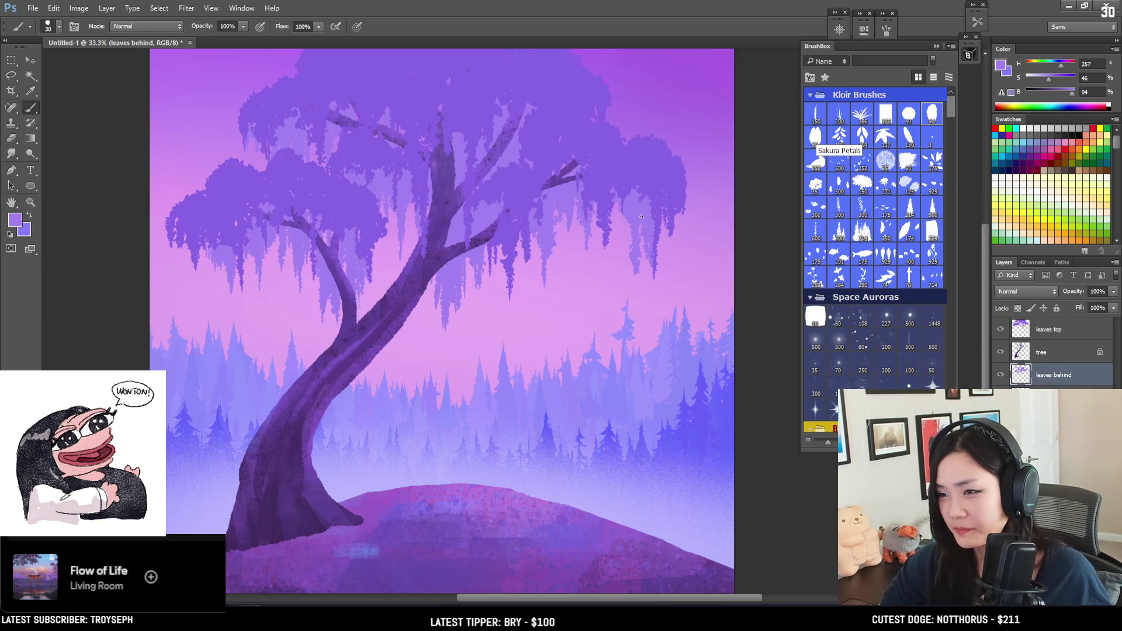
{"action": "key", "text": "e"}
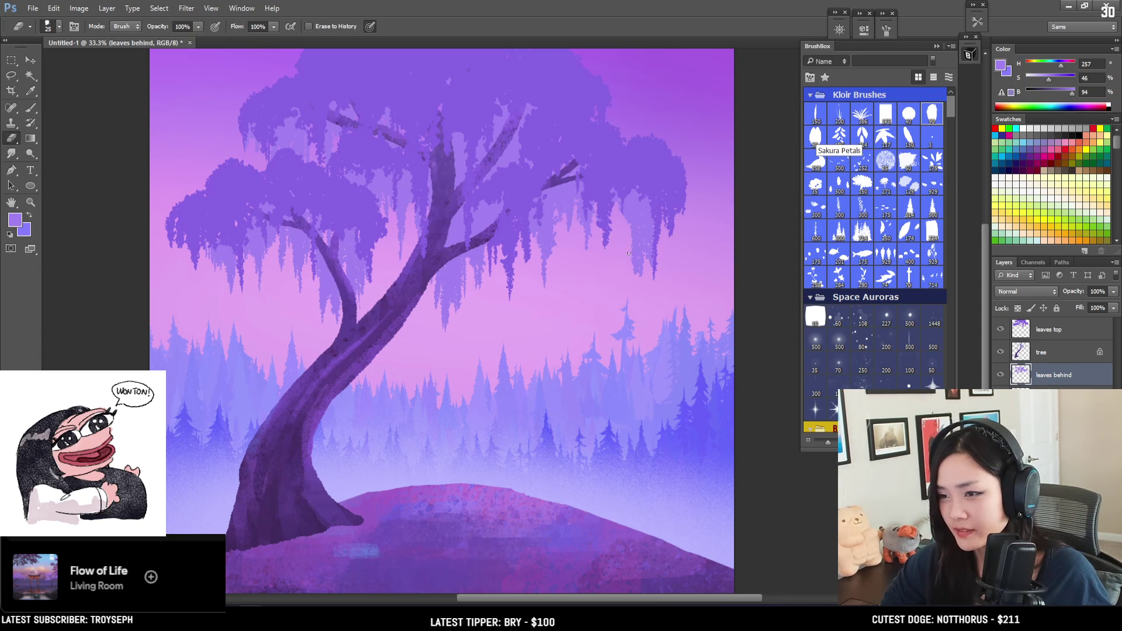